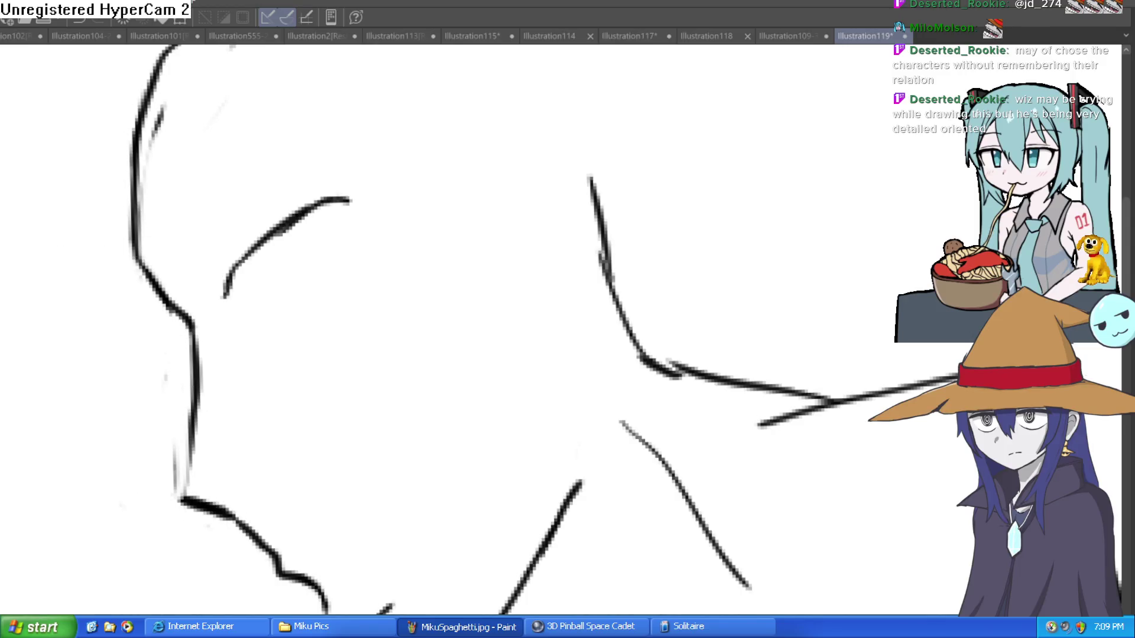
- Draw the eye's upper and lower eyelids, then add the iris and pupil
scroll(284, 317, "up", 1)
scroll(275, 325, "up", 2)
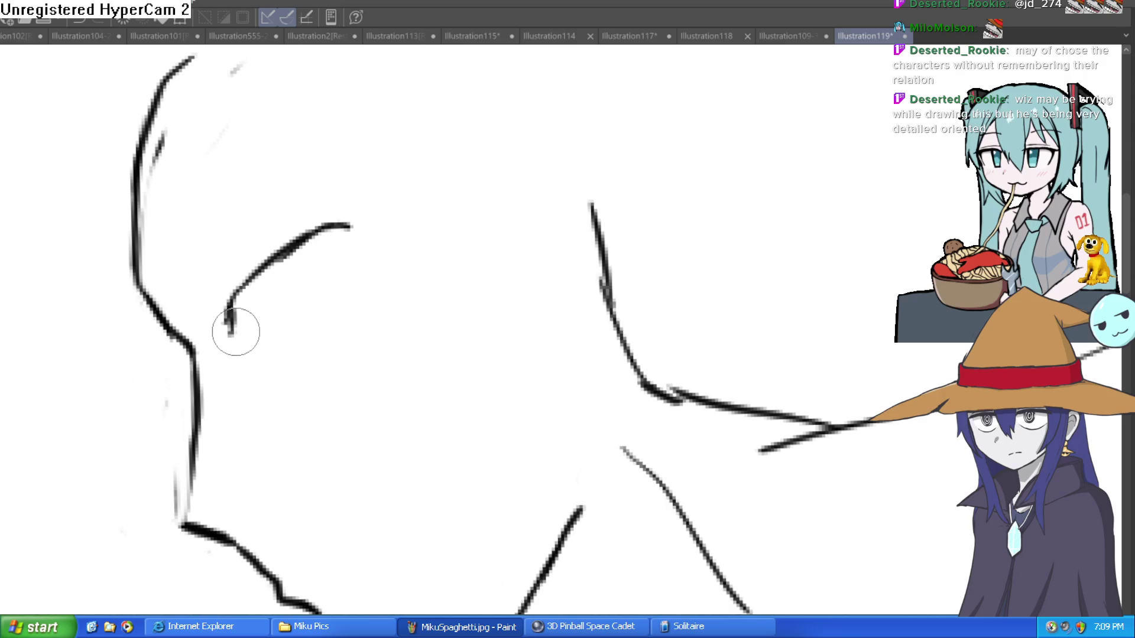
left_click_drag(236, 332, 336, 271)
mouse_move(231, 319)
left_mouse_down()
mouse_move(273, 235)
mouse_move(297, 227)
left_mouse_up()
mouse_move(250, 339)
left_mouse_down()
mouse_move(335, 282)
mouse_move(348, 195)
mouse_move(308, 210)
left_mouse_up()
left_click(354, 275)
- Erase the wavy chin and neck strokes and their leftover pieces
scroll(266, 322, "down", 1)
scroll(260, 349, "down", 1)
scroll(278, 295, "down", 5)
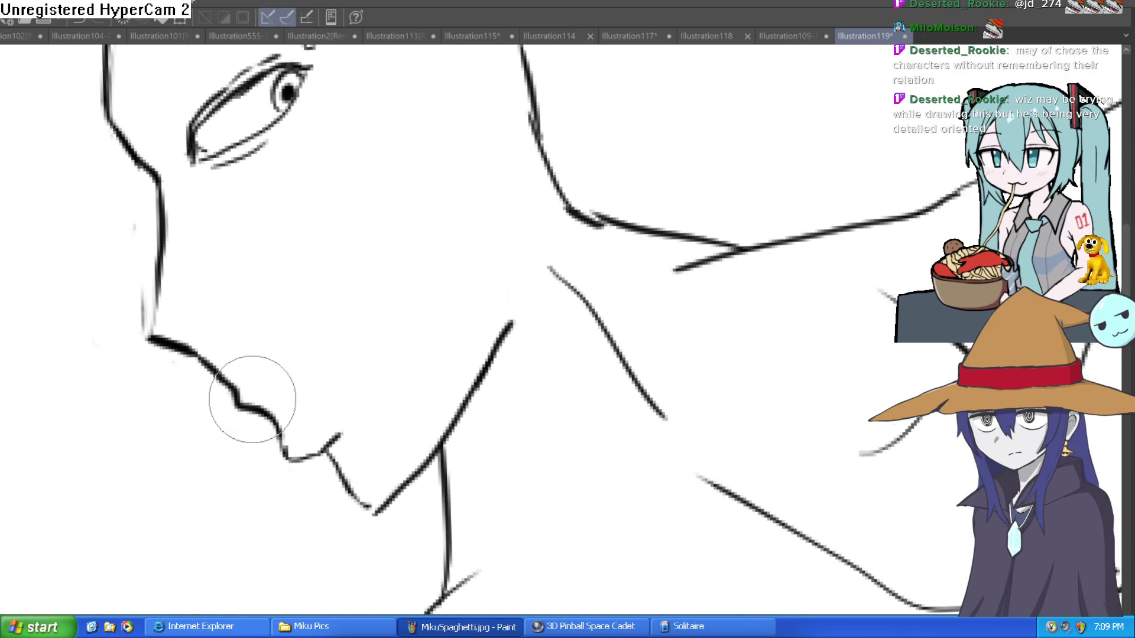
left_click_drag(259, 407, 340, 436)
mouse_move(266, 440)
left_mouse_down()
mouse_move(329, 380)
mouse_move(362, 520)
left_mouse_up()
mouse_move(455, 393)
left_mouse_down()
mouse_move(387, 484)
mouse_move(401, 488)
left_mouse_up()
- Lasso the eye and start a Free Transform on it with Ctrl+T
scroll(366, 278, "up", 3)
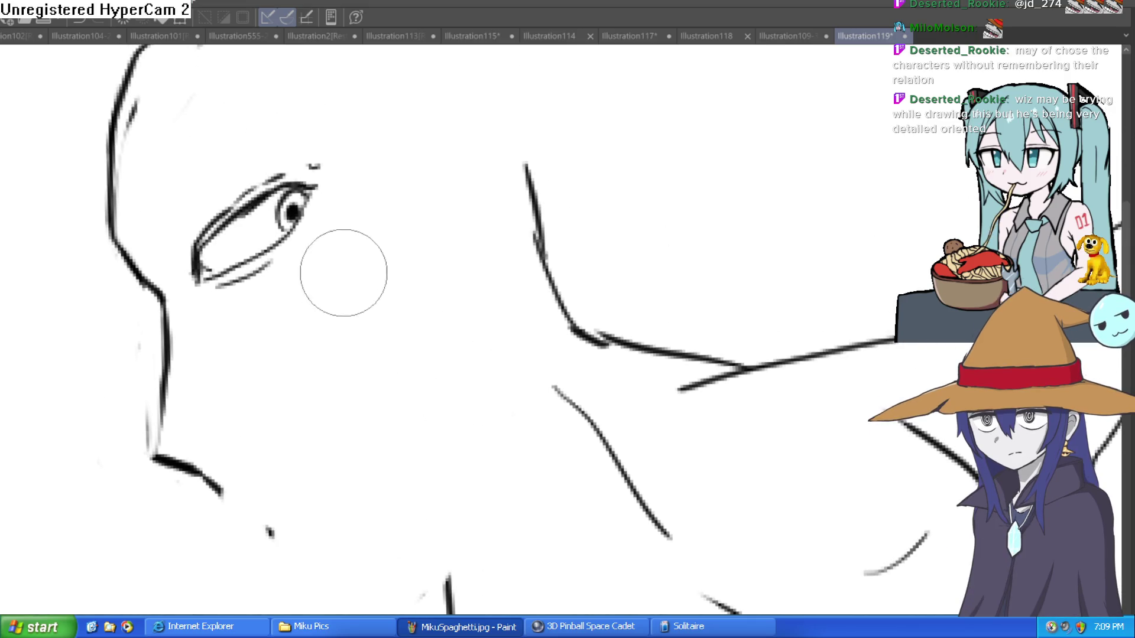
mouse_move(367, 170)
left_mouse_down()
mouse_move(305, 131)
mouse_move(347, 146)
left_mouse_up()
key("ctrl+t")
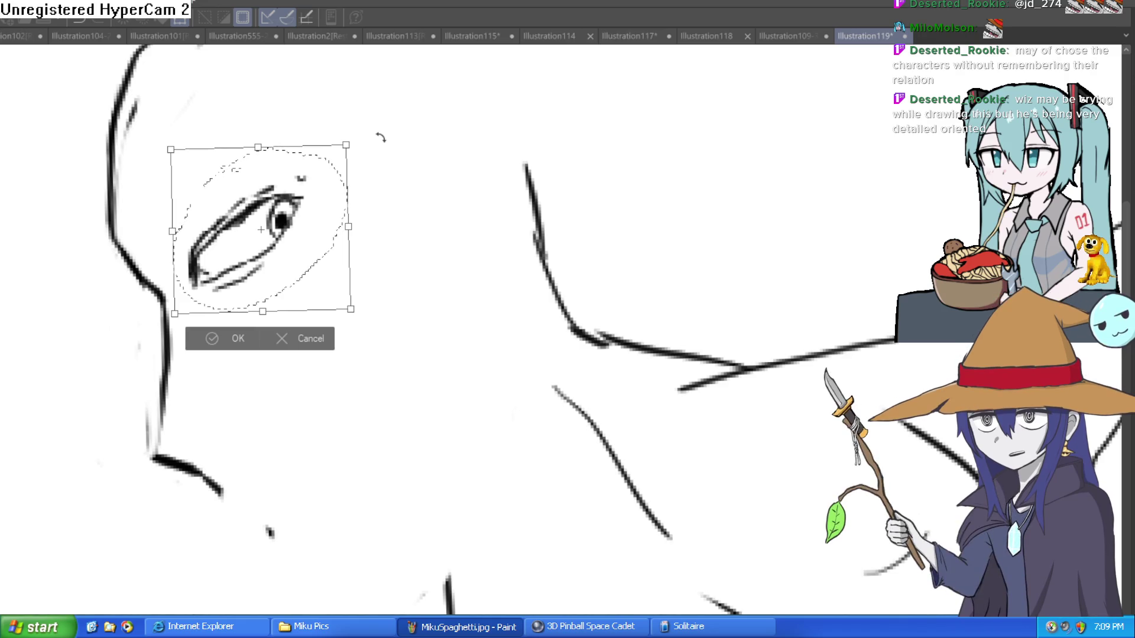
- Rotate the eye, shift it slightly right, apply the transform and deselect
left_click_drag(360, 143, 261, 310)
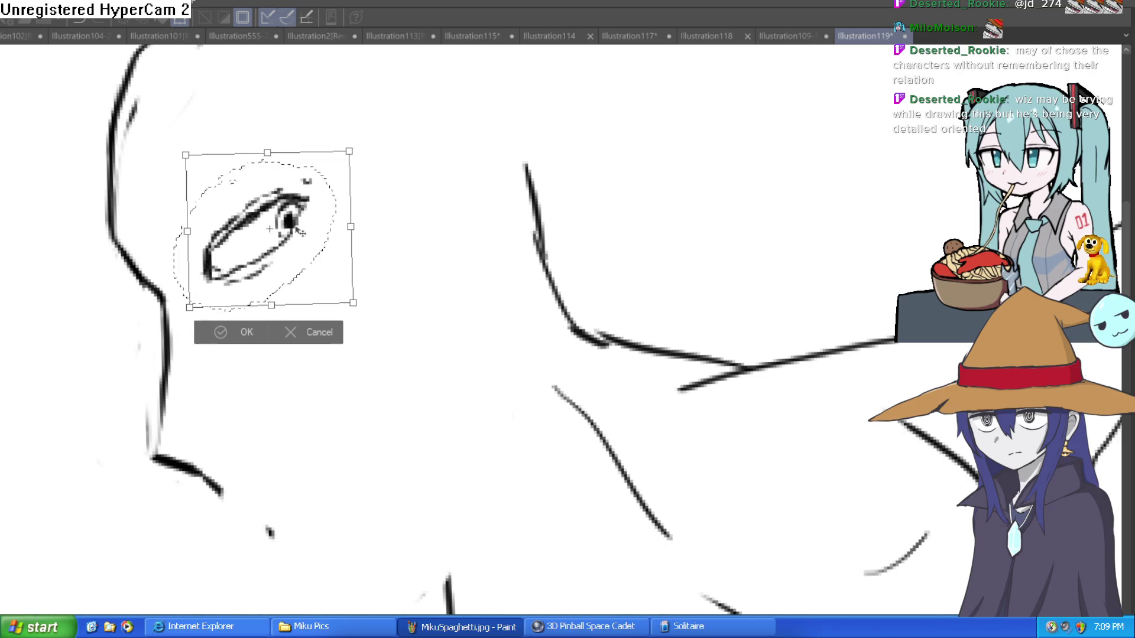
left_click(221, 332)
key("ctrl+d")
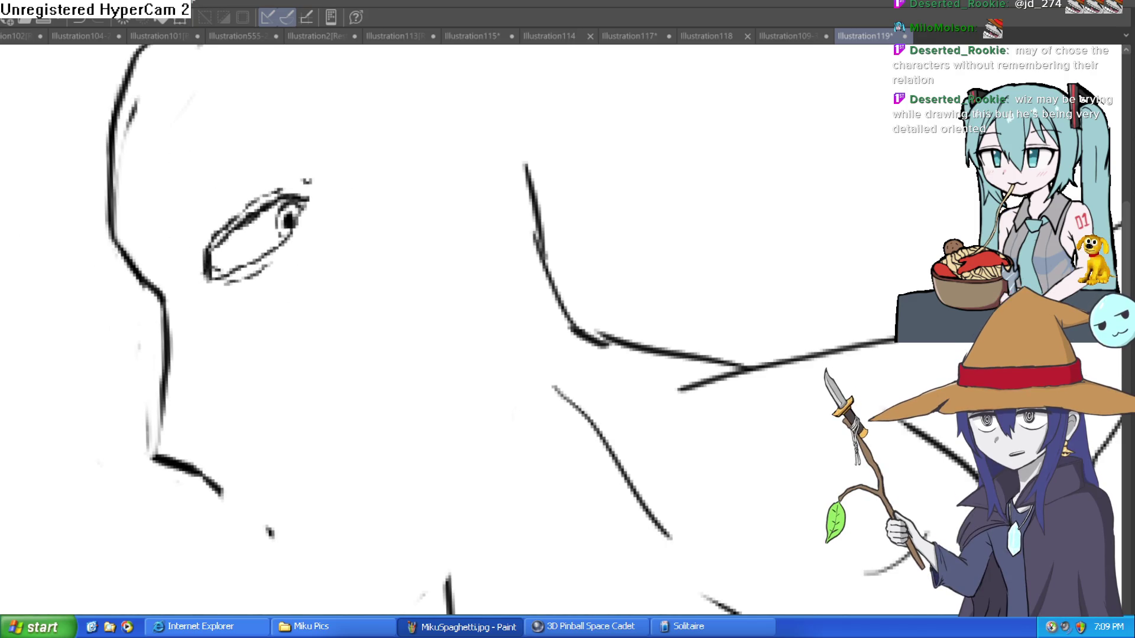
- Darken and extend the upper eyelid and add a line under the lower eyelid
scroll(274, 237, "up", 2)
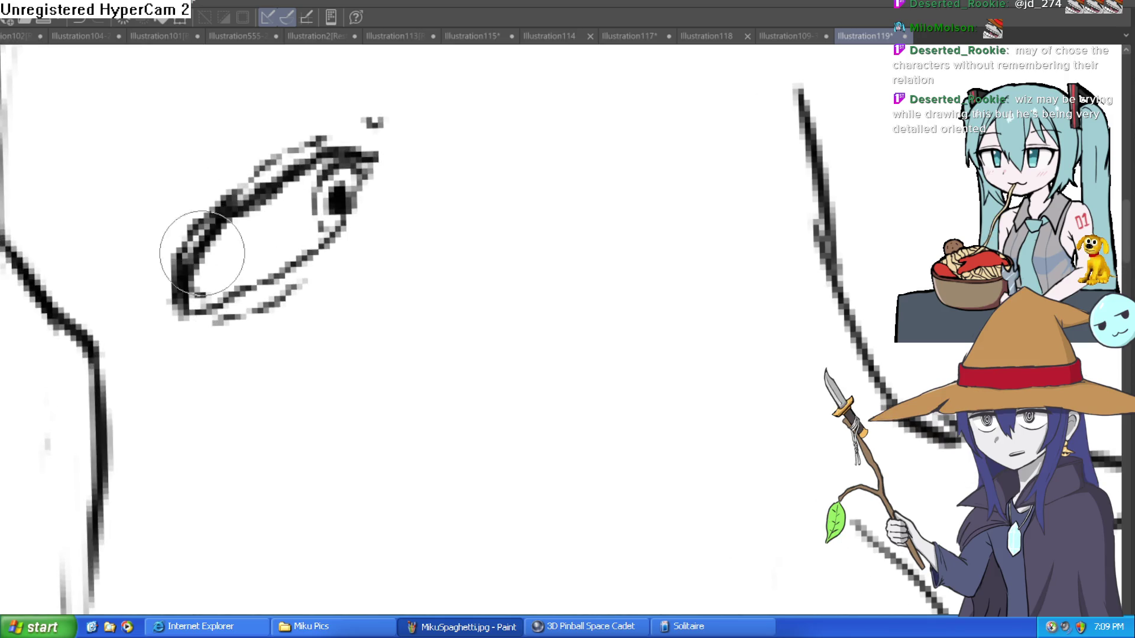
left_click_drag(201, 239, 397, 149)
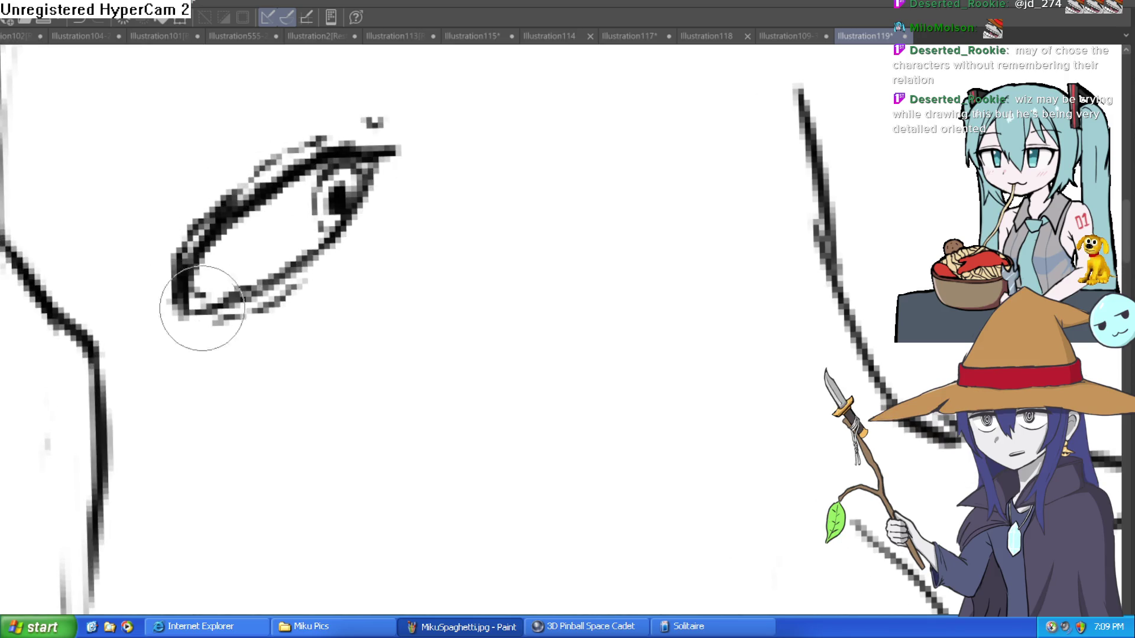
mouse_move(323, 274)
left_mouse_down()
mouse_move(287, 283)
mouse_move(287, 270)
mouse_move(177, 312)
mouse_move(253, 355)
mouse_move(398, 204)
left_mouse_up()
mouse_move(190, 197)
left_mouse_down()
mouse_move(207, 215)
mouse_move(217, 279)
left_mouse_up()
- Redraw the neck line darker and erase the thick stroke at its lower corner
left_click_drag(271, 314, 270, 260)
mouse_move(210, 195)
left_mouse_down()
mouse_move(207, 309)
mouse_move(178, 405)
mouse_move(261, 470)
left_mouse_up()
key("e")
mouse_move(183, 451)
left_mouse_down()
mouse_move(222, 469)
mouse_move(199, 445)
left_mouse_up()
scroll(276, 397, "down", 5)
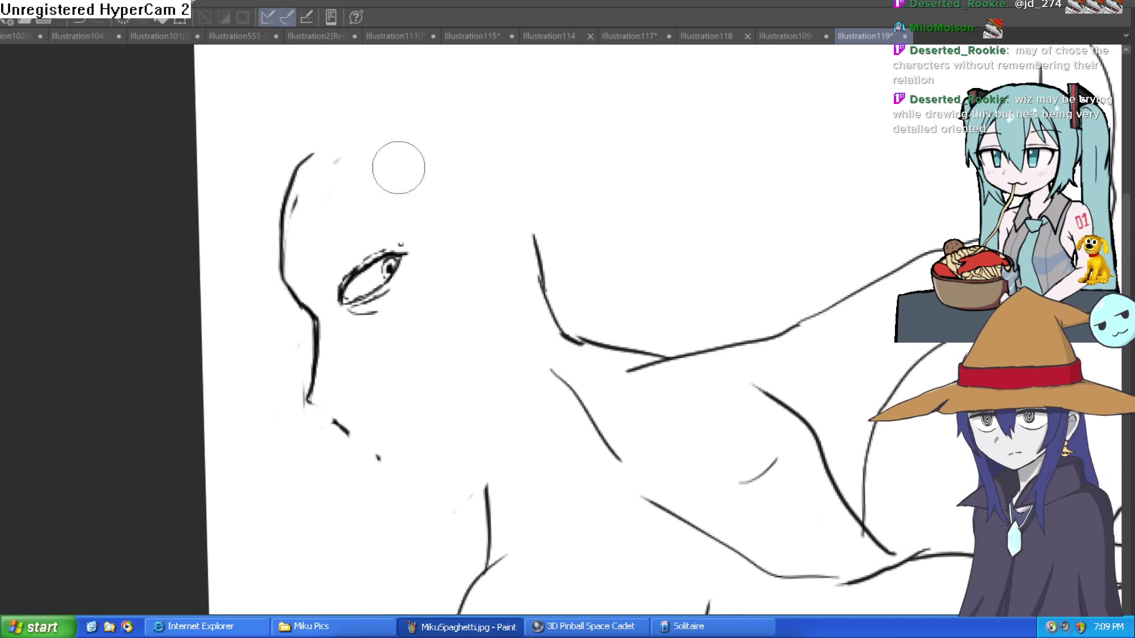
- Redraw the jaw line down to the chin and on toward the neck
left_click_drag(397, 407, 320, 331)
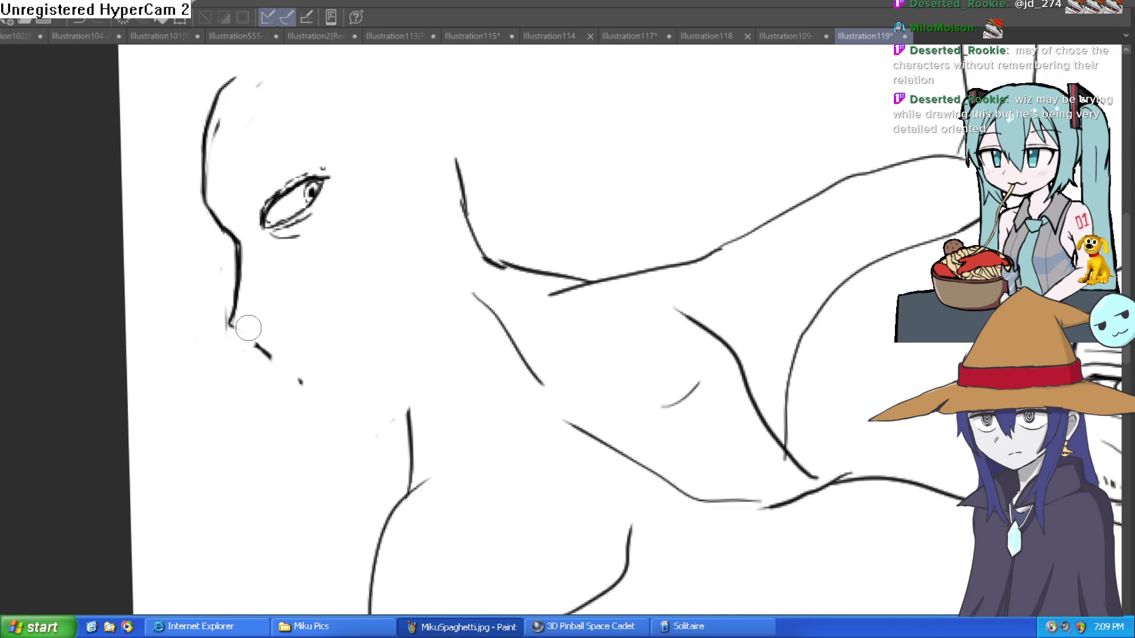
scroll(249, 329, "up", 2)
mouse_move(270, 278)
left_mouse_down()
mouse_move(261, 323)
mouse_move(299, 296)
left_mouse_up()
left_click_drag(384, 284, 367, 284)
left_click_drag(153, 295, 181, 371)
key("ctrl+z")
mouse_move(180, 376)
left_mouse_down()
mouse_move(319, 488)
mouse_move(361, 456)
left_mouse_up()
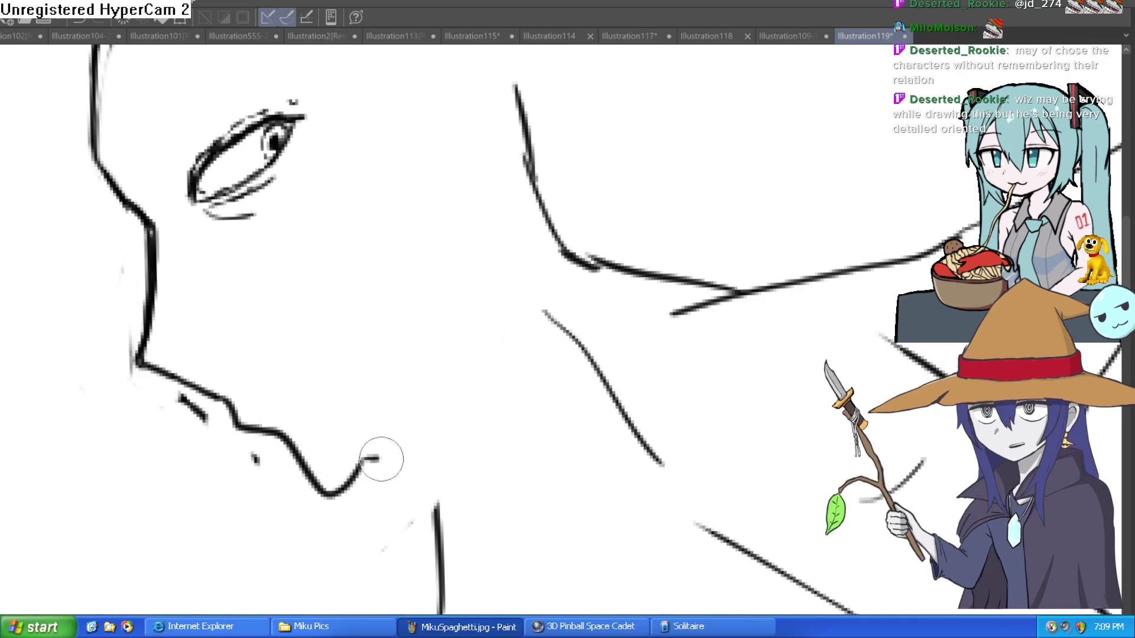
left_click_drag(361, 464, 438, 507)
scroll(494, 405, "up", 1)
mouse_move(363, 478)
left_mouse_down()
mouse_move(466, 322)
mouse_move(482, 233)
mouse_move(431, 239)
mouse_move(444, 348)
mouse_move(573, 265)
left_mouse_up()
- Sketch new forehead lines and zigzag bangs, erasing the old forehead segment
left_click_drag(235, 307, 278, 125)
mouse_move(230, 180)
left_mouse_down()
mouse_move(282, 107)
mouse_move(213, 228)
mouse_move(224, 261)
mouse_move(269, 112)
left_mouse_up()
key("e")
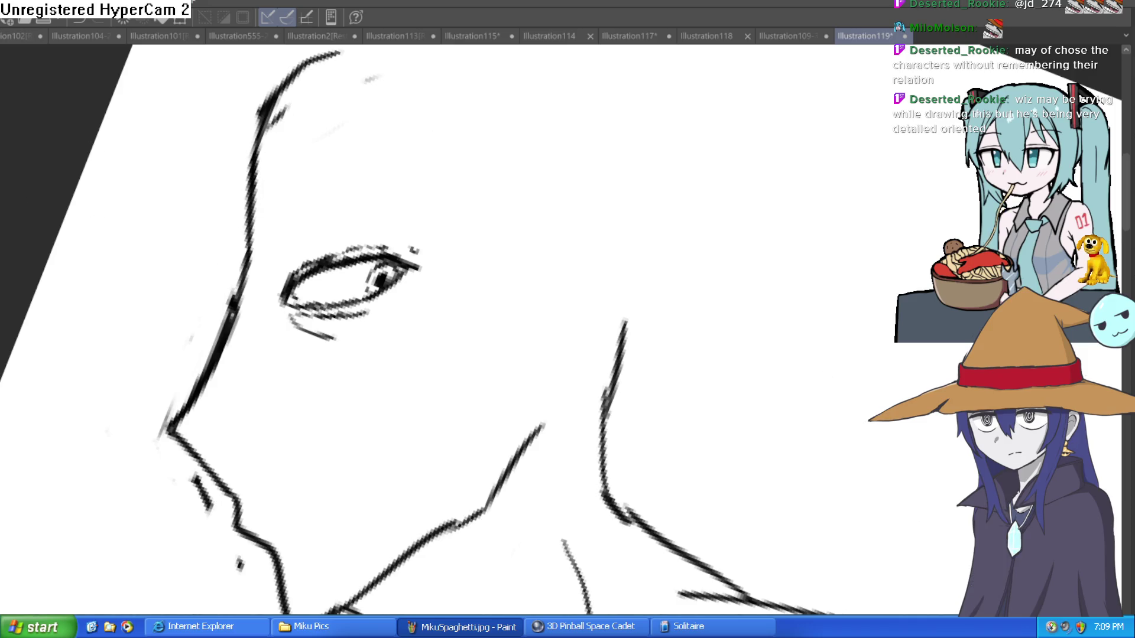
left_click_drag(438, 163, 385, 272)
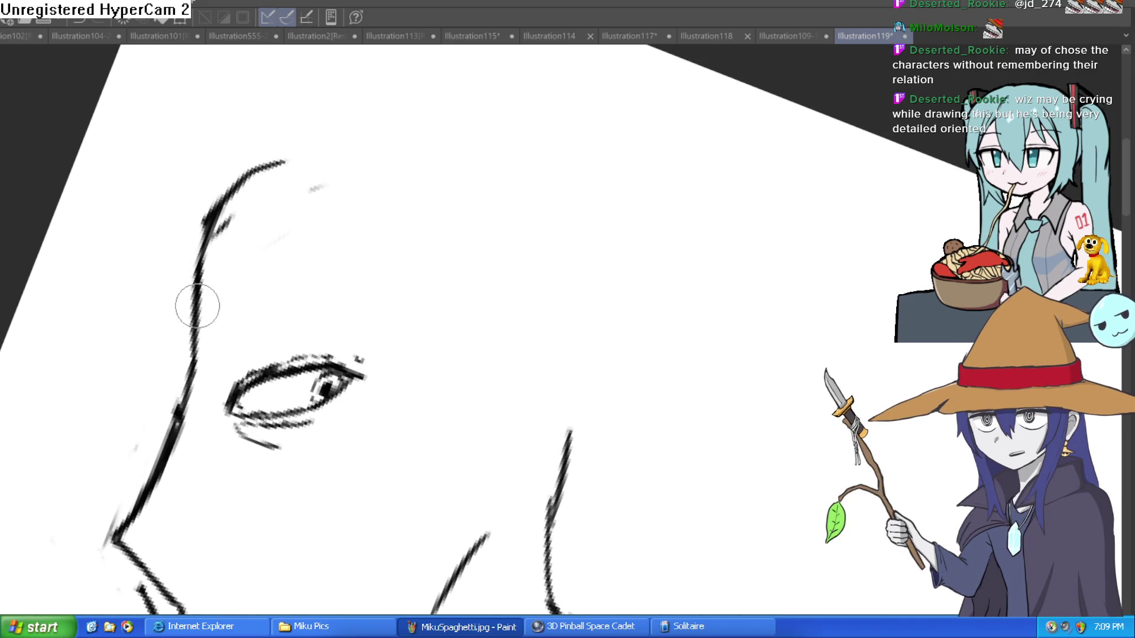
mouse_move(229, 260)
left_mouse_down()
mouse_move(347, 260)
mouse_move(362, 228)
mouse_move(419, 232)
left_mouse_up()
- Erase the eye's pupil and eyelid lines and the top of the neck line
scroll(419, 232, "down", 5)
scroll(547, 197, "up", 3)
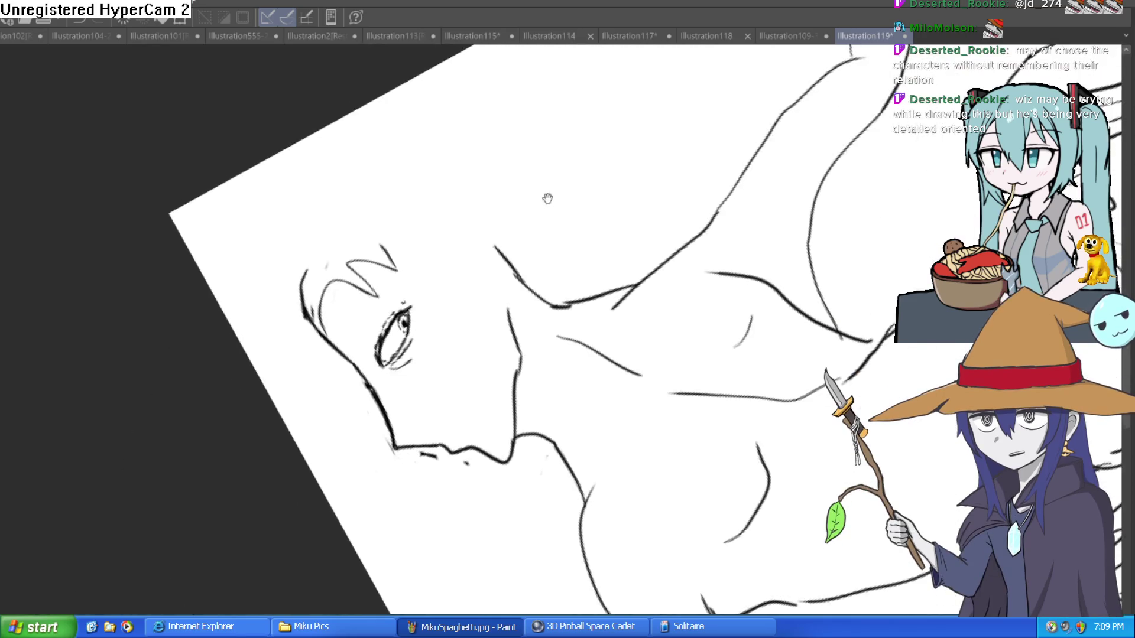
scroll(584, 255, "up", 2)
left_click_drag(419, 284, 436, 276)
left_click_drag(386, 306, 417, 263)
scroll(532, 248, "down", 3)
scroll(471, 272, "up", 1)
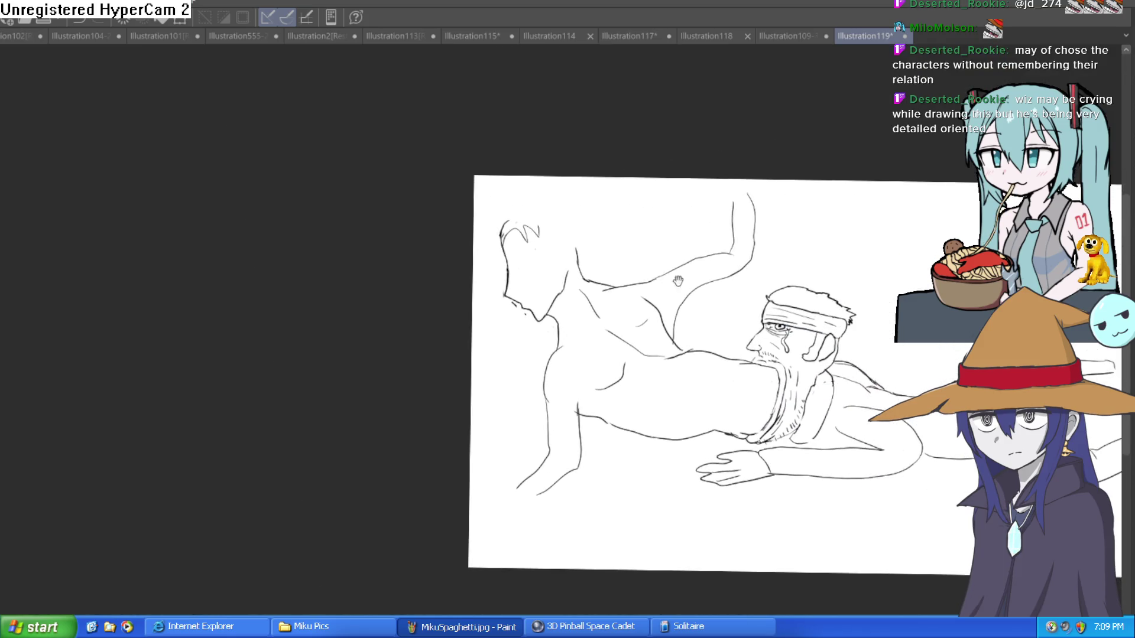
scroll(470, 272, "up", 1)
scroll(470, 272, "up", 1)
scroll(471, 271, "up", 1)
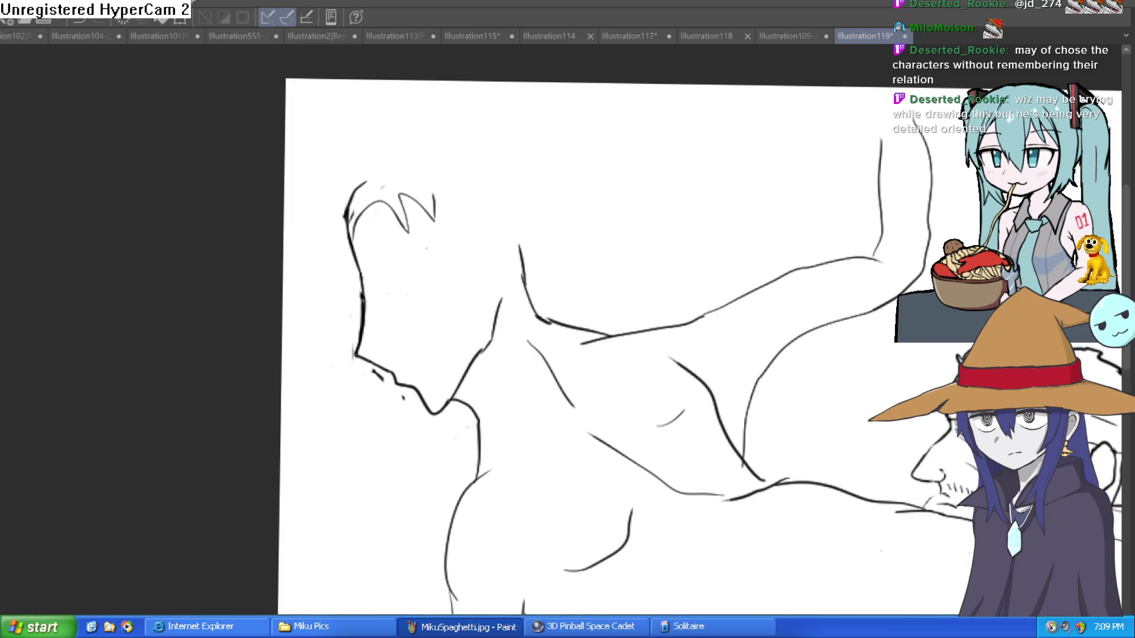
left_click_drag(553, 238, 514, 253)
left_click_drag(490, 310, 477, 262)
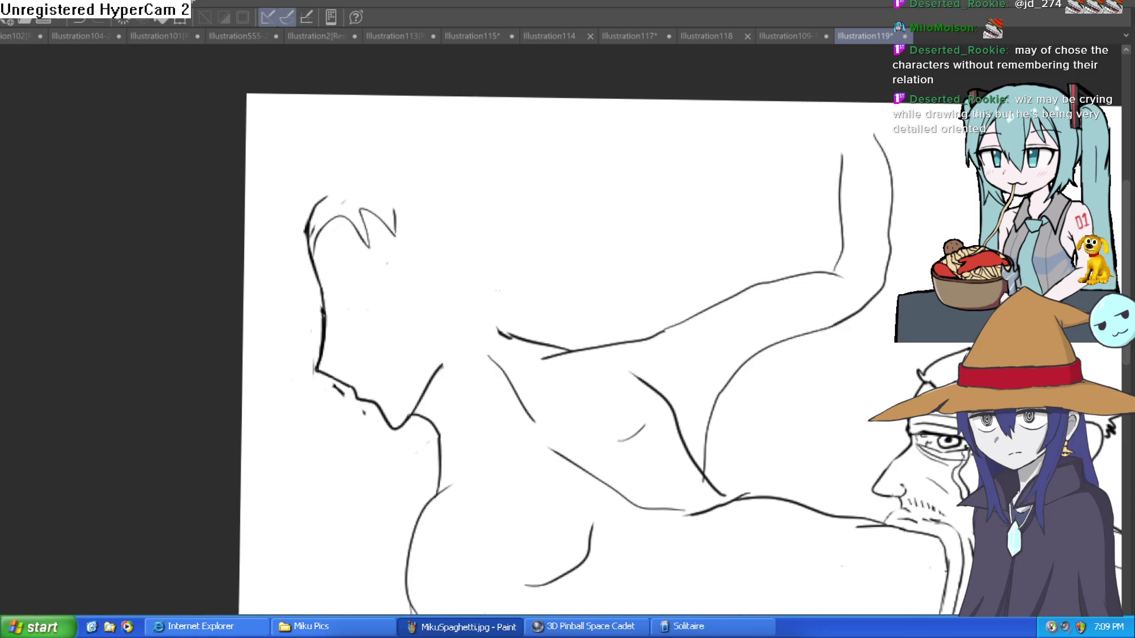
- Draw the rounded outline from the forehead up over the skull
scroll(429, 367, "up", 2)
left_click_drag(451, 362, 468, 283)
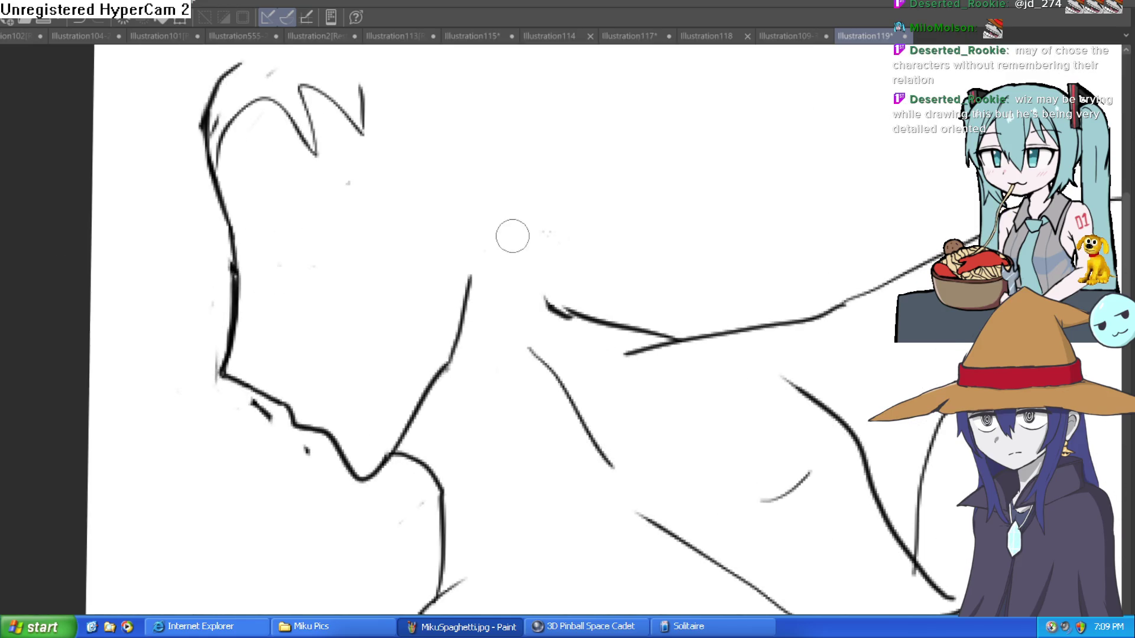
key("ctrl+z")
scroll(512, 236, "down", 3)
left_click_drag(337, 307, 335, 211)
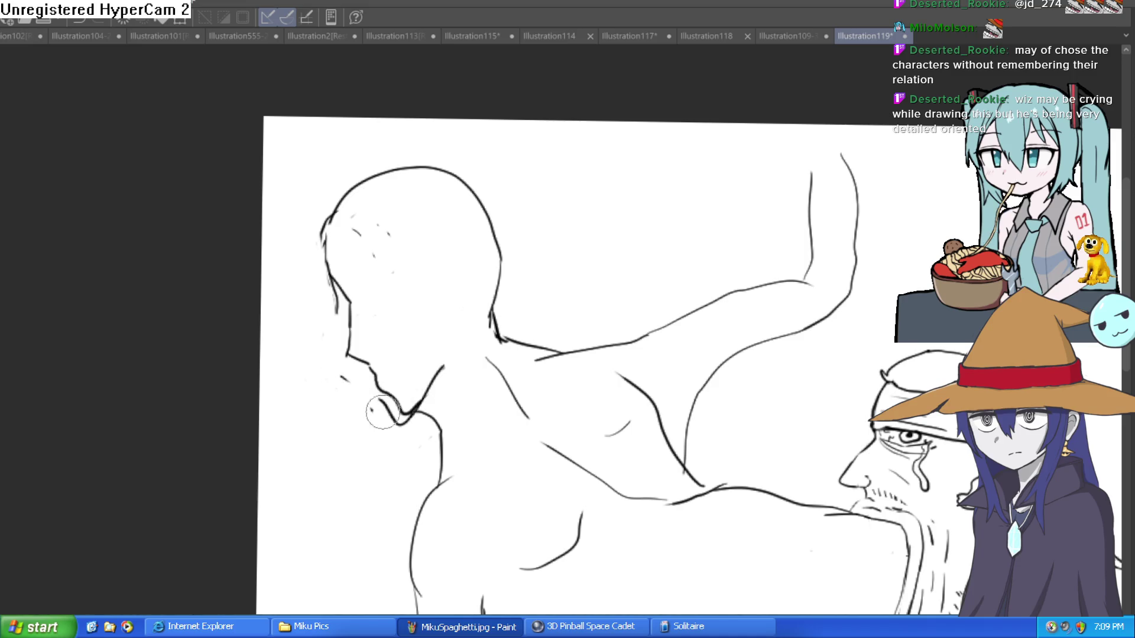
- Redraw the chest curve below the chin, retrying strokes with undo
scroll(408, 430, "down", 2)
scroll(409, 430, "up", 4)
scroll(570, 392, "up", 1)
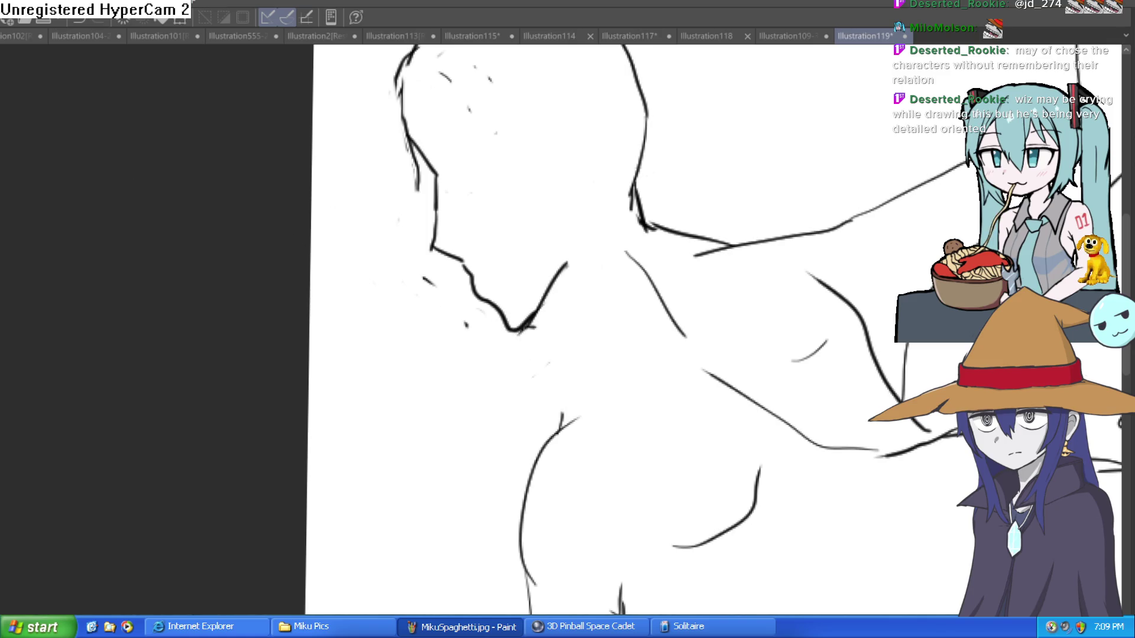
left_click_drag(600, 290, 461, 245)
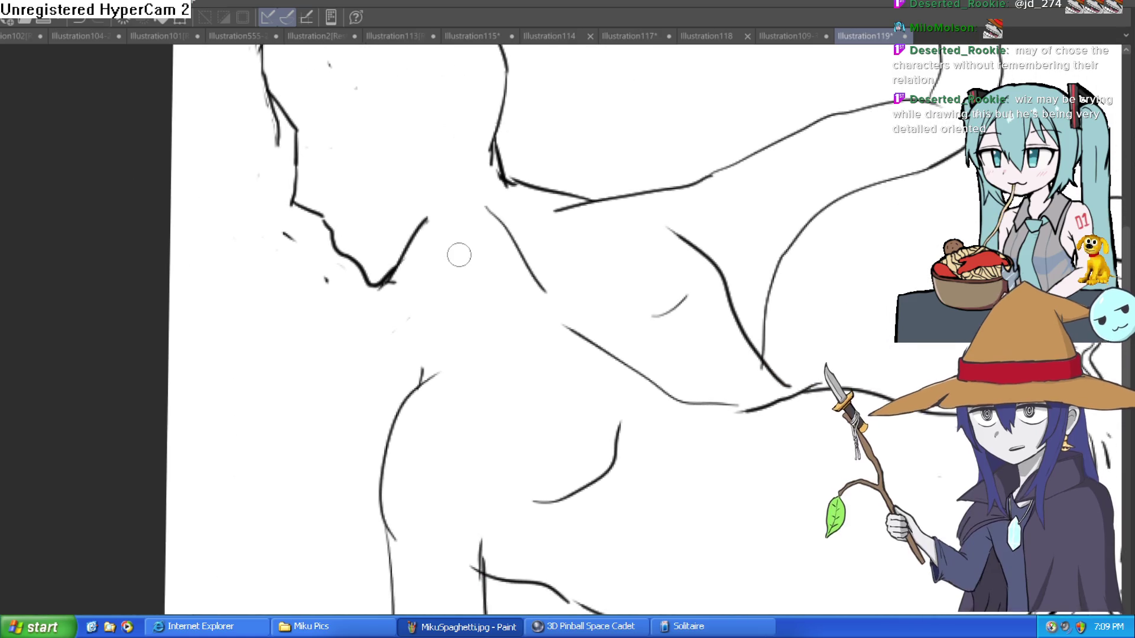
left_click(453, 301)
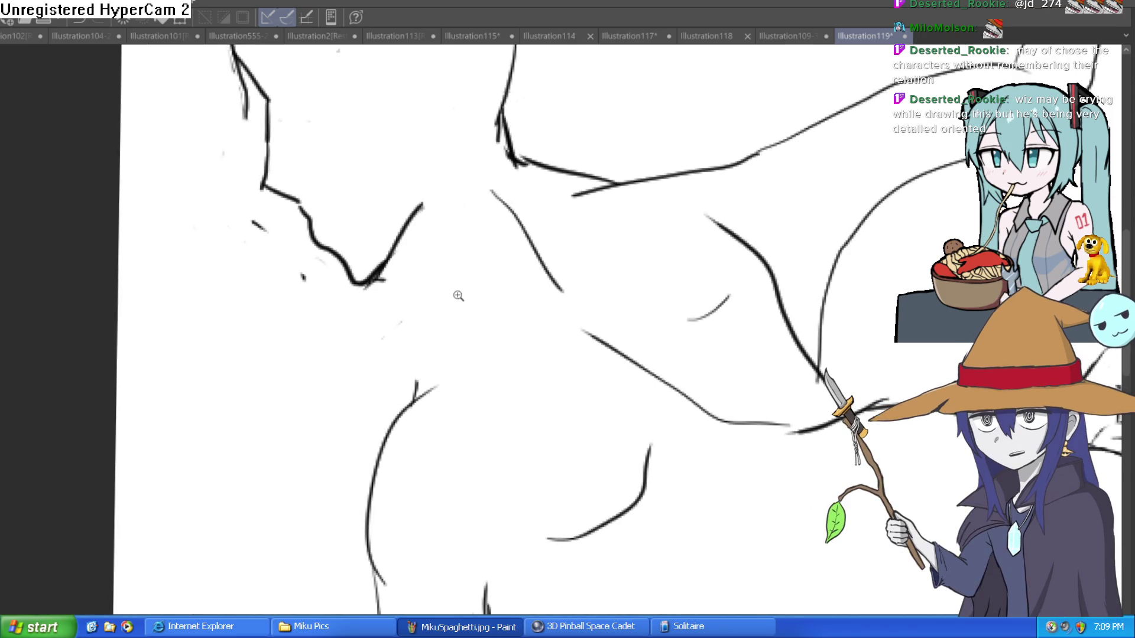
key("ctrl+z")
left_click_drag(395, 241, 444, 306)
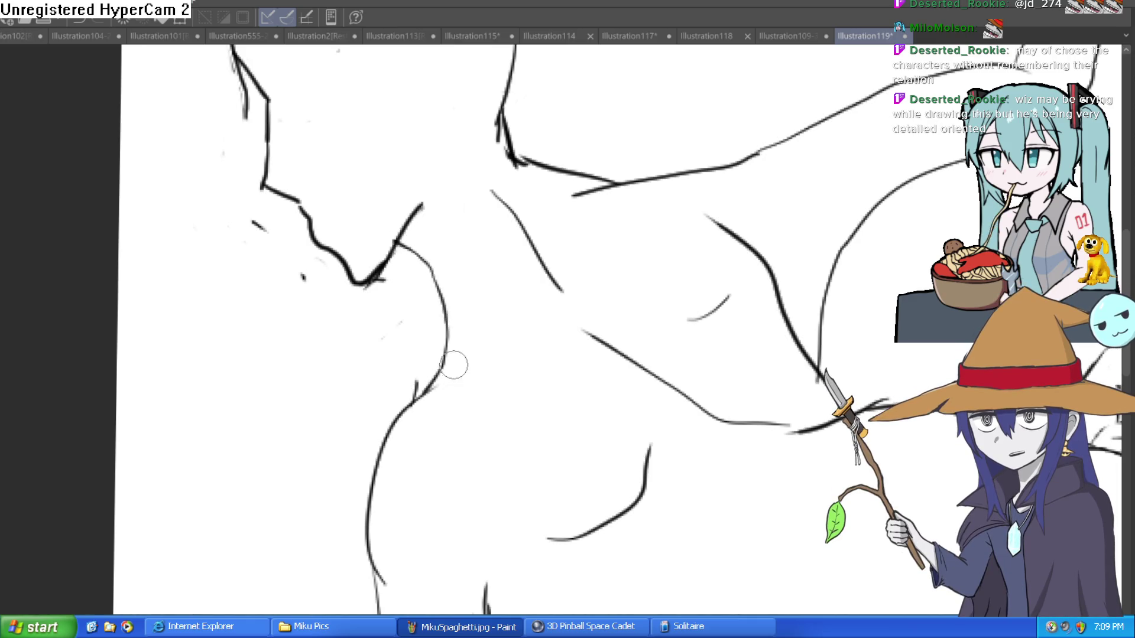
key("ctrl+z")
mouse_move(466, 294)
left_mouse_down()
mouse_move(443, 324)
mouse_move(438, 383)
left_mouse_up()
key("ctrl+z")
- Erase the rough head strokes and redraw one clean face-side head outline
scroll(685, 236, "down", 5)
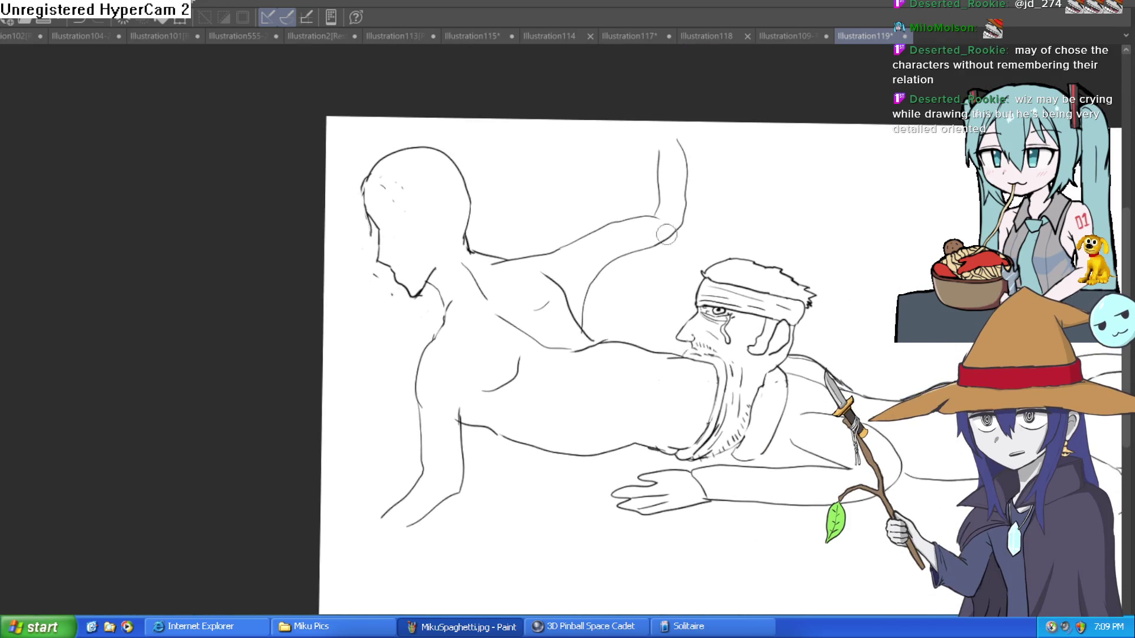
scroll(471, 194, "up", 5)
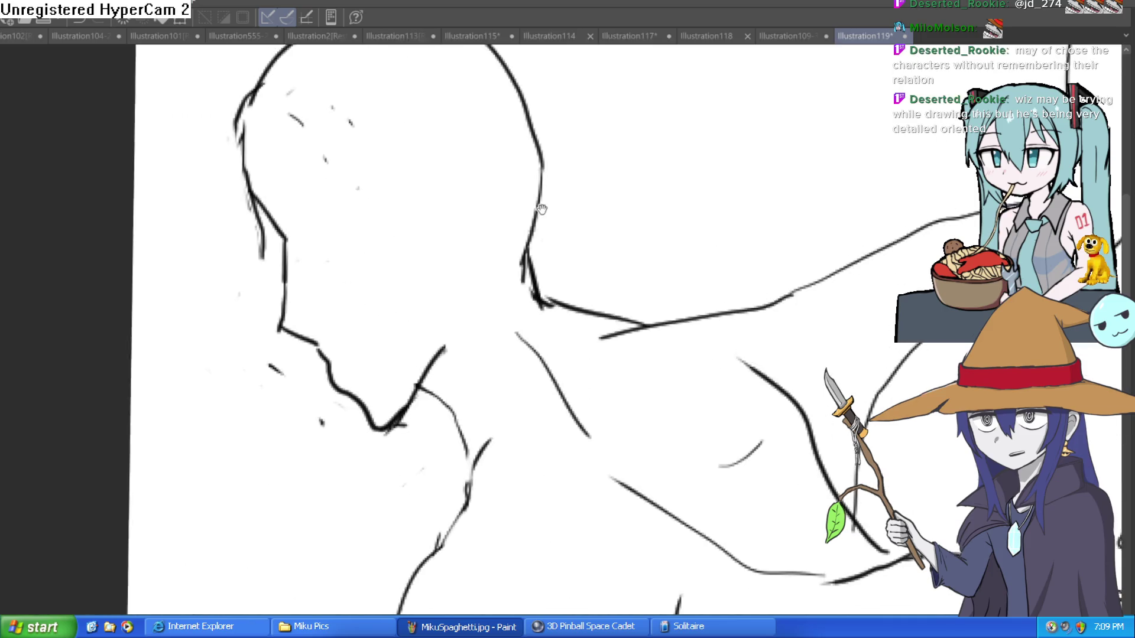
left_click_drag(296, 226, 296, 162)
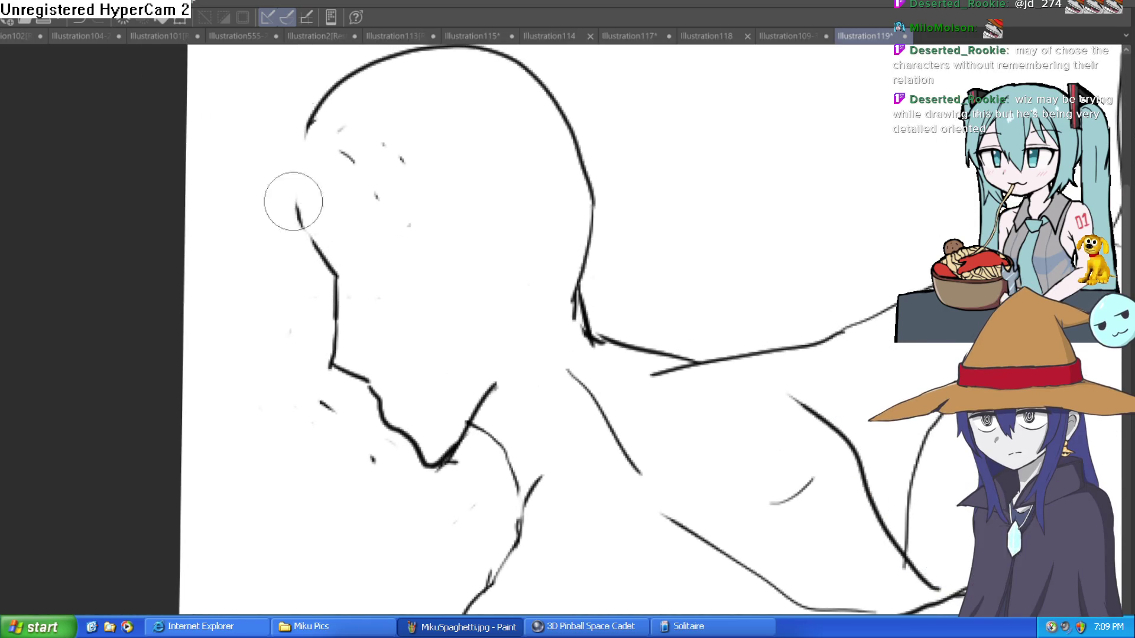
left_click_drag(302, 229, 310, 108)
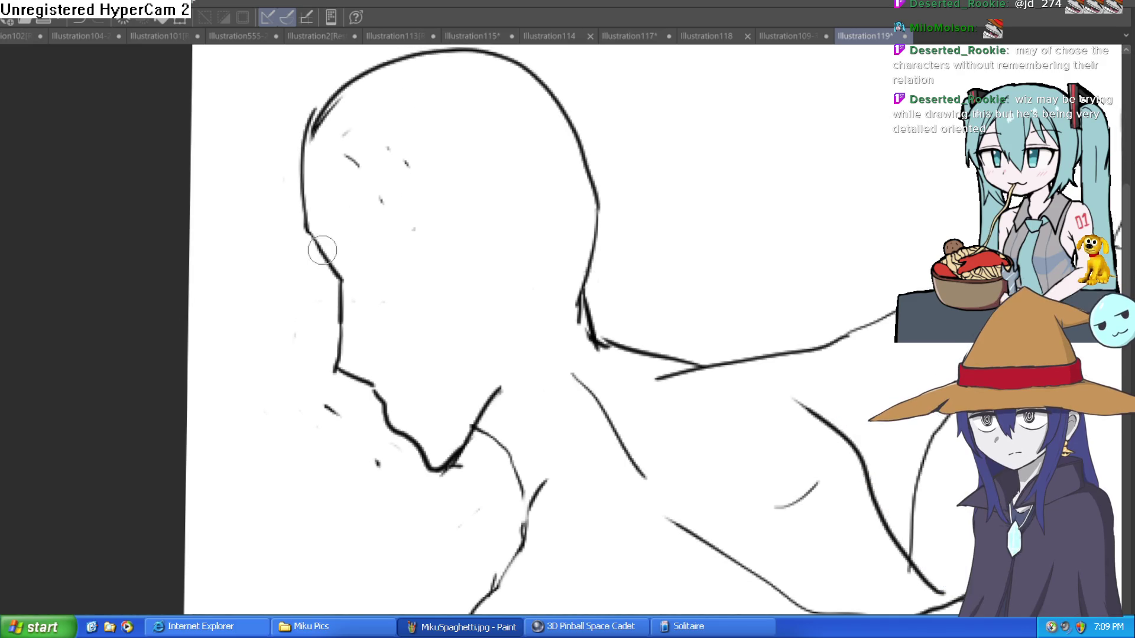
left_click_drag(322, 254, 332, 100)
key("ctrl+z")
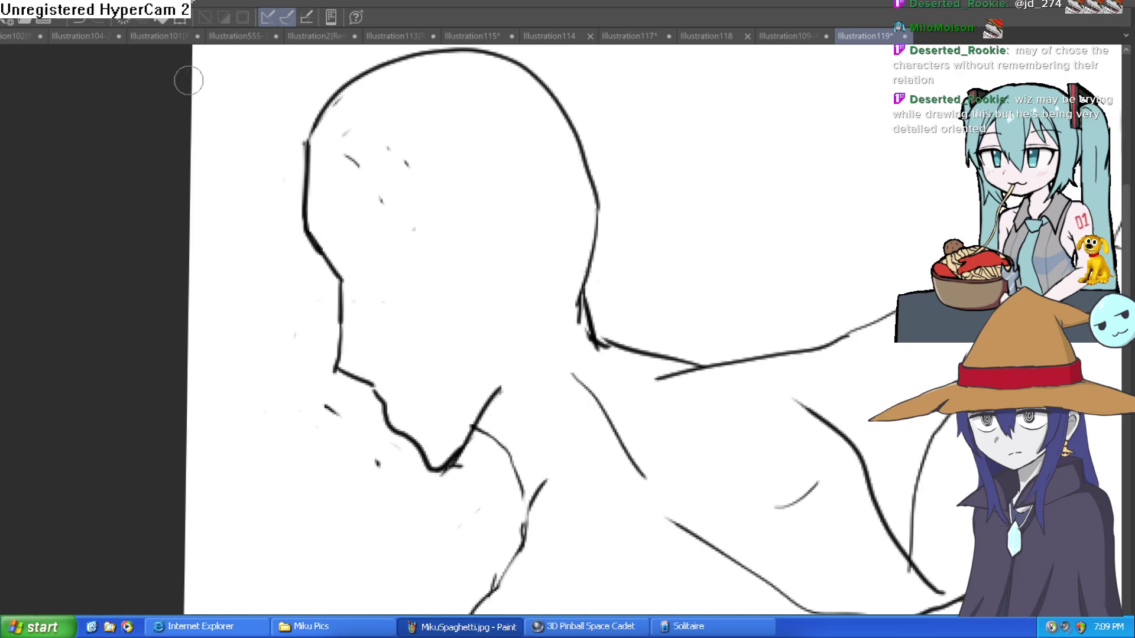
key("ctrl+plus")
- Draw a thin brow line joined to the face outline and extended right
left_click_drag(278, 214, 458, 148)
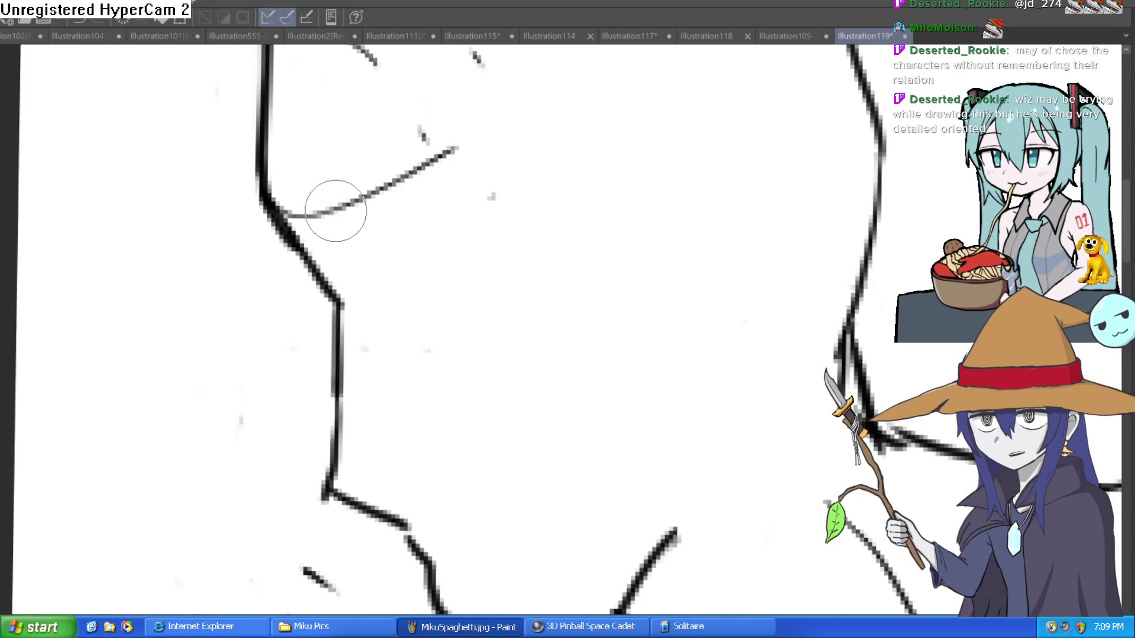
left_click_drag(269, 195, 295, 224)
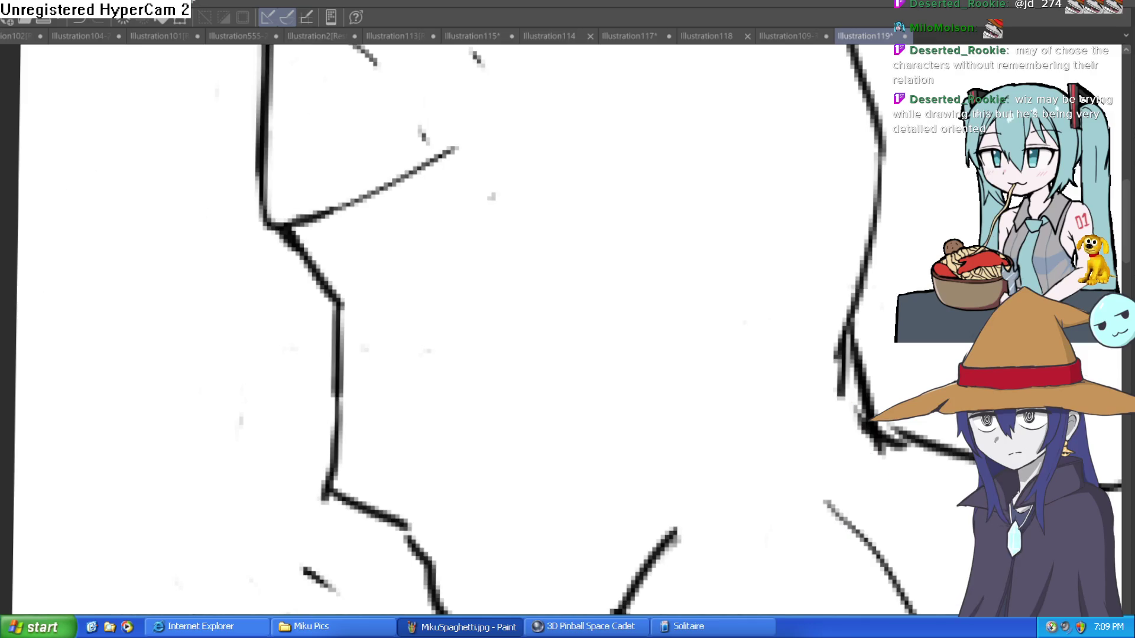
mouse_move(478, 161)
left_mouse_down()
mouse_move(481, 182)
mouse_move(554, 147)
left_mouse_up()
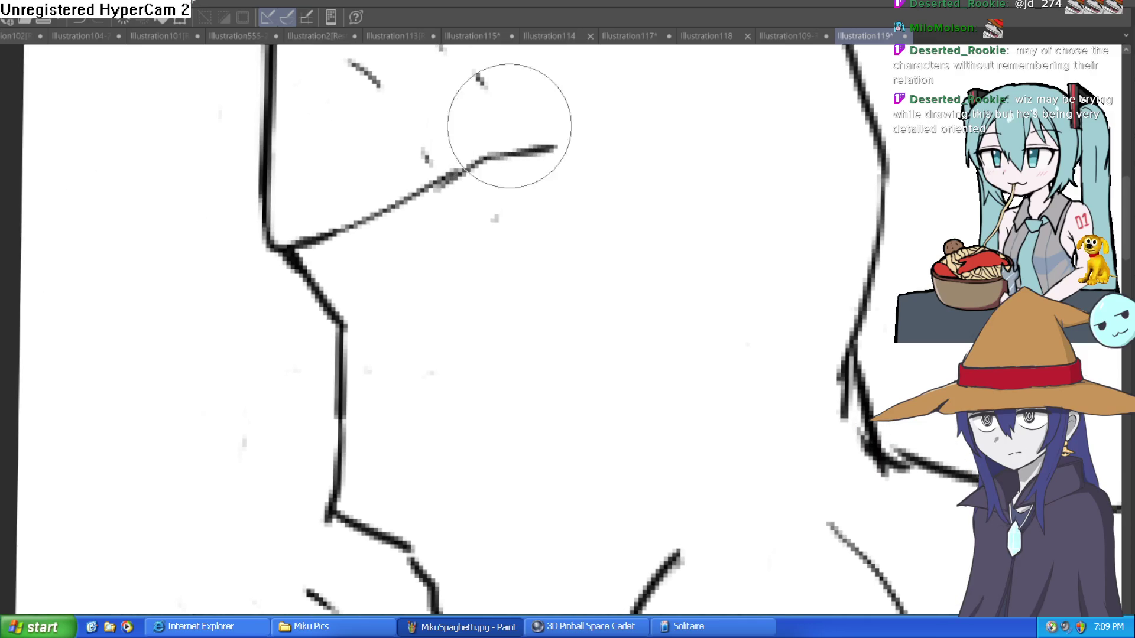
left_click_drag(455, 119, 438, 222)
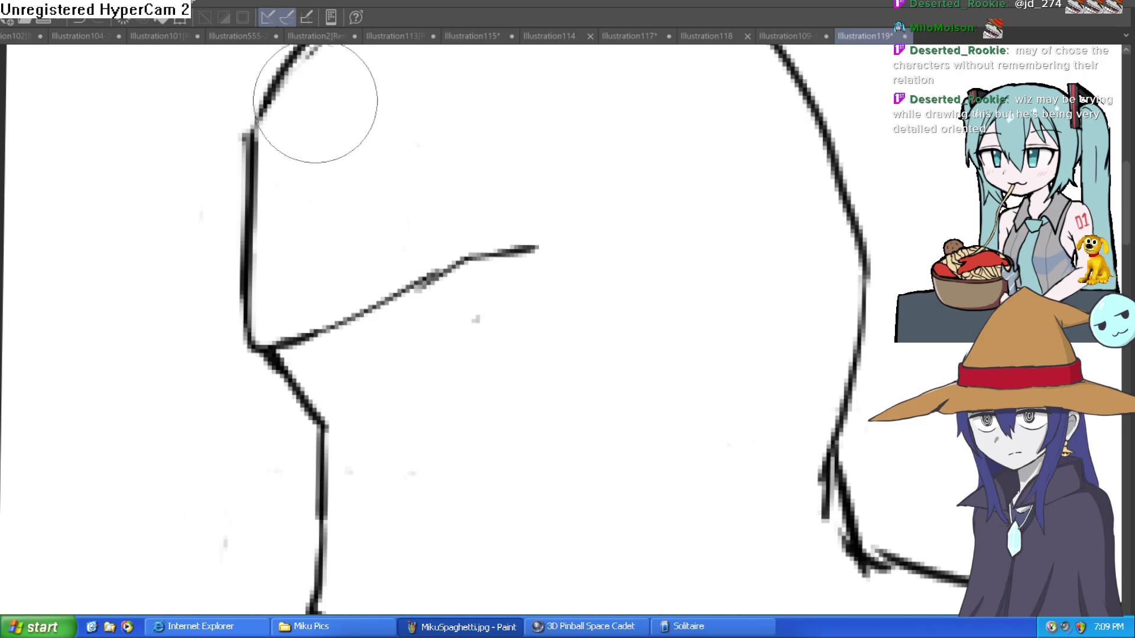
left_click_drag(457, 302, 422, 275)
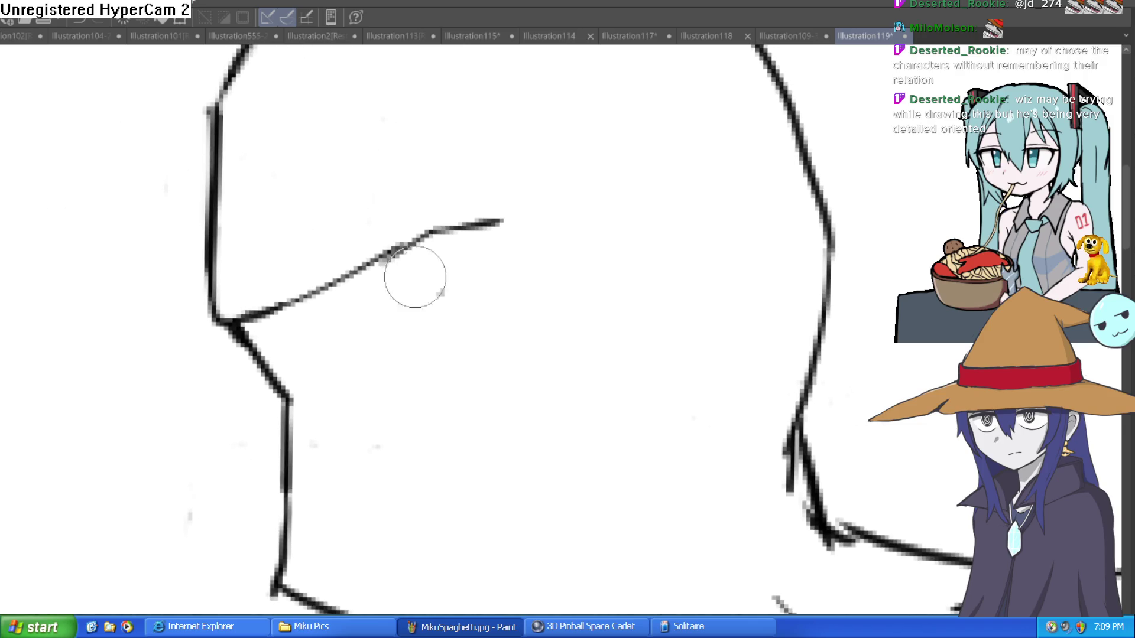
- Draw the curved line under the brow with short wrinkle strokes at its end
left_click_drag(302, 322, 488, 228)
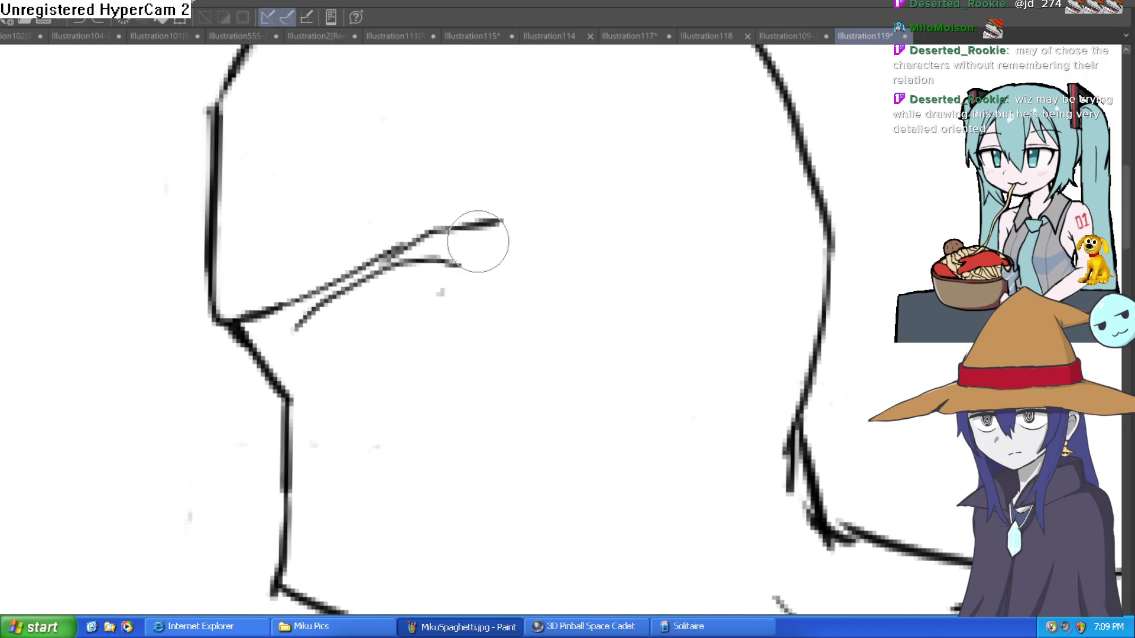
key("ctrl+z")
mouse_move(344, 308)
left_mouse_down()
mouse_move(463, 246)
mouse_move(493, 250)
left_mouse_up()
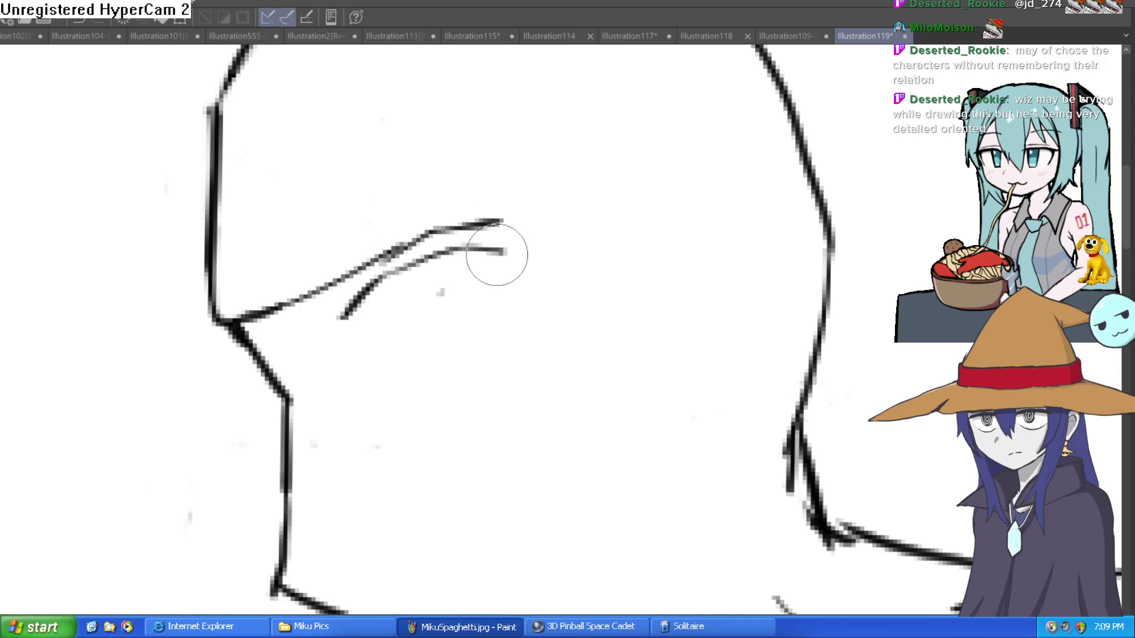
key("ctrl+z")
mouse_move(342, 329)
left_mouse_down()
mouse_move(469, 233)
mouse_move(455, 251)
left_mouse_up()
mouse_move(354, 295)
left_mouse_down()
mouse_move(342, 341)
mouse_move(327, 335)
left_mouse_up()
mouse_move(384, 260)
left_mouse_down()
mouse_move(356, 279)
mouse_move(253, 304)
mouse_move(202, 284)
mouse_move(242, 328)
left_mouse_up()
key("e")
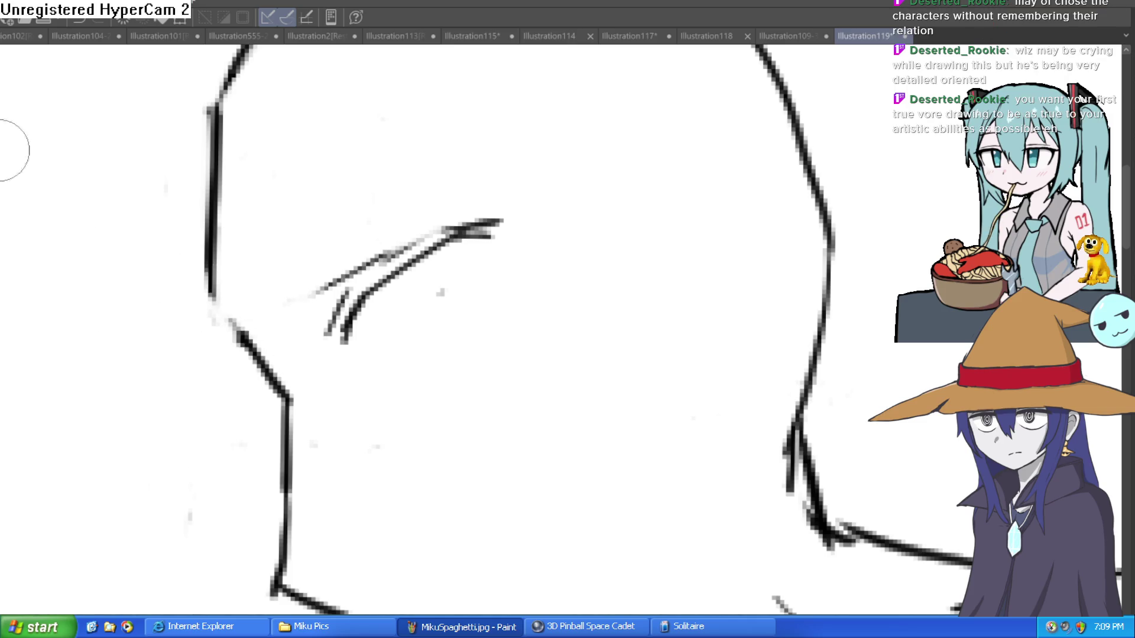
- Add dark wrinkle lines beneath the eye and draw the eye with a black pupil
scroll(481, 289, "up", 3)
mouse_move(315, 383)
left_mouse_down()
mouse_move(424, 346)
mouse_move(521, 219)
left_mouse_up()
left_click_drag(332, 408, 493, 347)
left_click_drag(348, 426, 422, 416)
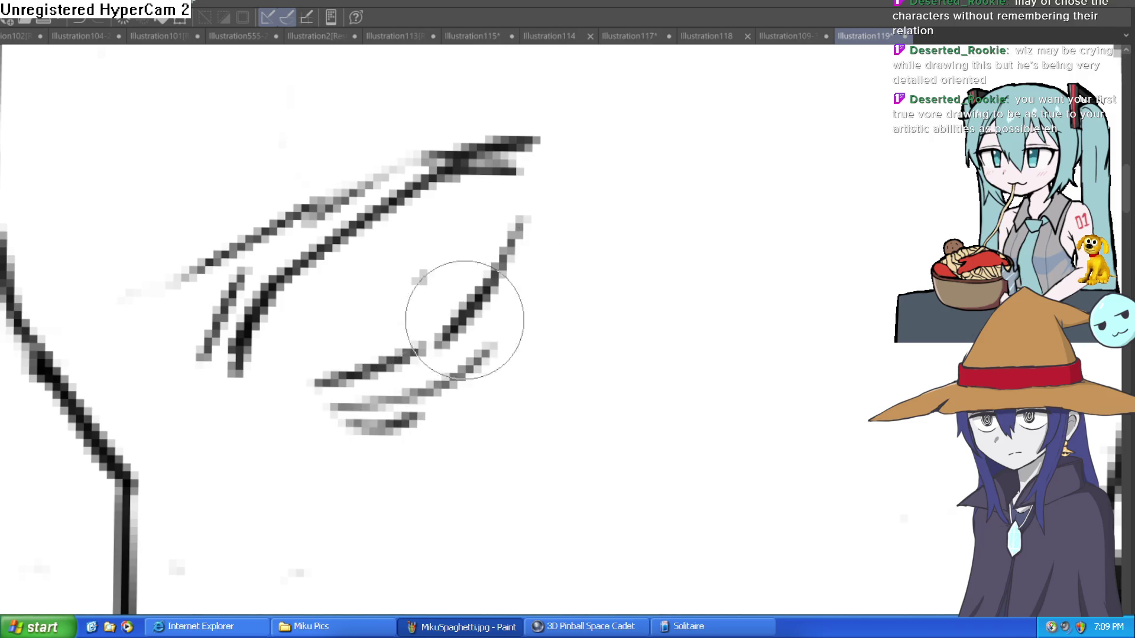
mouse_move(441, 177)
left_mouse_down()
mouse_move(519, 241)
mouse_move(481, 203)
mouse_move(487, 217)
mouse_move(473, 230)
left_mouse_up()
scroll(502, 331, "down", 3)
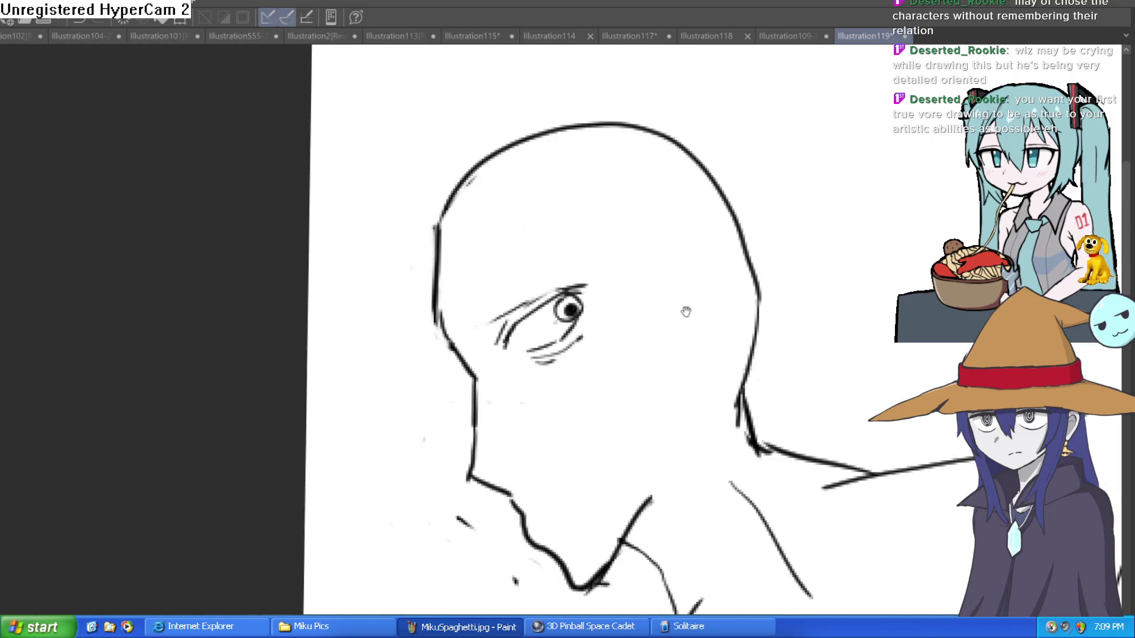
- Redraw the cheek, jaw and V-shaped neck lines, erasing the old lower neck line
scroll(513, 325, "down", 2)
scroll(483, 356, "up", 1)
scroll(484, 356, "up", 2)
mouse_move(354, 237)
left_mouse_down()
mouse_move(368, 261)
mouse_move(373, 382)
mouse_move(455, 435)
mouse_move(481, 481)
mouse_move(607, 544)
mouse_move(689, 453)
left_mouse_up()
mouse_move(591, 591)
left_mouse_down()
mouse_move(503, 532)
mouse_move(416, 449)
mouse_move(337, 283)
mouse_move(349, 517)
left_mouse_up()
mouse_move(591, 435)
left_mouse_down()
mouse_move(488, 451)
mouse_move(455, 413)
mouse_move(524, 504)
left_mouse_up()
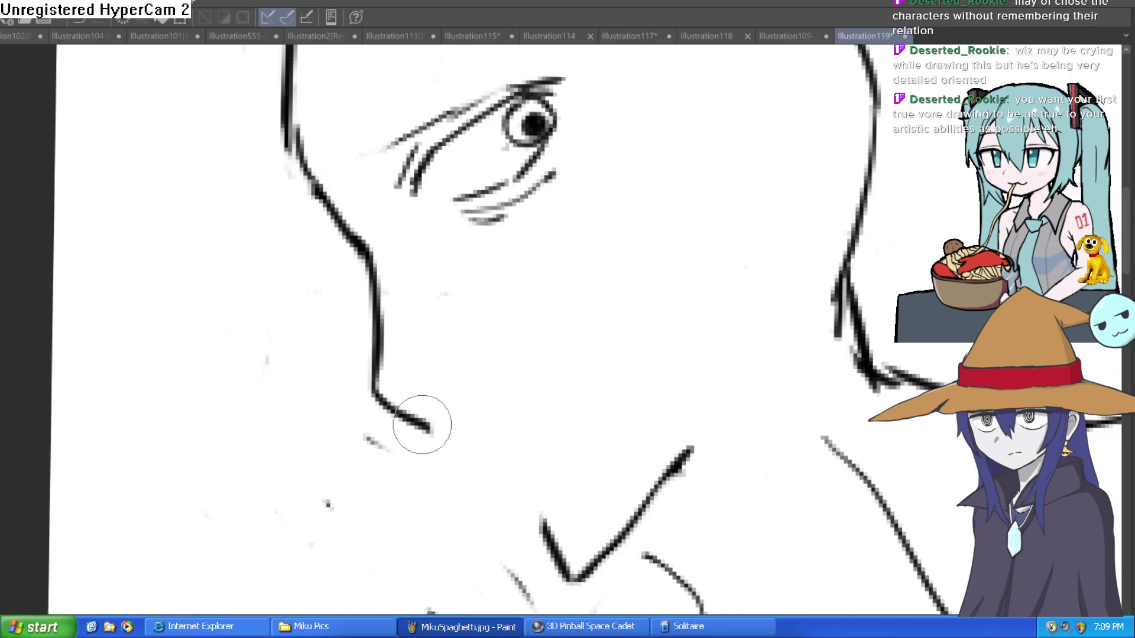
mouse_move(384, 391)
left_mouse_down()
mouse_move(456, 410)
mouse_move(532, 380)
mouse_move(628, 426)
mouse_move(568, 512)
left_mouse_up()
- Redraw the open mouth's lower lip and lower jaw
scroll(578, 513, "down", 3)
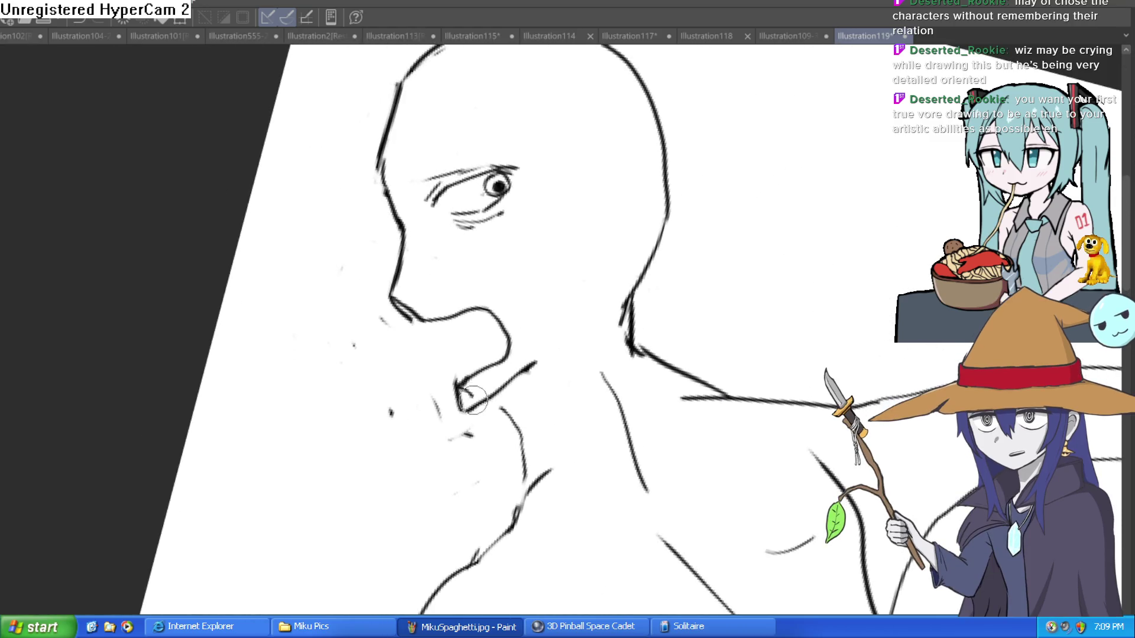
left_click_drag(482, 435, 540, 388)
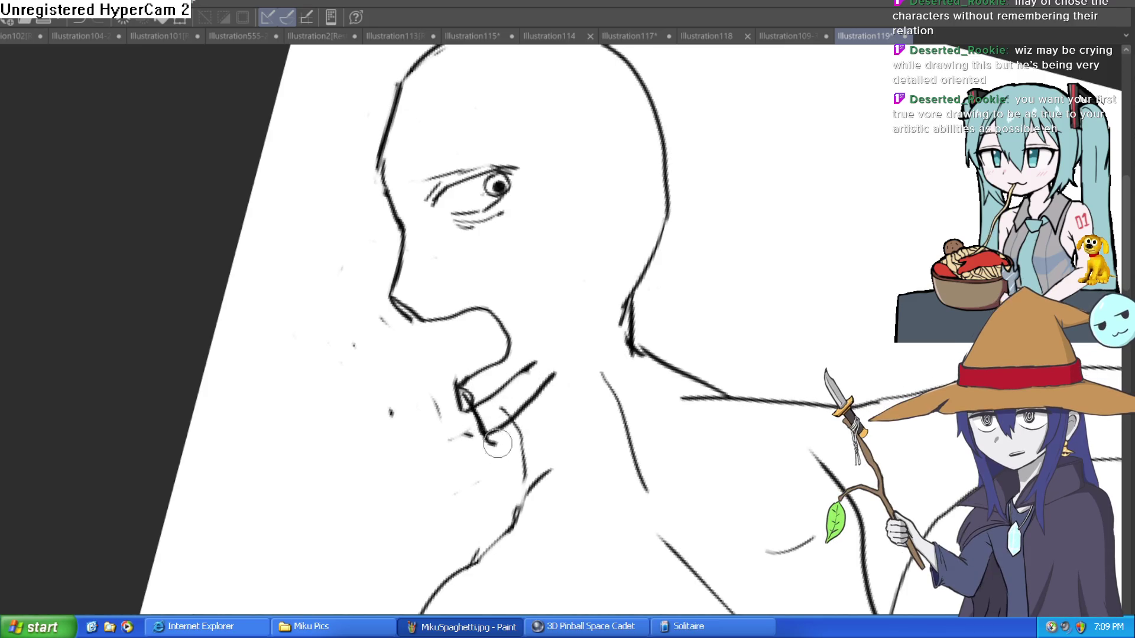
left_click_drag(582, 356, 494, 442)
mouse_move(531, 373)
left_mouse_down()
mouse_move(497, 426)
mouse_move(528, 363)
mouse_move(494, 397)
mouse_move(466, 393)
left_mouse_up()
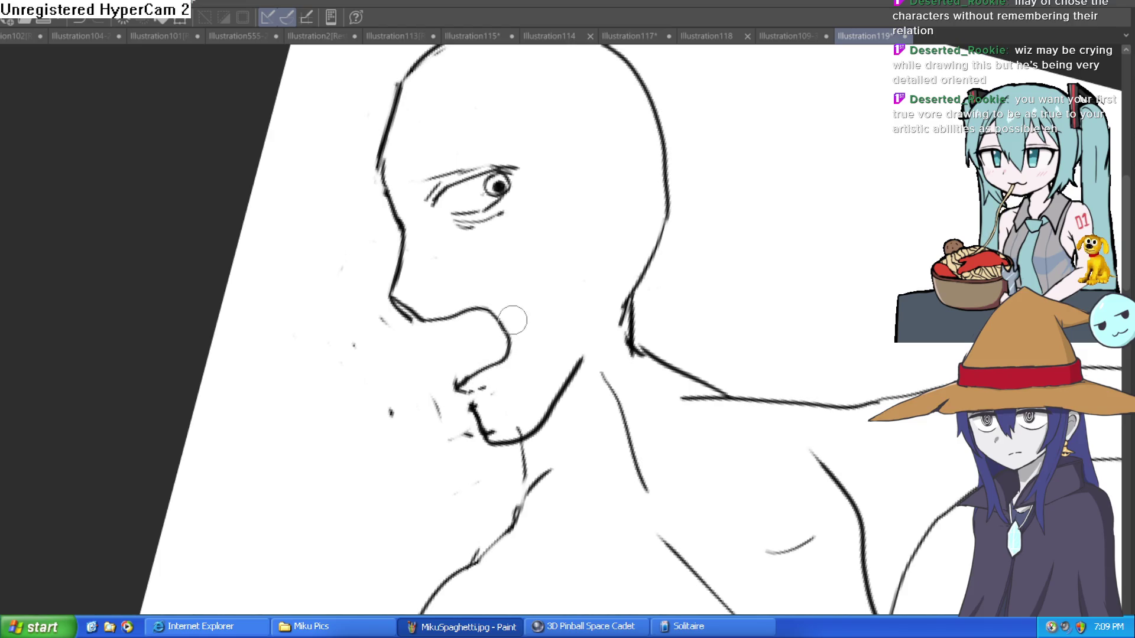
- Clean up the nose tip and darken the profile from forehead to nose
left_click_drag(414, 318, 400, 314)
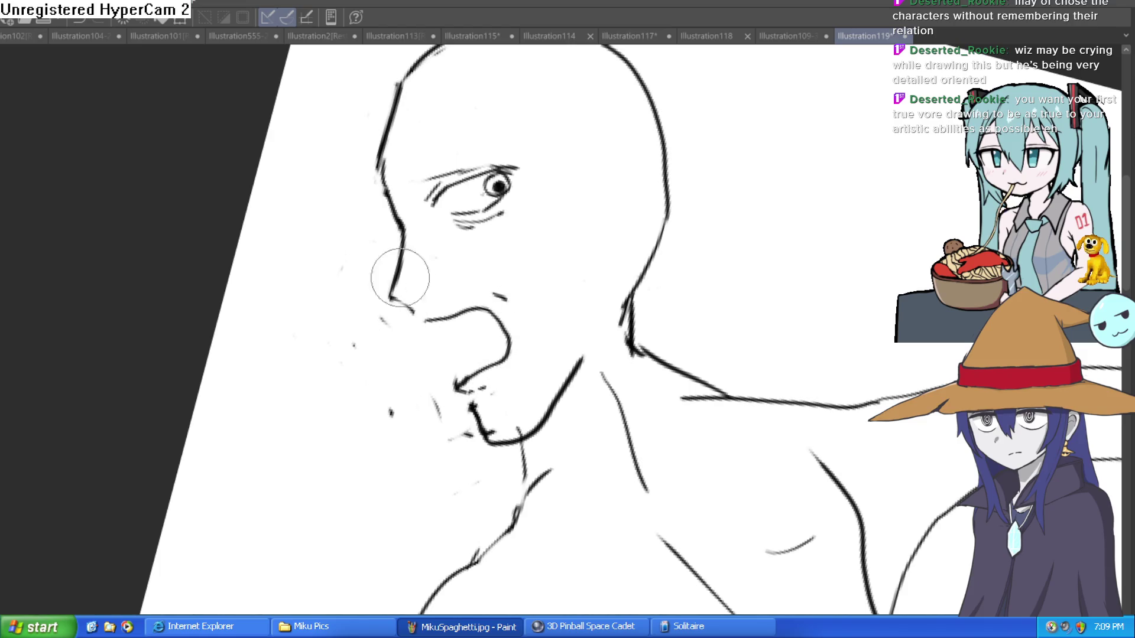
scroll(423, 155, "up", 2)
mouse_move(392, 190)
left_mouse_down()
mouse_move(406, 228)
mouse_move(392, 324)
mouse_move(445, 391)
left_mouse_up()
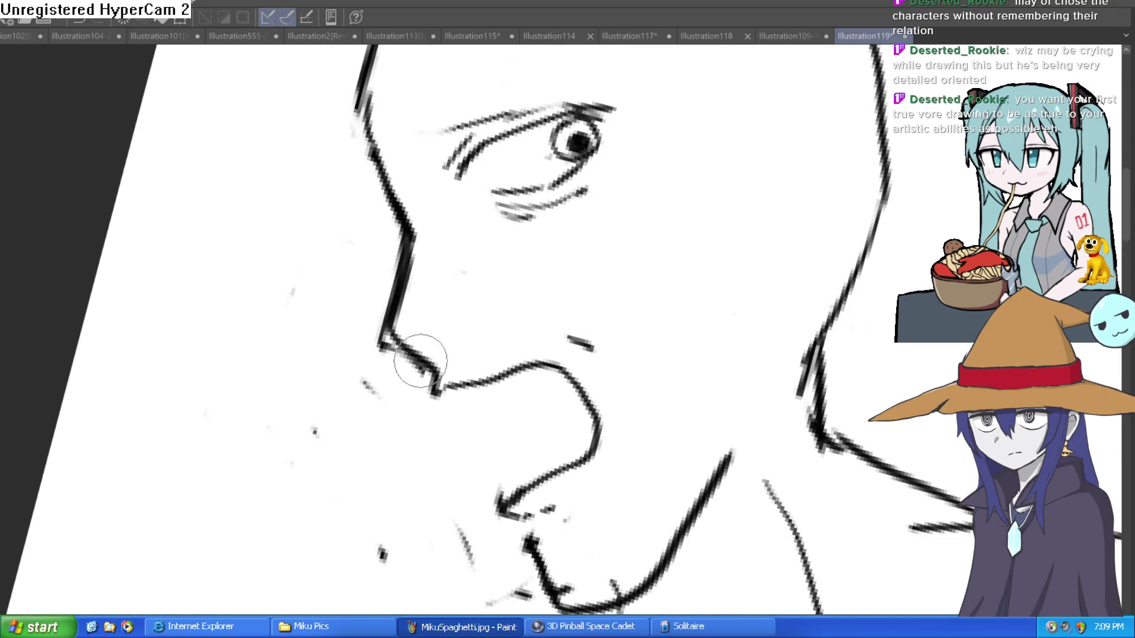
scroll(355, 224, "down", 3)
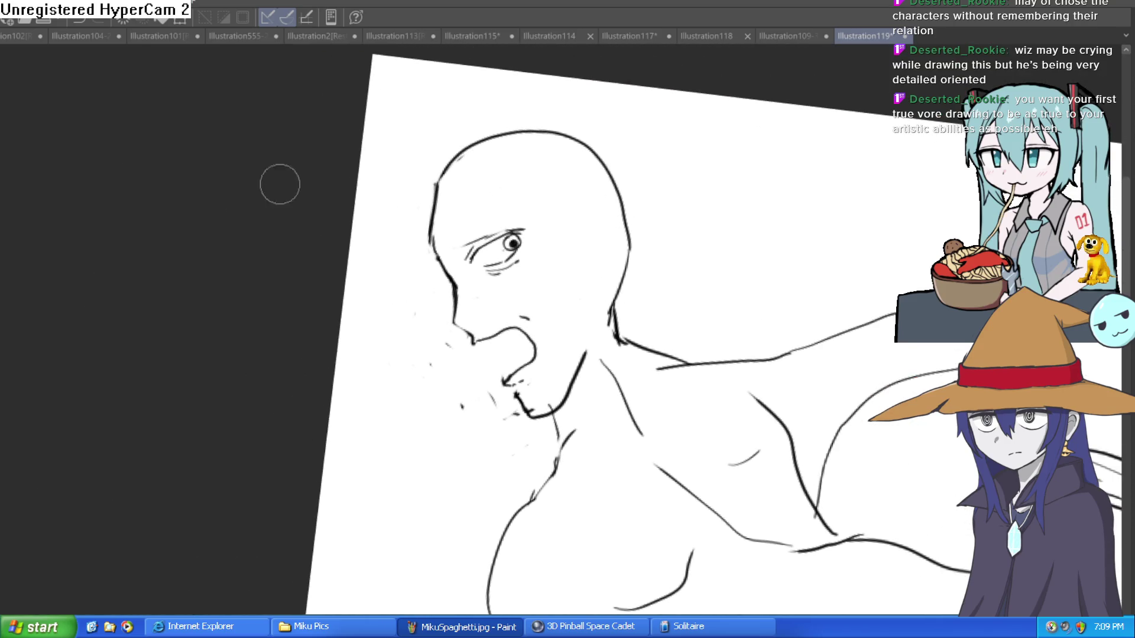
- Rotate the view level and reframe the face, discarding a trial cheek stroke
mouse_move(332, 162)
left_mouse_down()
mouse_move(550, 236)
mouse_move(603, 269)
mouse_move(639, 251)
mouse_move(589, 240)
left_mouse_up()
scroll(456, 266, "up", 5)
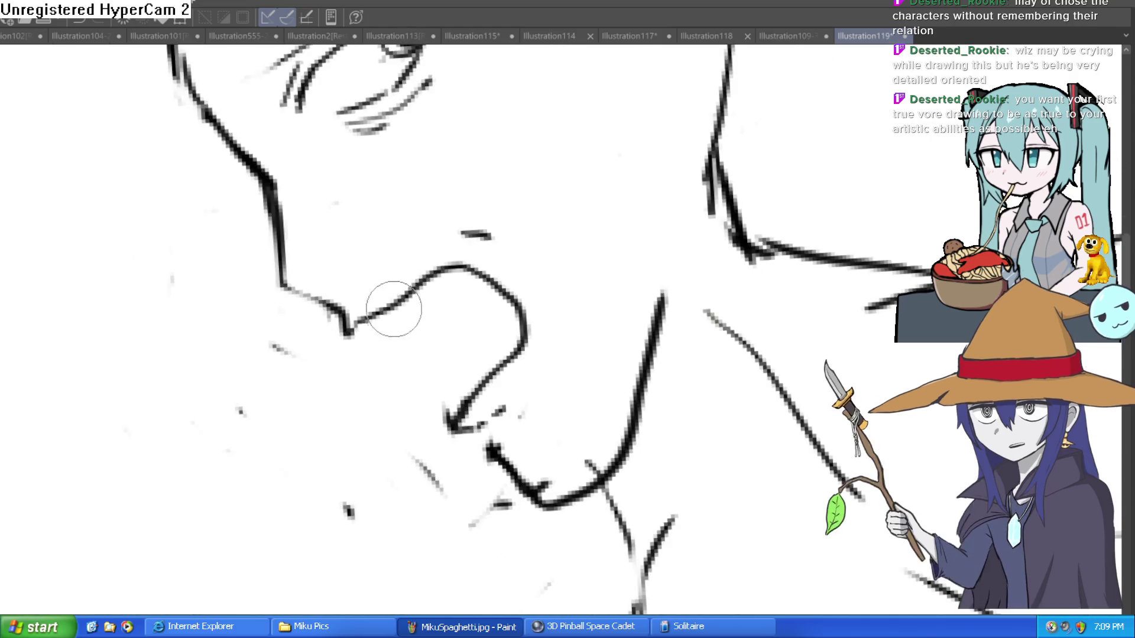
scroll(377, 321, "up", 1)
scroll(376, 321, "up", 1)
scroll(593, 253, "down", 1)
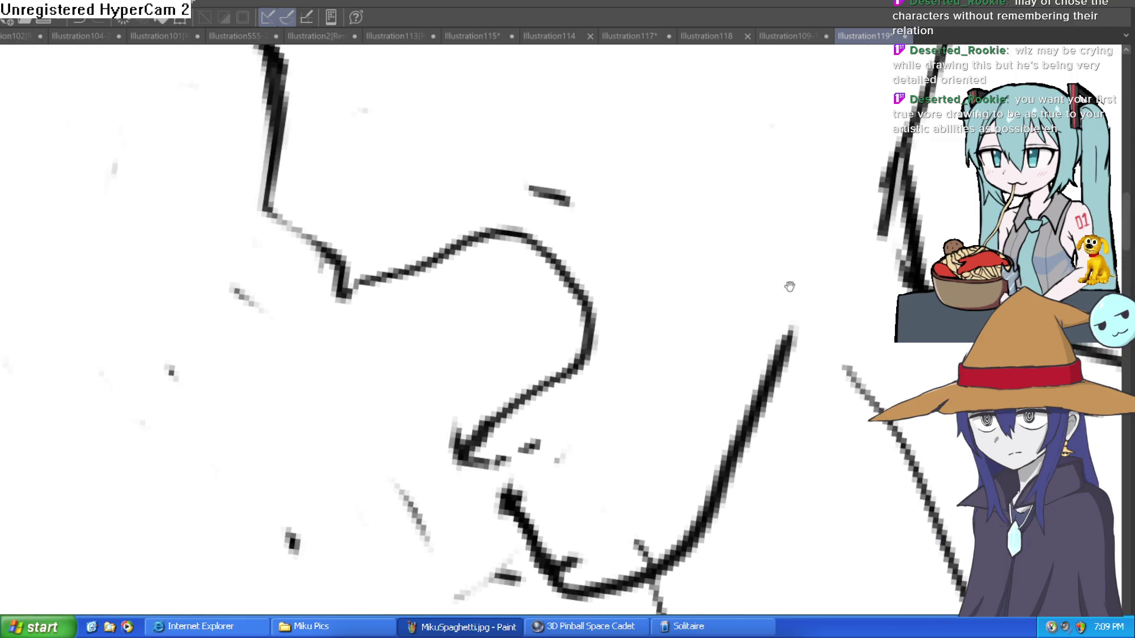
scroll(593, 260, "down", 2)
scroll(593, 260, "down", 2)
mouse_move(488, 342)
left_mouse_down()
mouse_move(561, 420)
mouse_move(522, 362)
left_mouse_up()
key("ctrl+z")
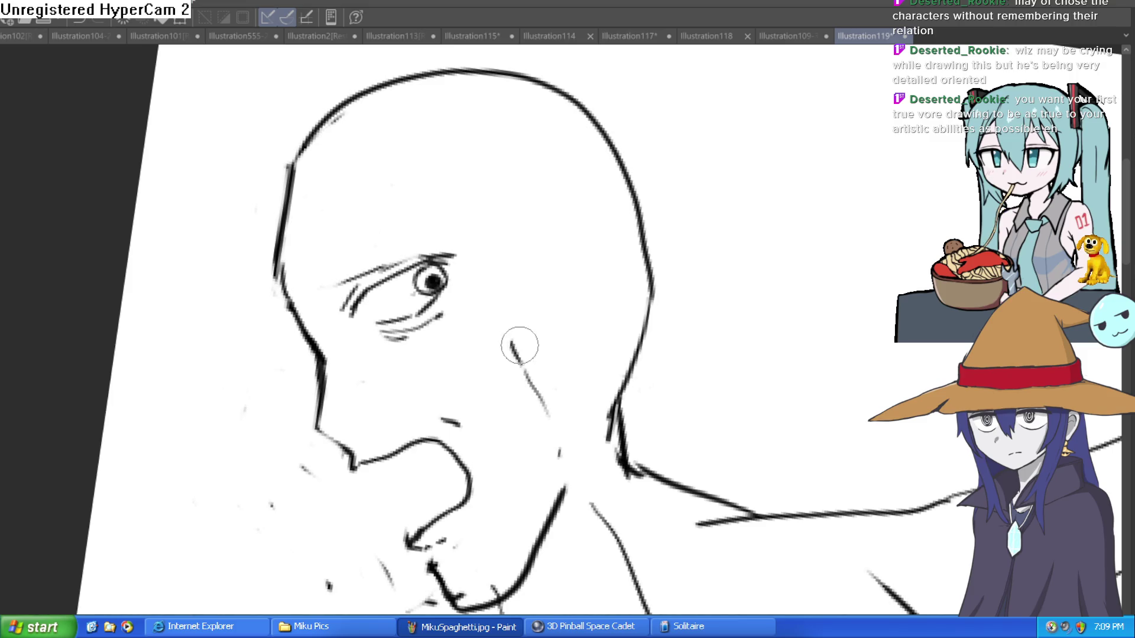
scroll(602, 363, "down", 2)
scroll(674, 324, "up", 2)
mouse_move(671, 278)
left_mouse_down()
mouse_move(666, 328)
mouse_move(658, 203)
left_mouse_up()
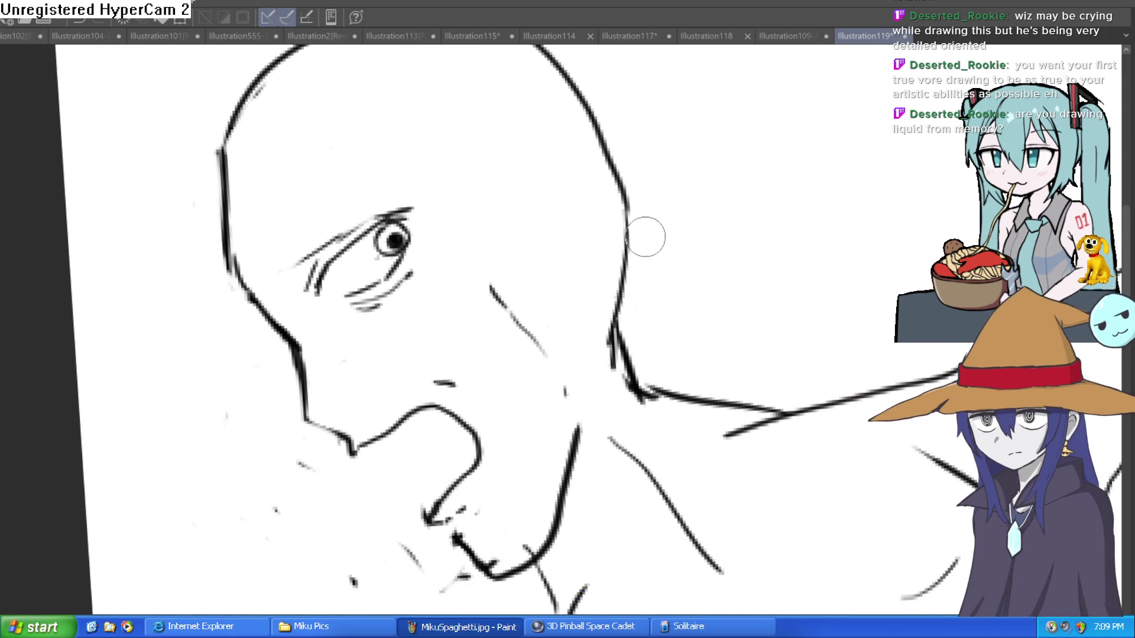
mouse_move(643, 251)
left_mouse_down()
mouse_move(667, 287)
mouse_move(643, 265)
mouse_move(635, 217)
left_mouse_up()
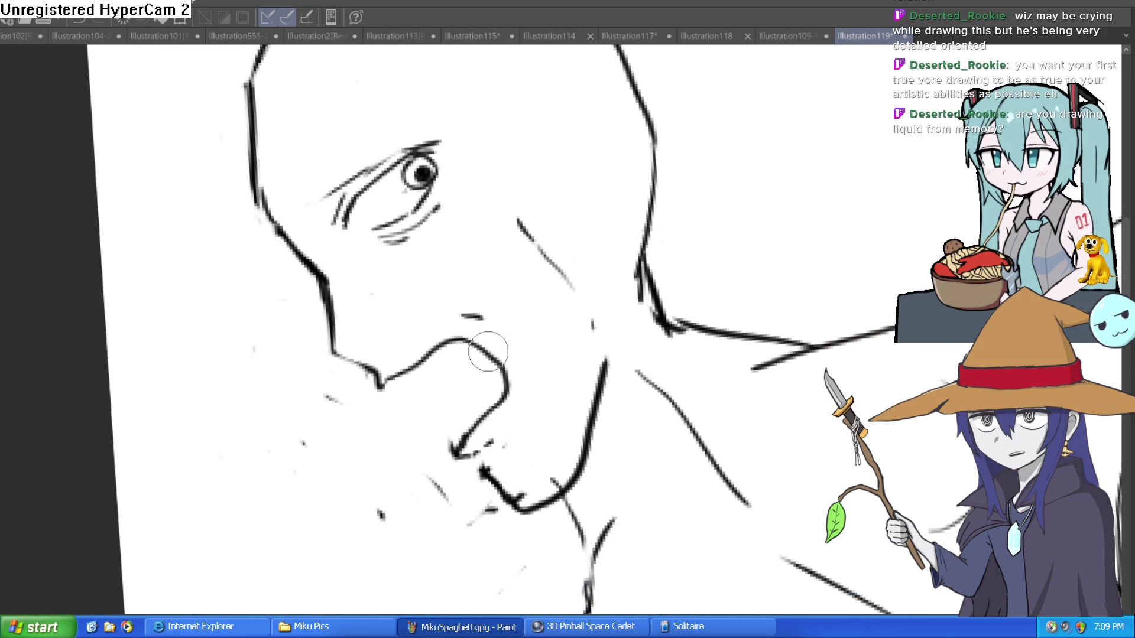
key("e")
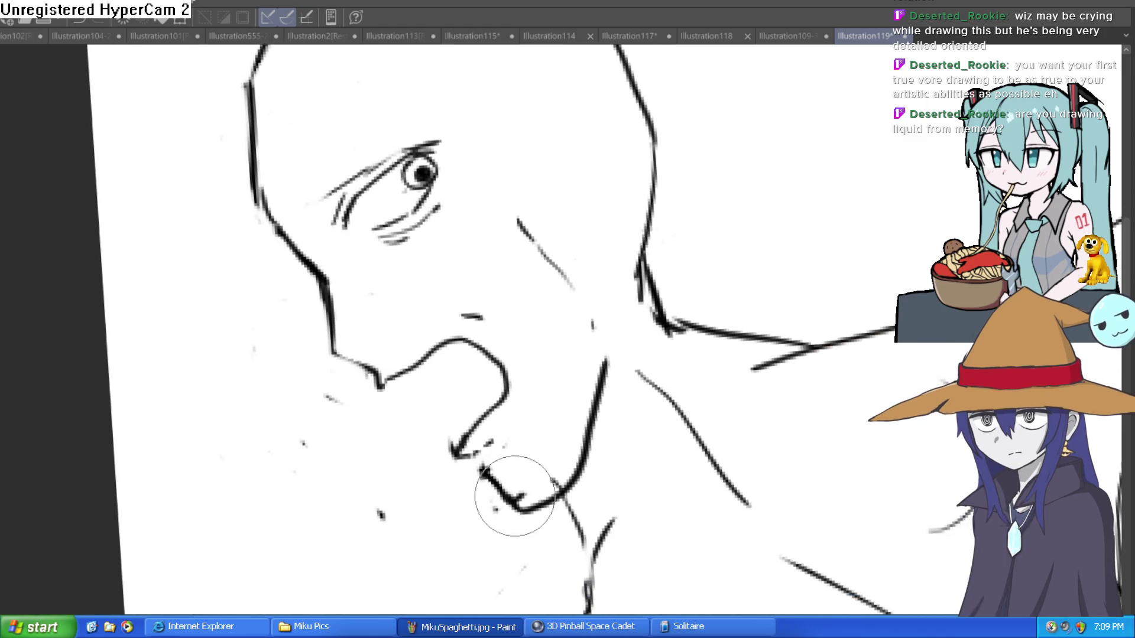
scroll(559, 465, "down", 5)
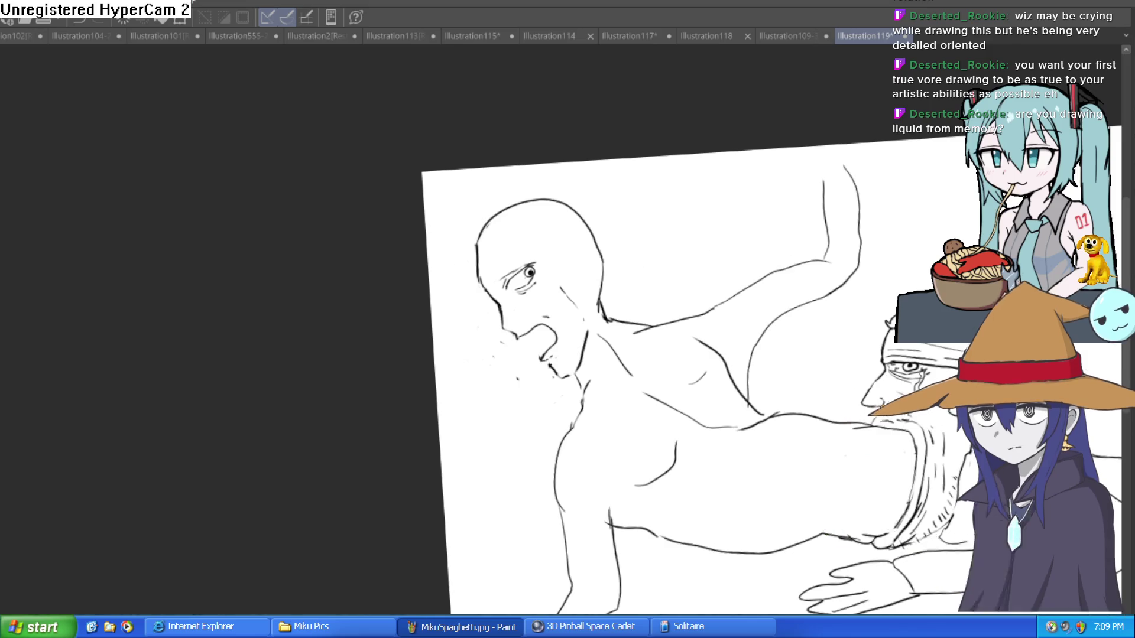
scroll(563, 280, "up", 3)
- Erase the top of the head outline and draw a thick furrowed brow above the eye
scroll(664, 322, "up", 2)
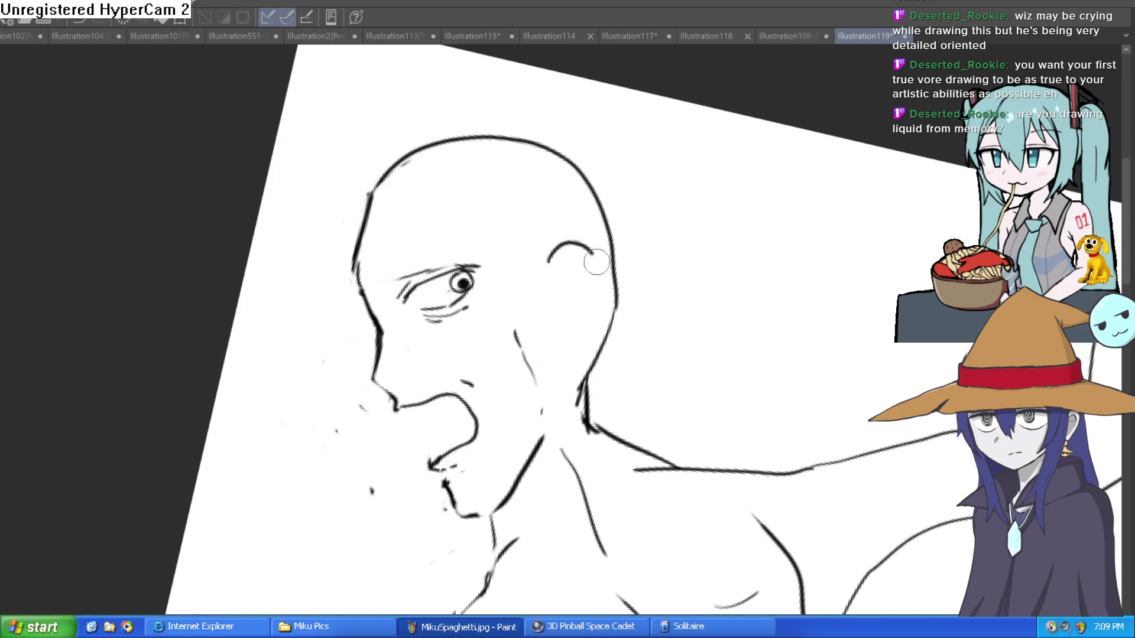
left_click_drag(383, 238, 612, 251)
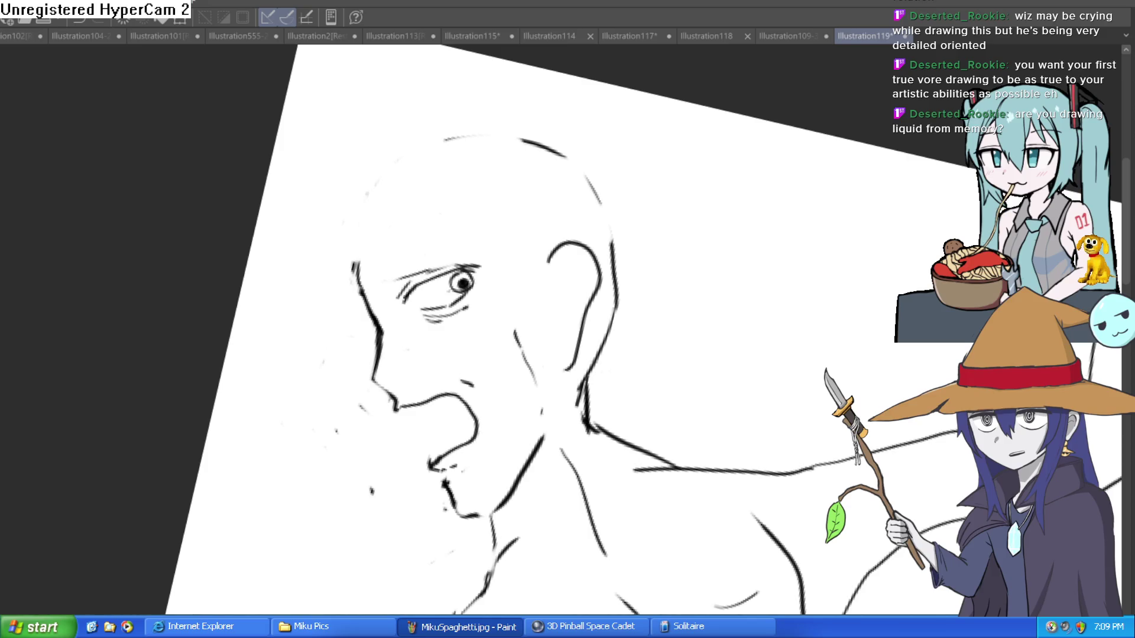
left_click_drag(398, 288, 459, 225)
mouse_move(407, 285)
left_mouse_down()
mouse_move(383, 295)
mouse_move(437, 244)
left_mouse_up()
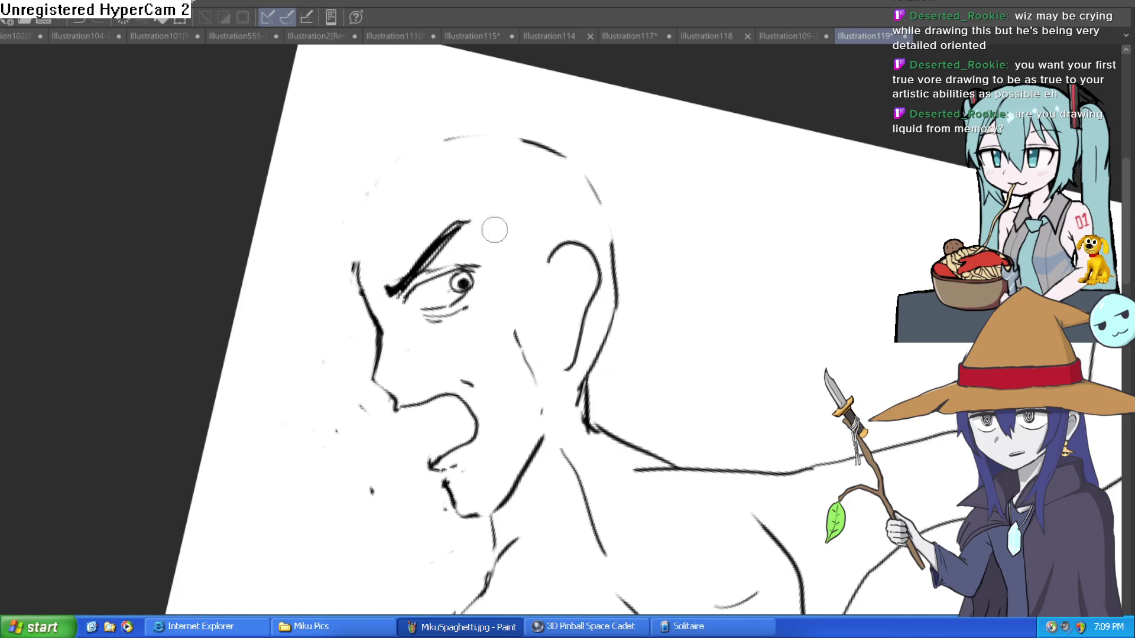
- Clean up the ear bottom, neck and chin, then add new chin and neck strokes
scroll(467, 403, "up", 3)
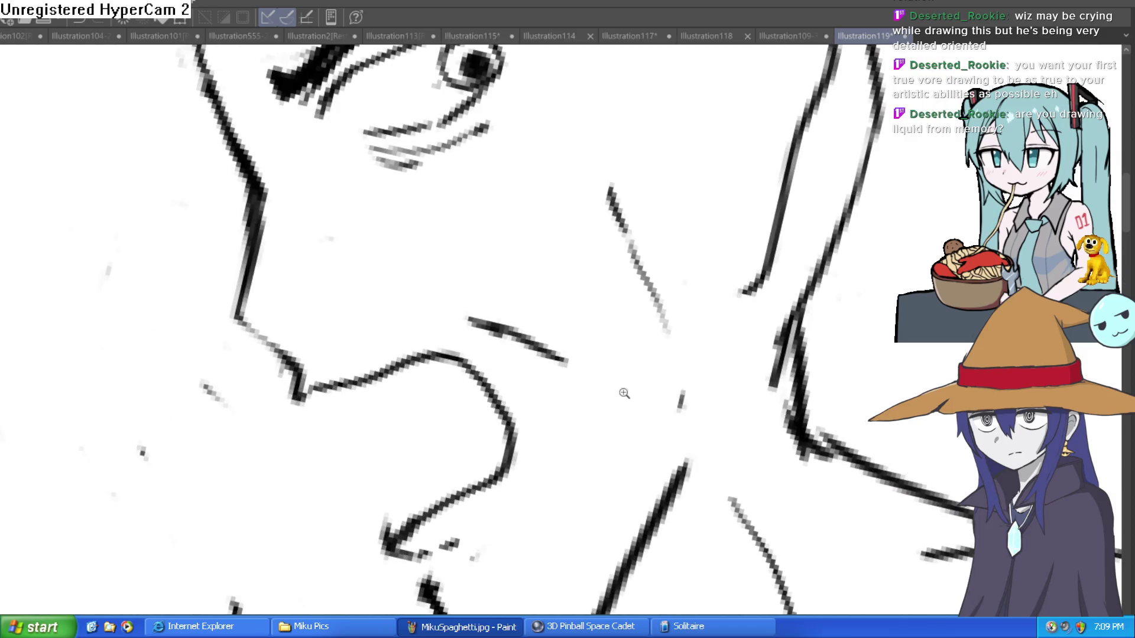
scroll(605, 326, "down", 2)
scroll(604, 326, "down", 2)
scroll(605, 326, "down", 1)
mouse_move(600, 304)
left_mouse_down()
mouse_move(636, 240)
mouse_move(576, 270)
mouse_move(540, 256)
left_mouse_up()
mouse_move(490, 307)
left_mouse_down()
mouse_move(469, 337)
mouse_move(481, 375)
mouse_move(451, 387)
left_mouse_up()
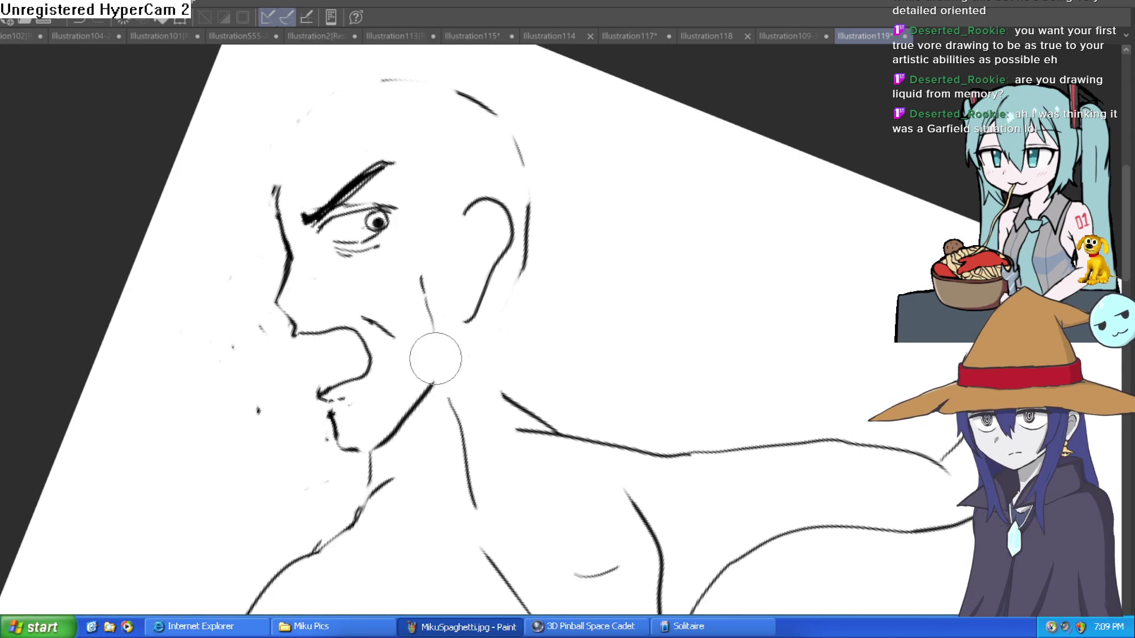
left_click_drag(387, 450, 379, 457)
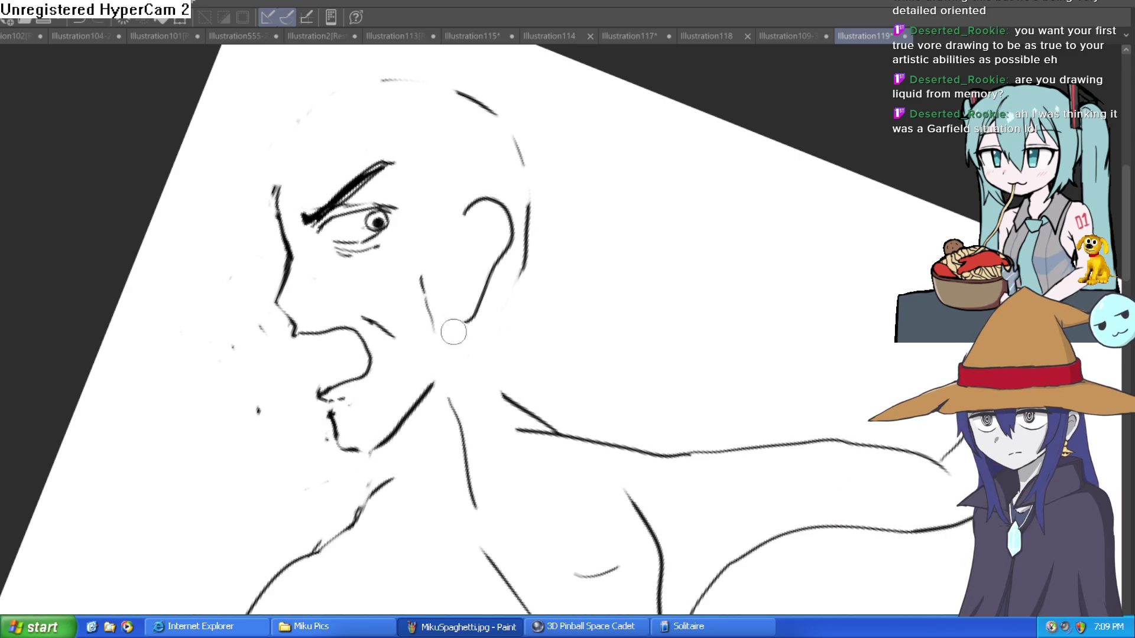
mouse_move(387, 455)
left_mouse_down()
mouse_move(413, 433)
mouse_move(382, 460)
left_mouse_up()
left_click_drag(562, 413, 535, 434)
- Add lip strokes parallel to the mouth's upper and lower curves
scroll(801, 295, "down", 5)
scroll(599, 315, "up", 2)
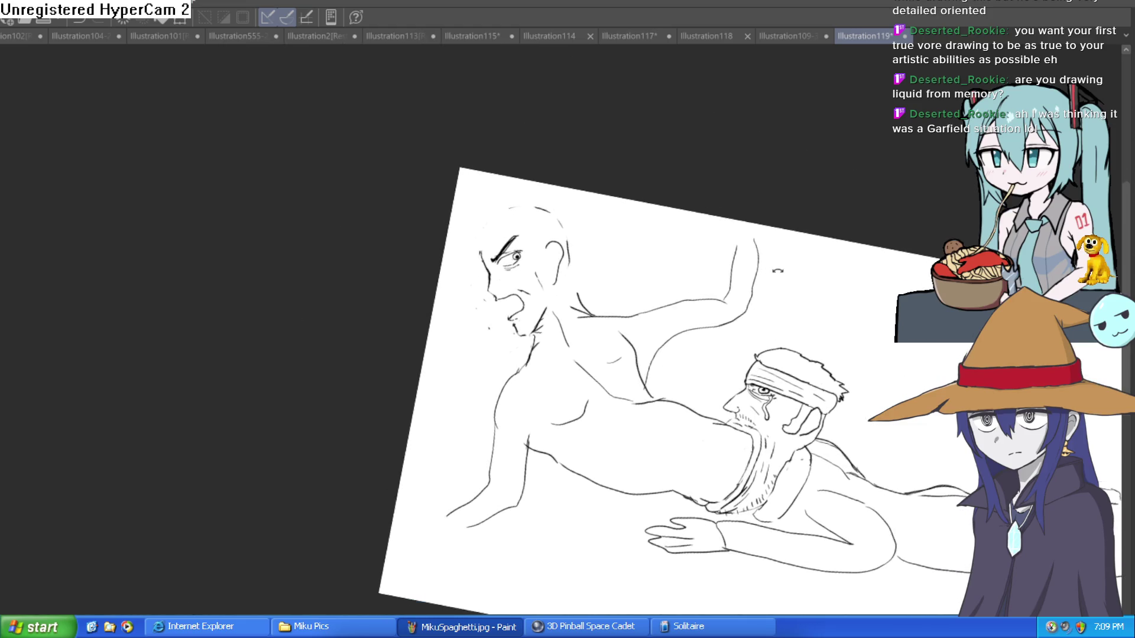
scroll(532, 354, "up", 2)
scroll(473, 372, "up", 3)
scroll(451, 385, "up", 3)
left_click_drag(451, 385, 561, 342)
left_click_drag(547, 478, 611, 414)
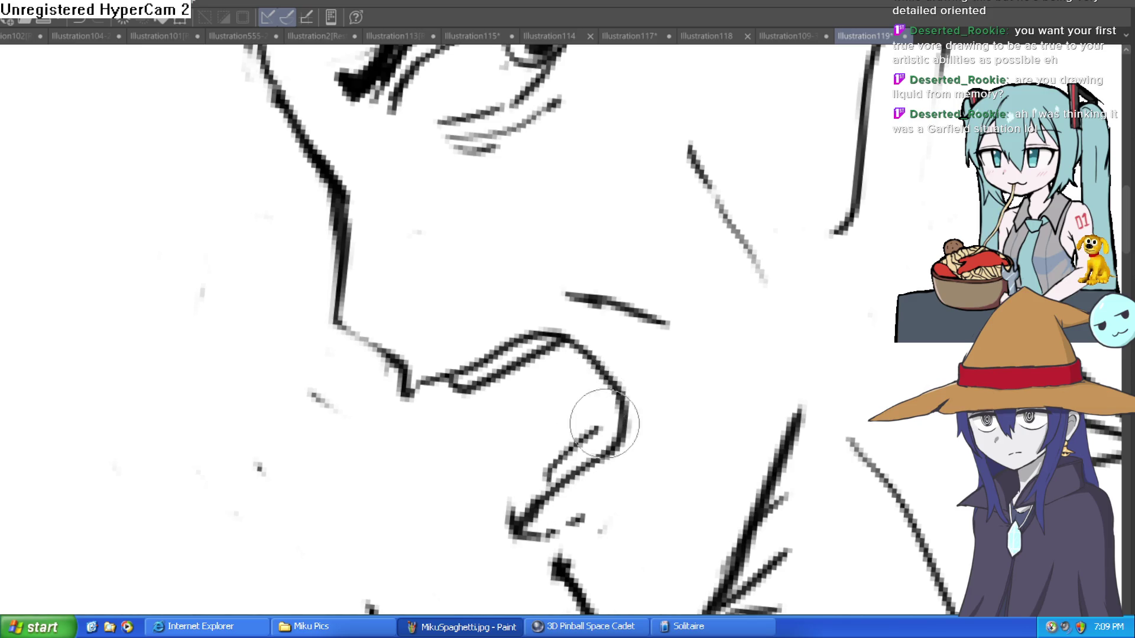
mouse_move(560, 327)
left_mouse_down()
mouse_move(631, 350)
mouse_move(670, 400)
left_mouse_up()
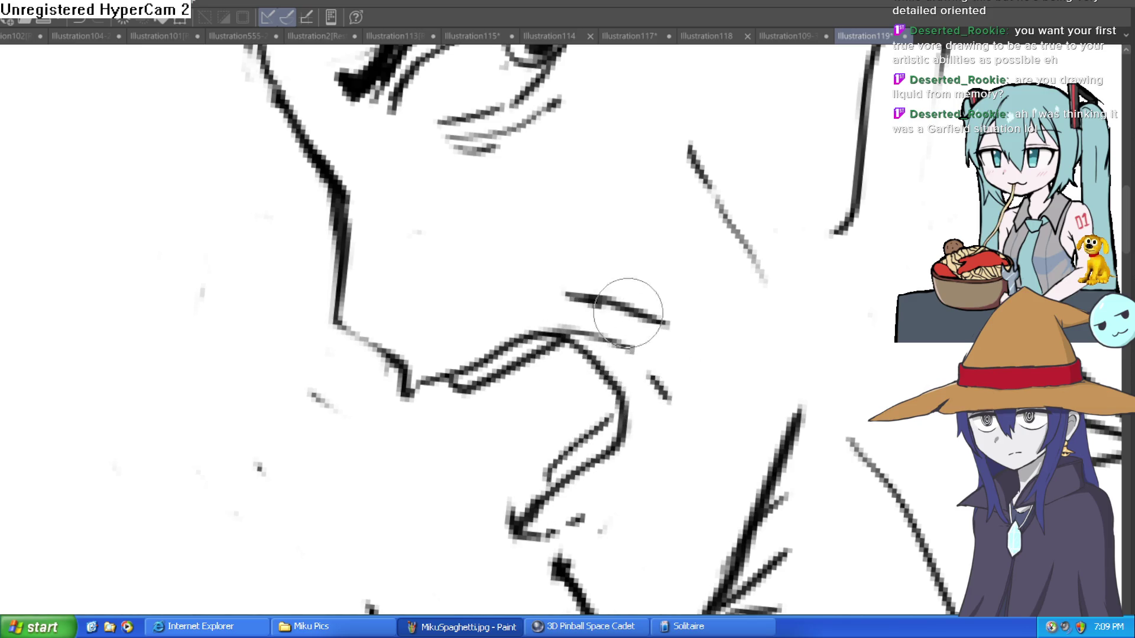
- Erase the stray stroke above the mouth, the extra mouth segment and the slanted cheek line
key("e")
left_click_drag(567, 296, 680, 324)
left_click_drag(392, 406, 331, 195)
scroll(656, 313, "down", 5)
mouse_move(484, 270)
left_mouse_down()
mouse_move(460, 214)
mouse_move(480, 354)
mouse_move(519, 368)
left_mouse_up()
- Draw the nose line down from the brow
left_click(473, 221)
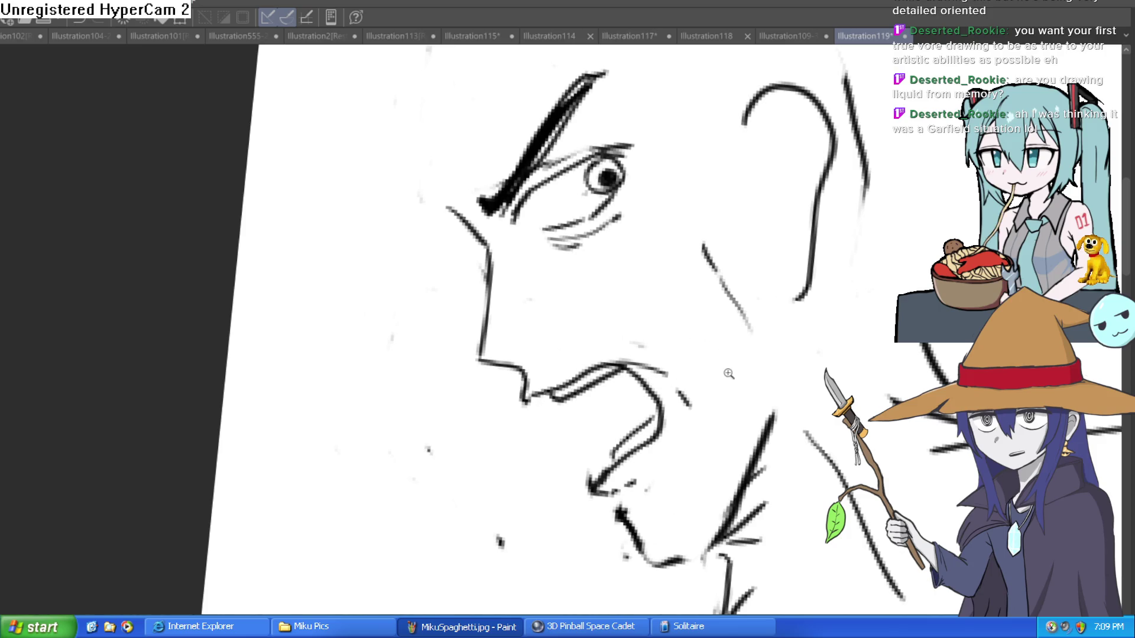
scroll(729, 372, "down", 2)
scroll(651, 378, "up", 3)
left_click_drag(591, 248, 570, 385)
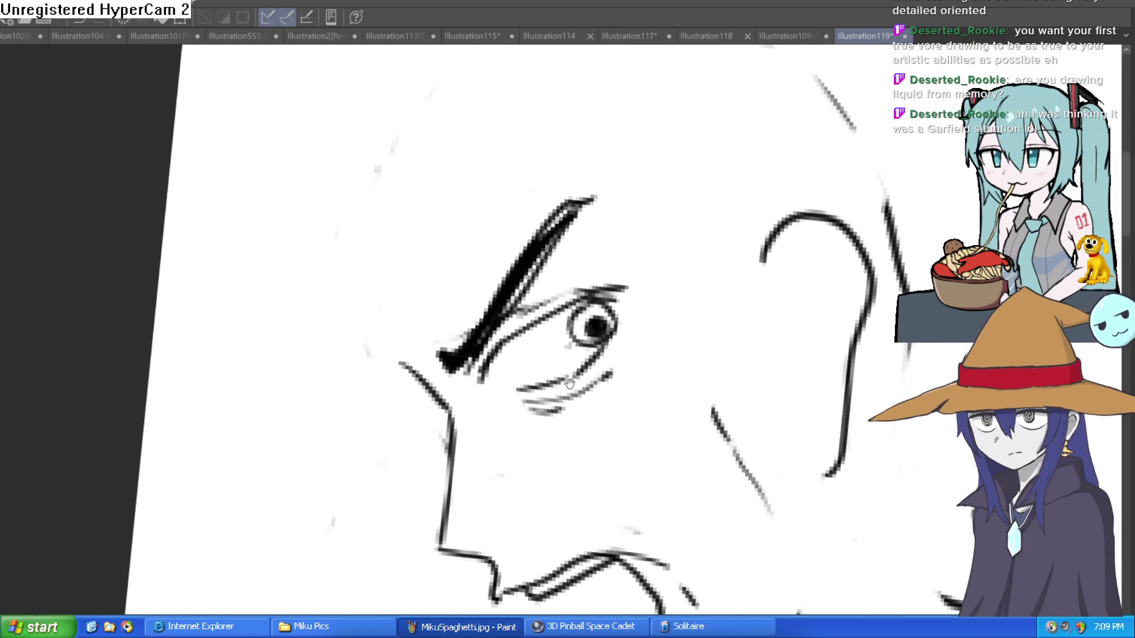
- Redraw the forehead line up from the nose corner, undoing the rejected strokes
left_click_drag(402, 366, 405, 178)
left_click_drag(446, 298, 425, 397)
key("ctrl+z")
left_click_drag(381, 467, 374, 319)
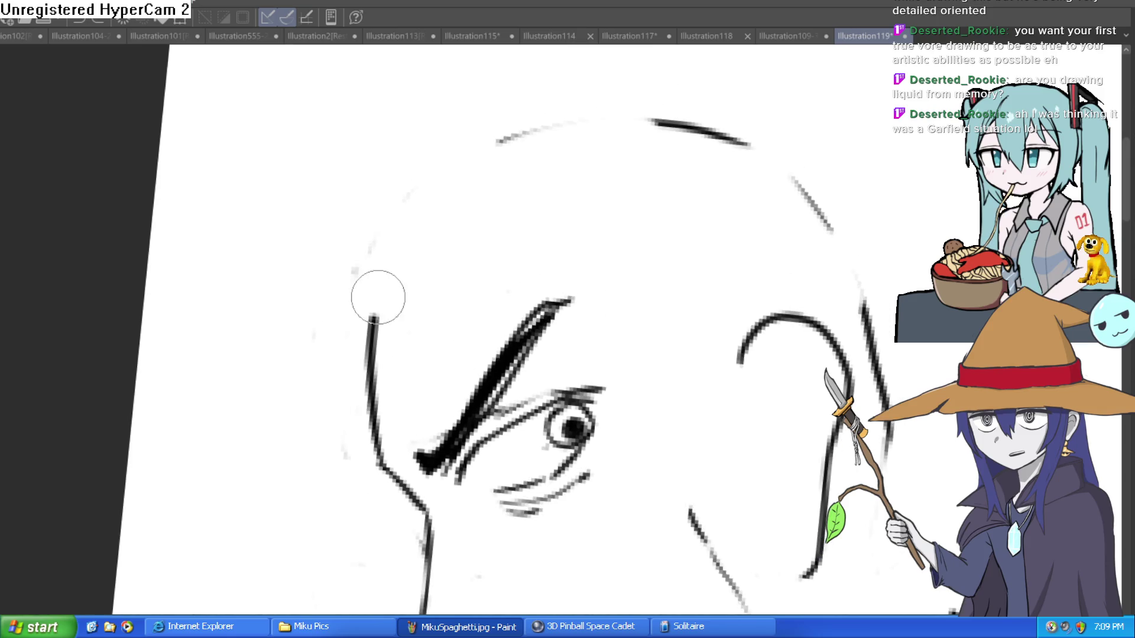
scroll(374, 320, "down", 2)
scroll(449, 283, "down", 1)
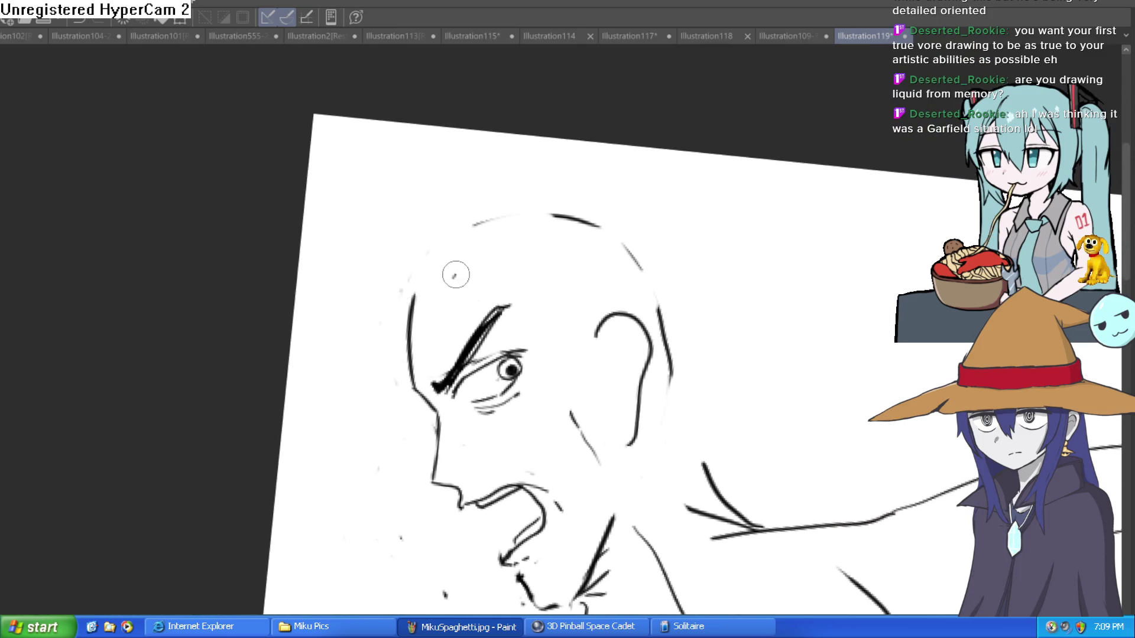
left_click_drag(454, 277, 560, 363)
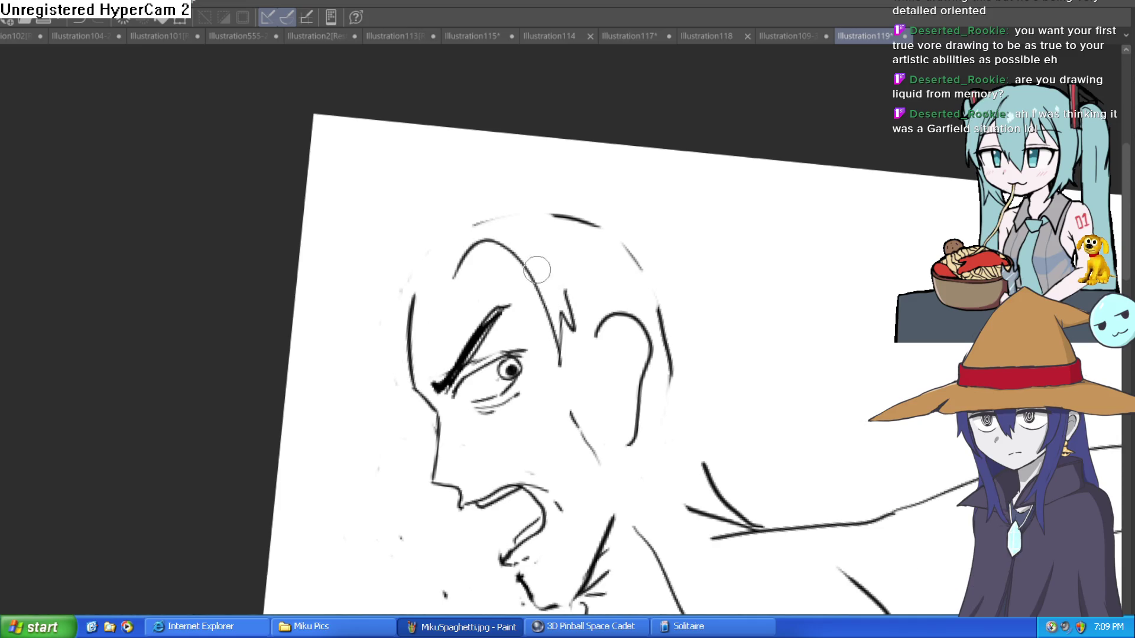
left_click_drag(562, 256, 553, 264)
key("ctrl+z")
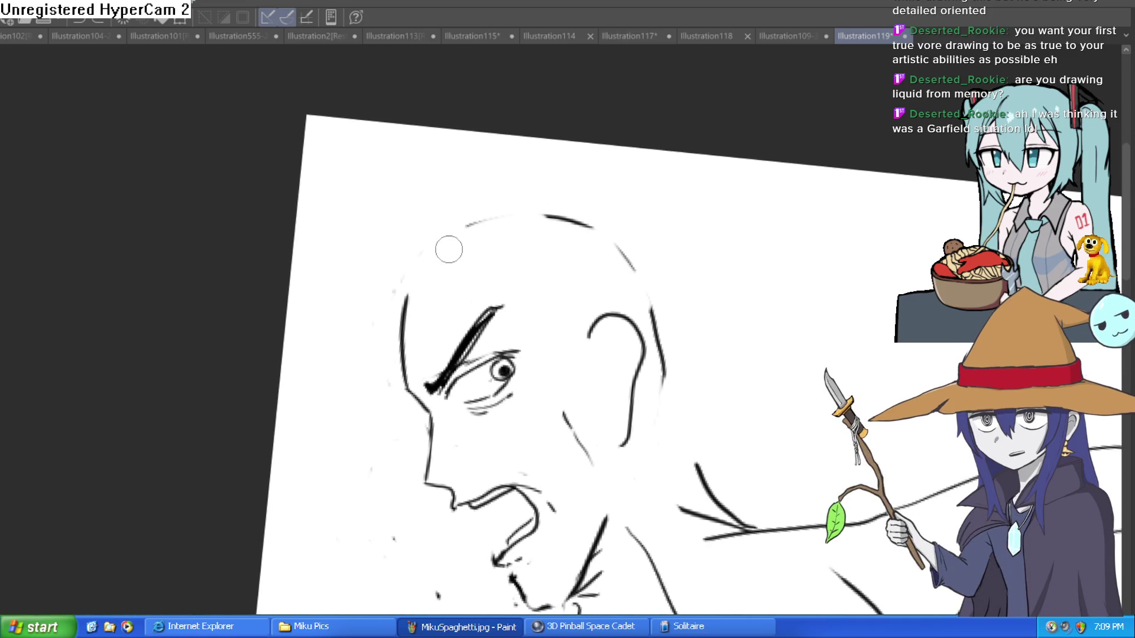
- Draw the head outline over the top and extend it into long hair flowing right
left_click_drag(398, 276, 388, 405)
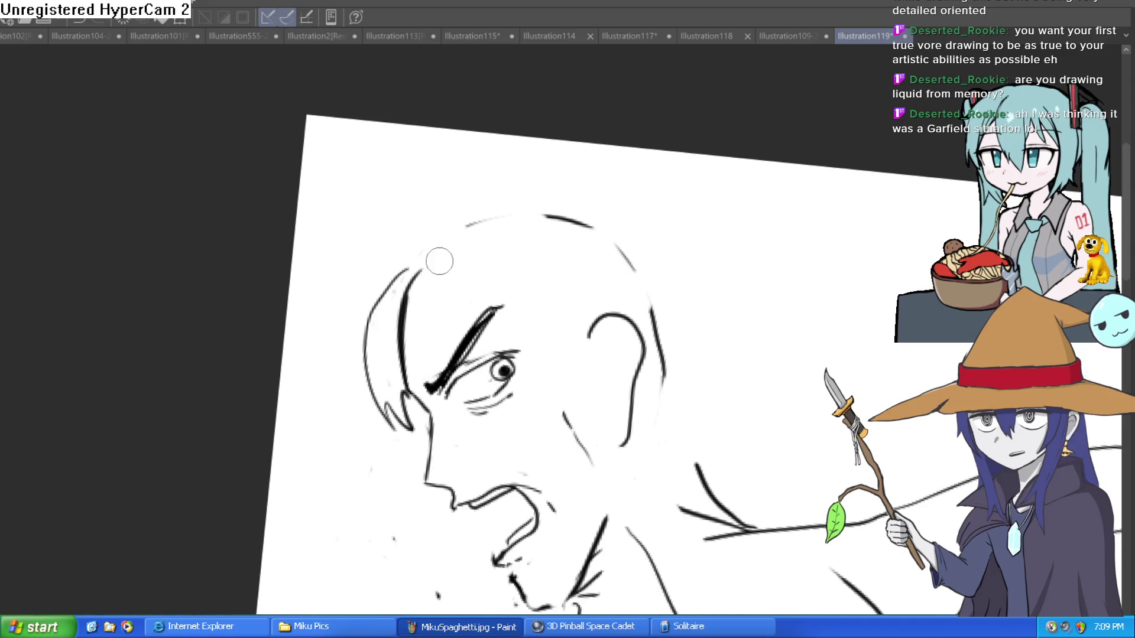
left_click_drag(435, 272, 469, 233)
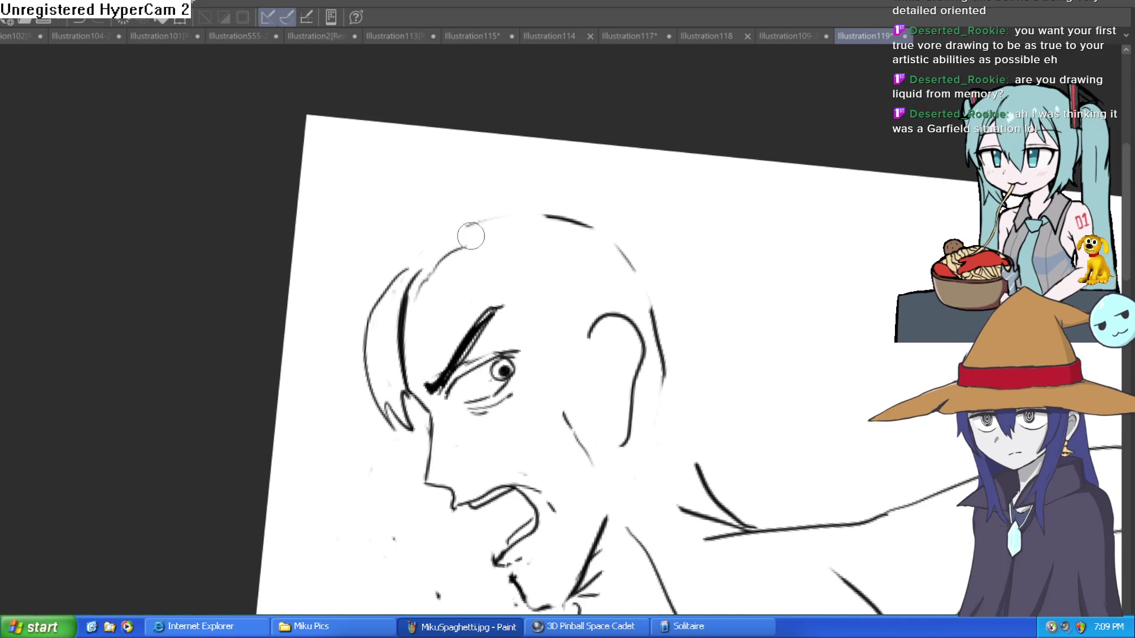
left_click_drag(620, 259, 602, 256)
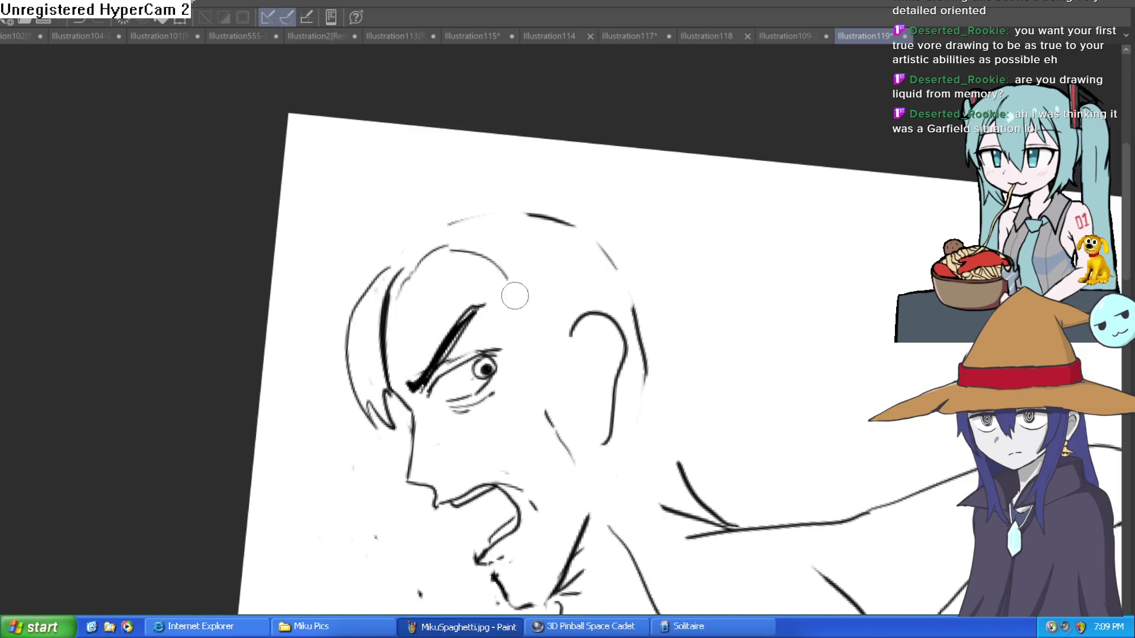
left_click_drag(571, 264, 542, 258)
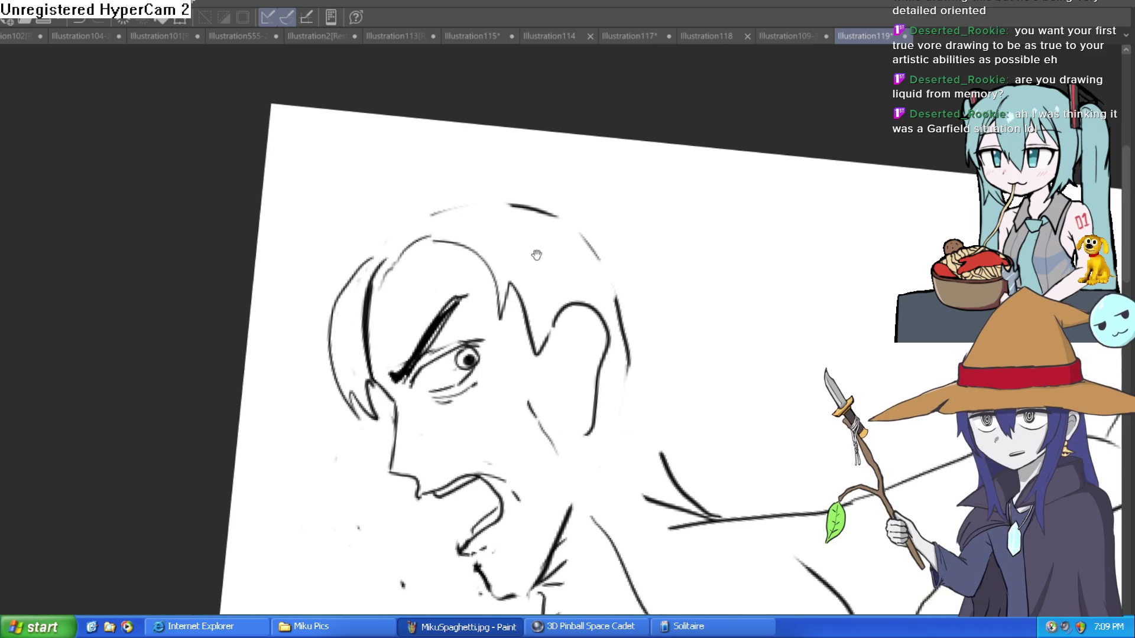
mouse_move(412, 228)
left_mouse_down()
mouse_move(602, 219)
mouse_move(709, 373)
mouse_move(631, 304)
mouse_move(680, 371)
mouse_move(644, 423)
mouse_move(662, 331)
left_mouse_up()
- Add shoulder and neck strokes and sketch hair lines around the ear
mouse_move(461, 437)
left_mouse_down()
mouse_move(481, 329)
mouse_move(438, 382)
left_mouse_up()
left_click_drag(652, 195, 605, 346)
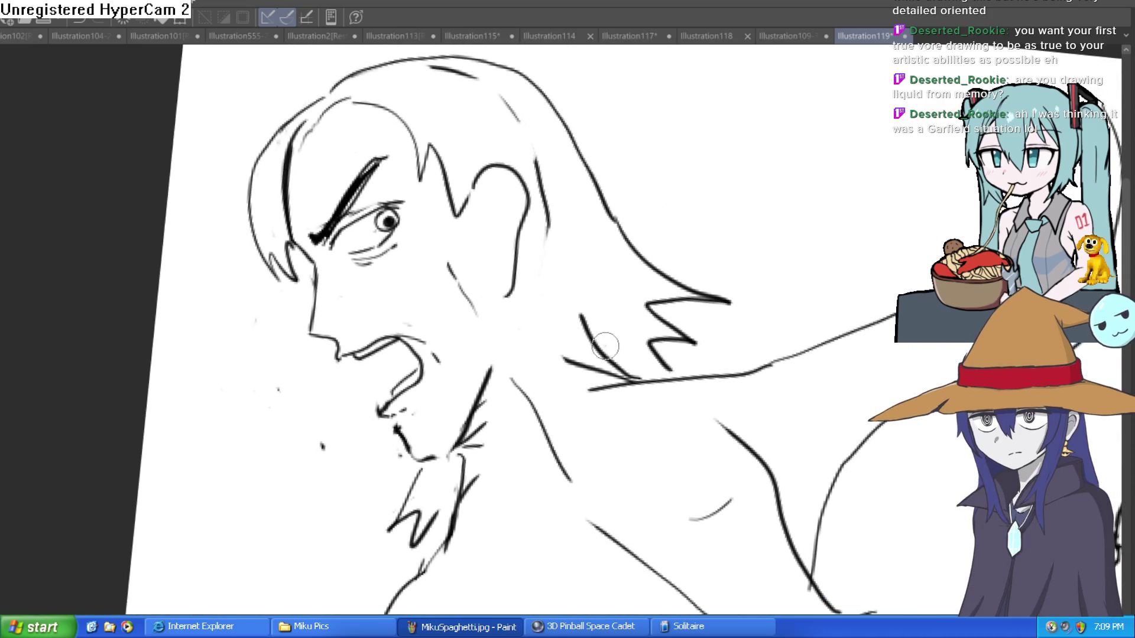
left_click_drag(529, 383, 502, 295)
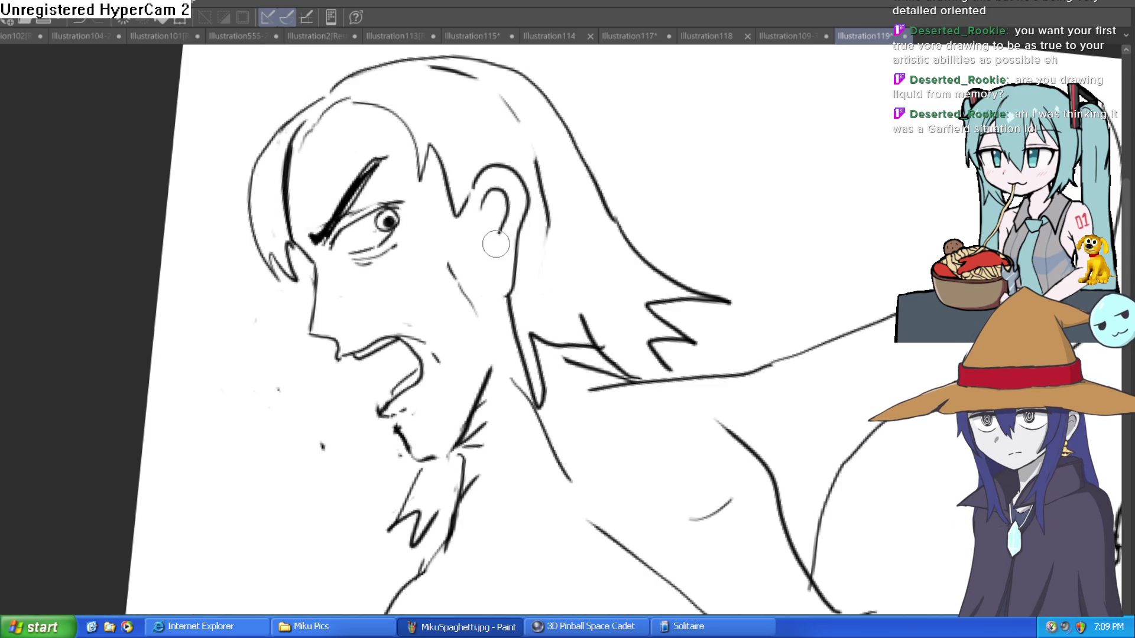
left_click_drag(470, 192, 457, 260)
left_click_drag(494, 260, 477, 188)
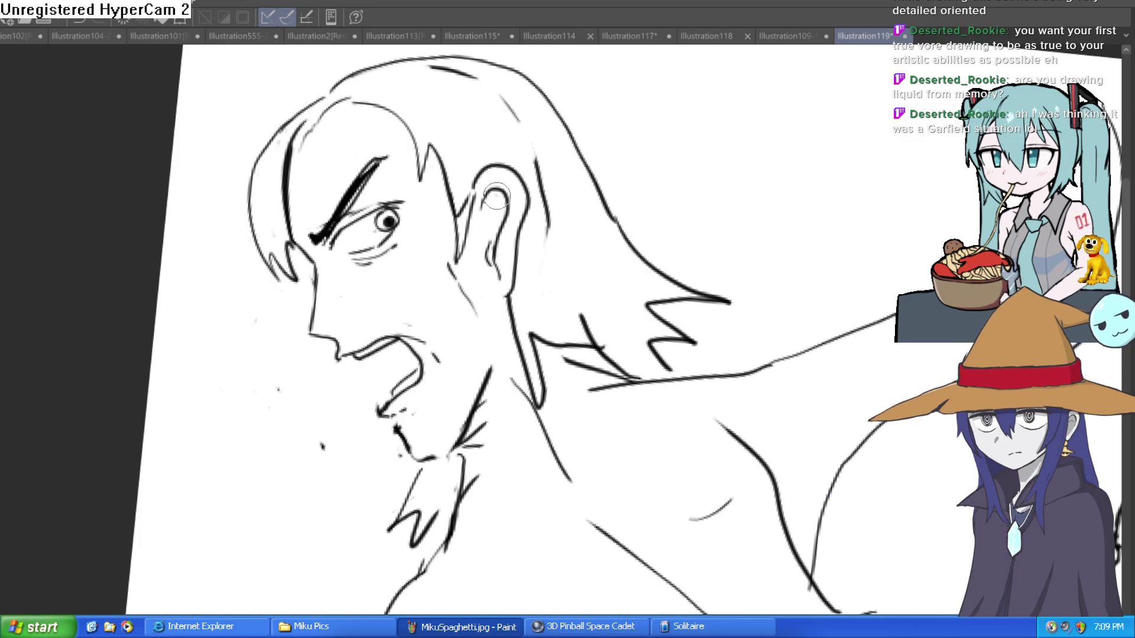
scroll(584, 303, "down", 3)
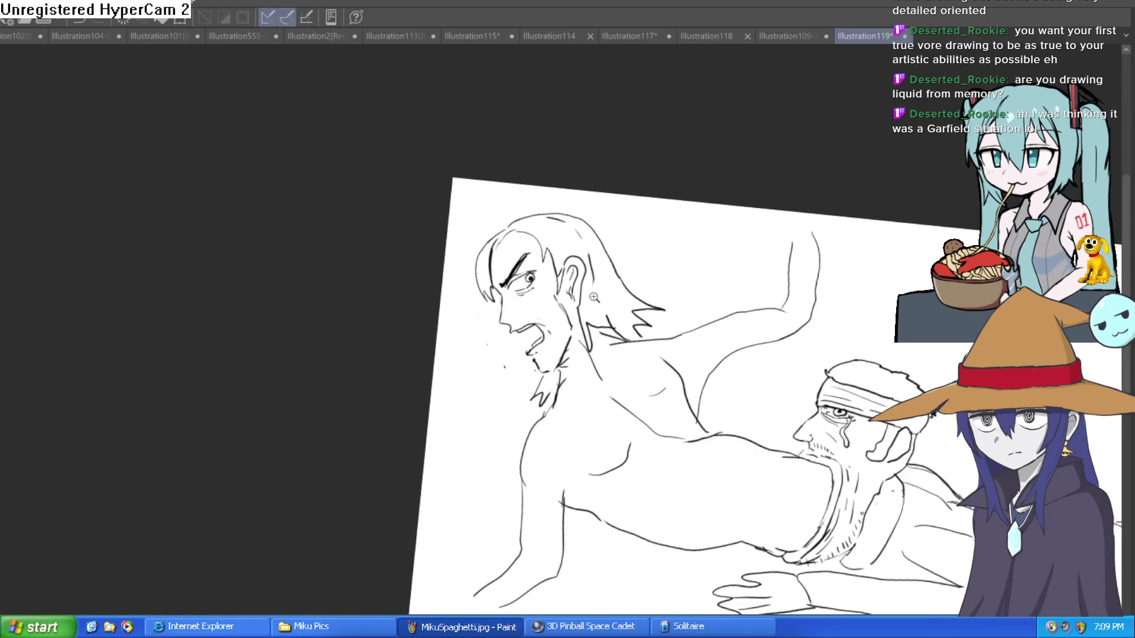
scroll(527, 331, "up", 2)
scroll(527, 325, "up", 2)
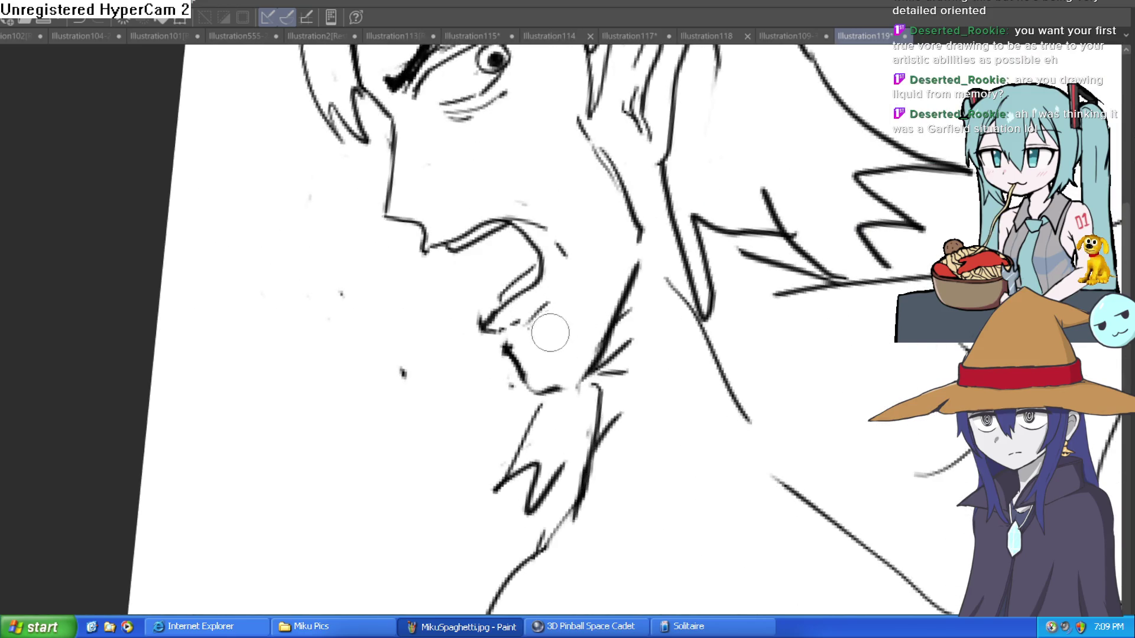
scroll(511, 351, "down", 4)
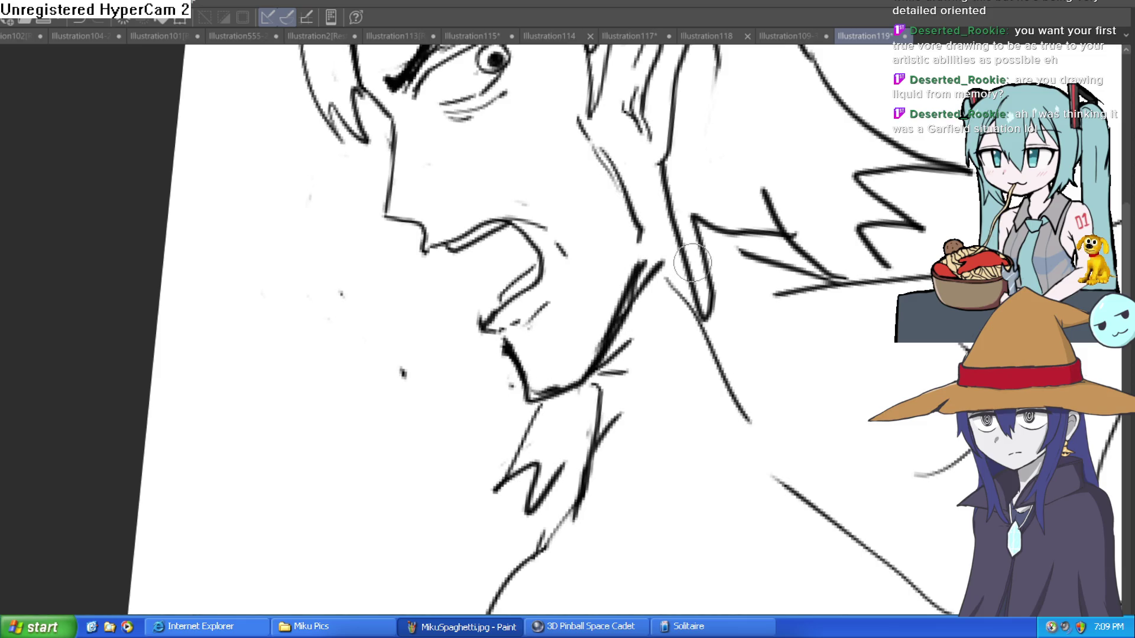
scroll(608, 344, "down", 3)
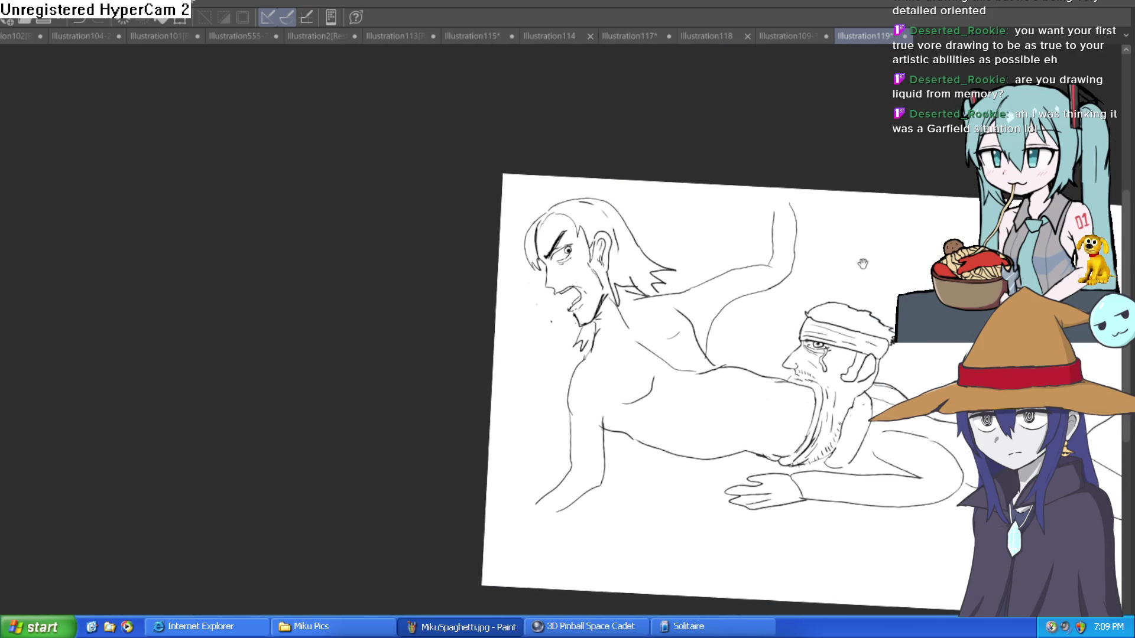
scroll(639, 309, "up", 2)
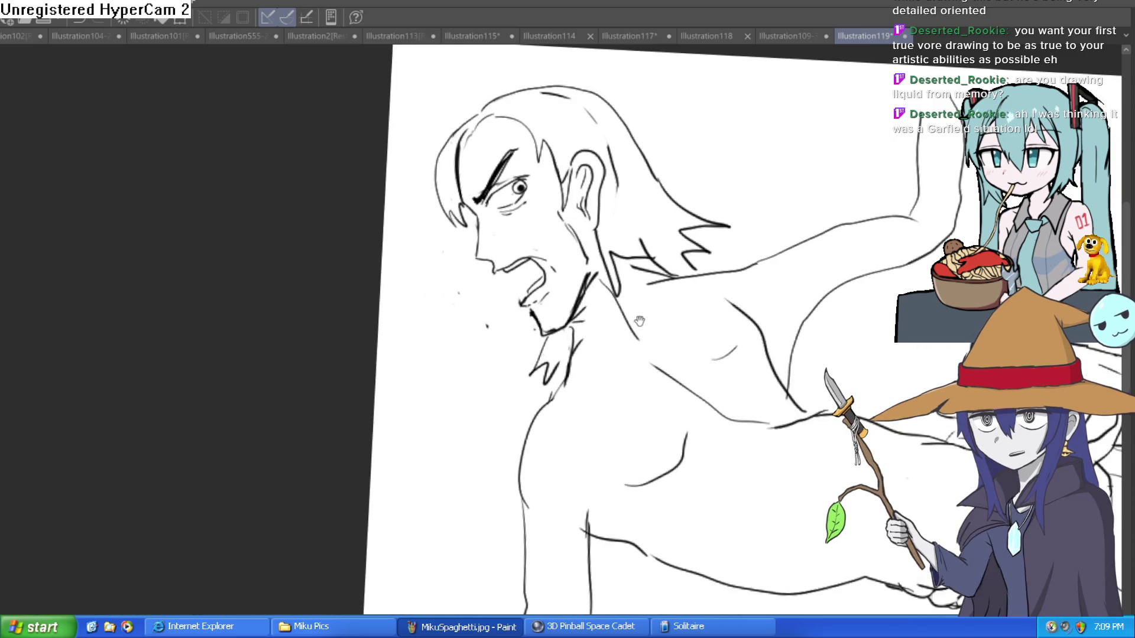
scroll(640, 321, "up", 2)
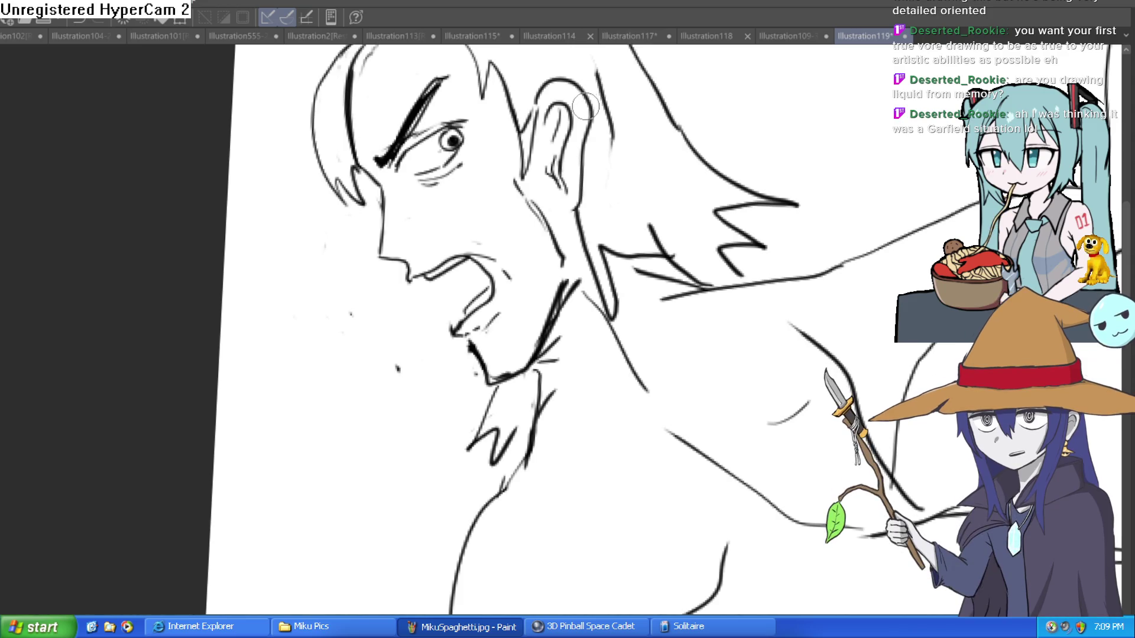
left_click_drag(630, 214, 653, 212)
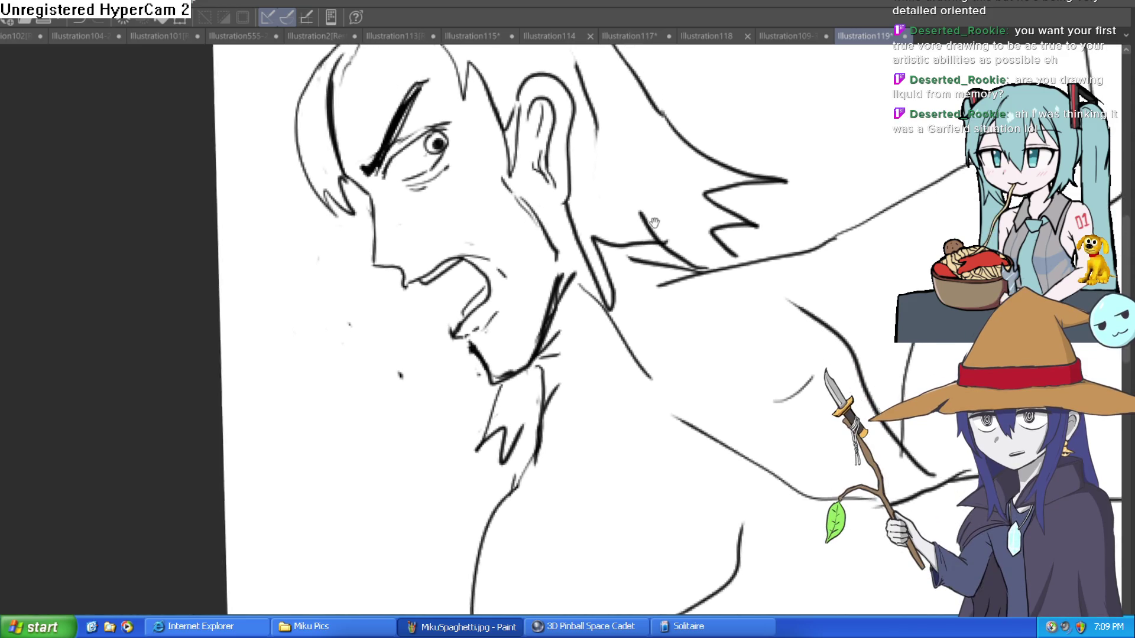
left_click_drag(558, 265, 561, 236)
scroll(561, 235, "up", 2)
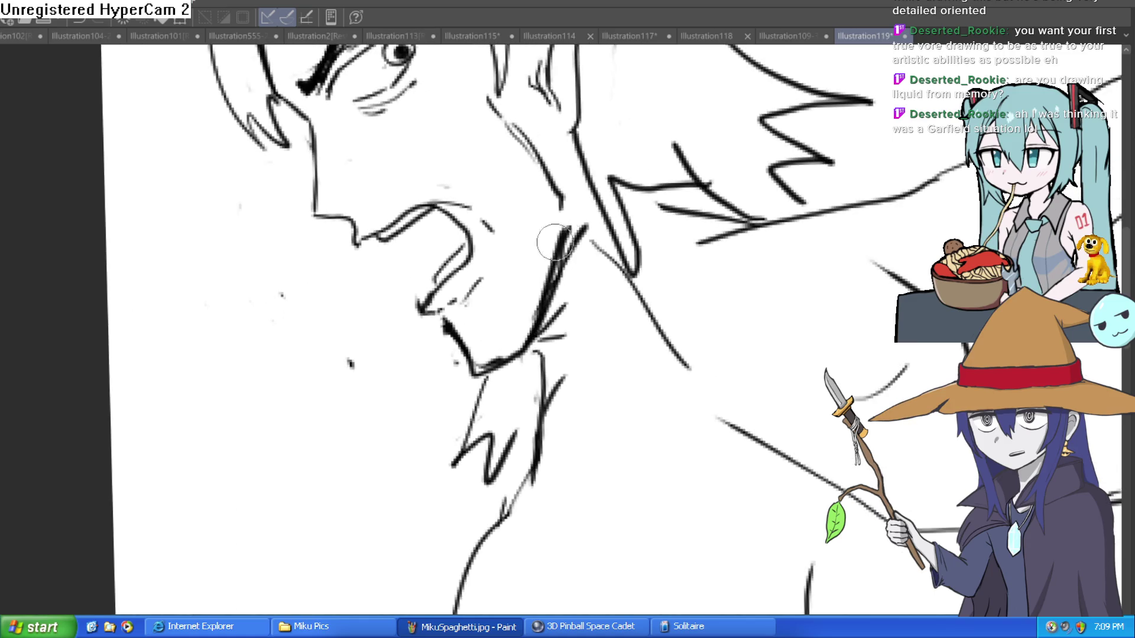
mouse_move(357, 239)
left_mouse_down()
mouse_move(470, 207)
mouse_move(469, 189)
mouse_move(481, 228)
mouse_move(405, 197)
mouse_move(331, 208)
mouse_move(540, 205)
left_mouse_up()
left_click(413, 252)
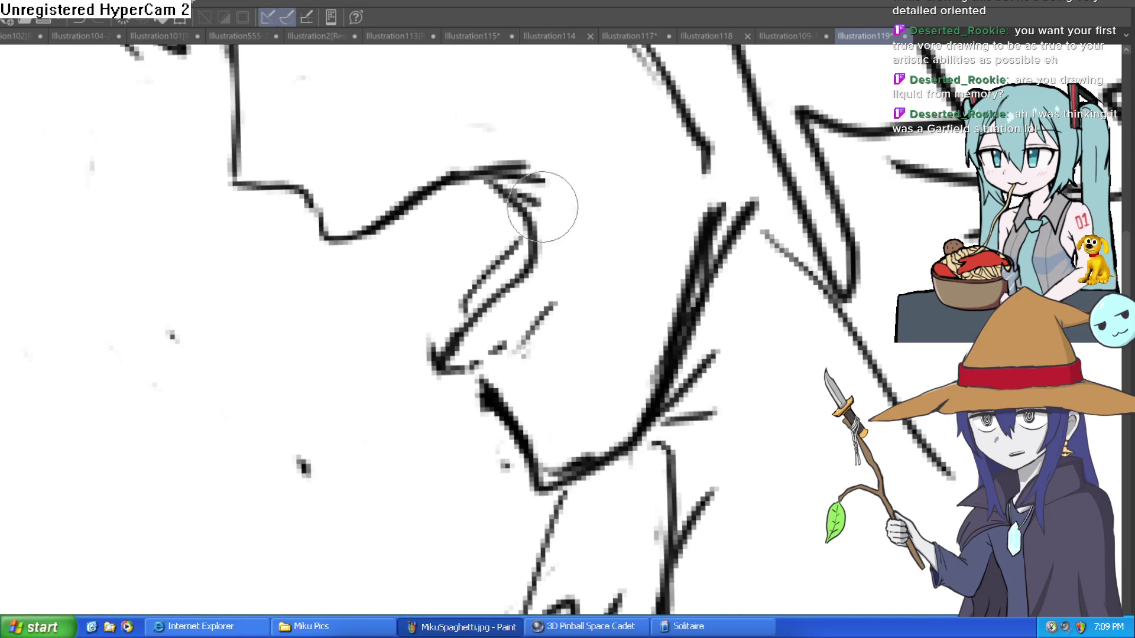
left_click_drag(361, 260, 498, 171)
scroll(569, 243, "down", 3)
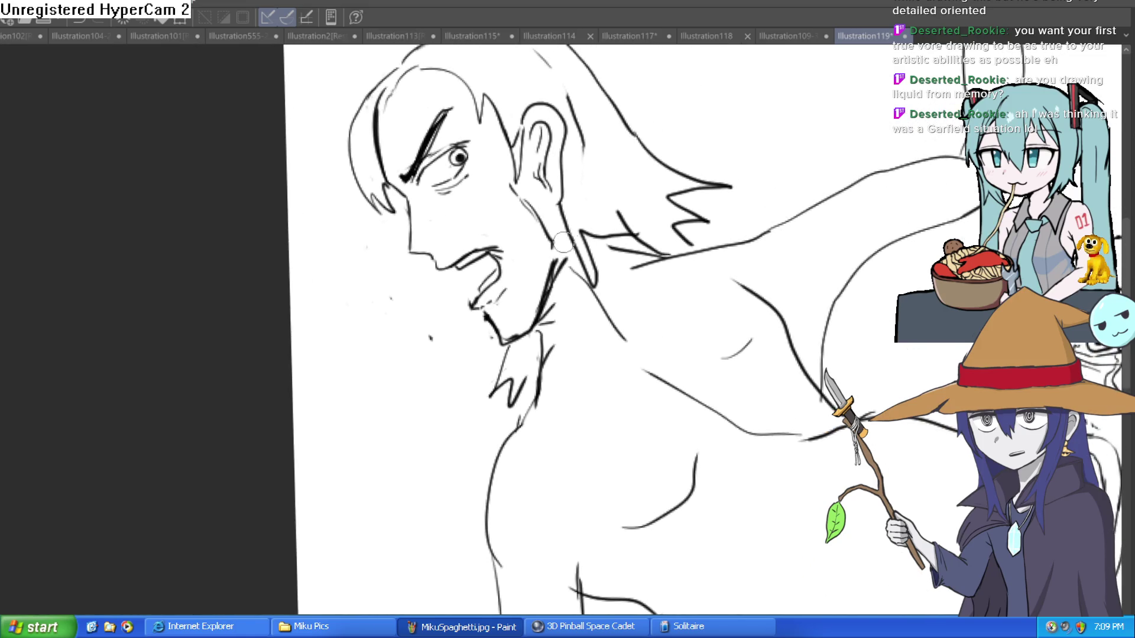
scroll(704, 235, "down", 5)
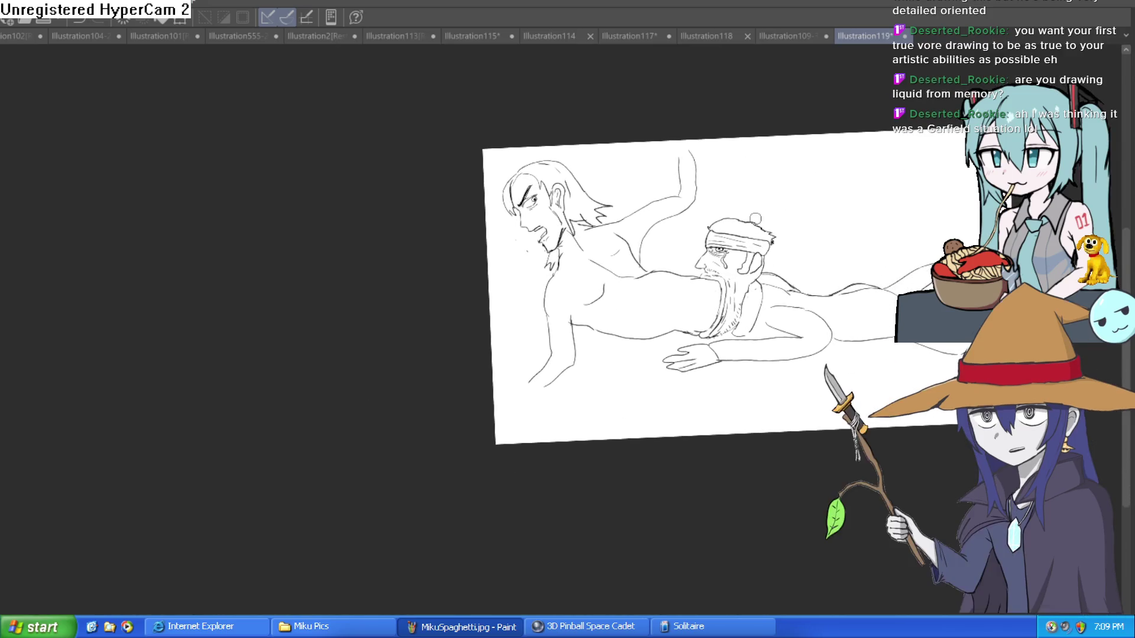
scroll(616, 289, "up", 5)
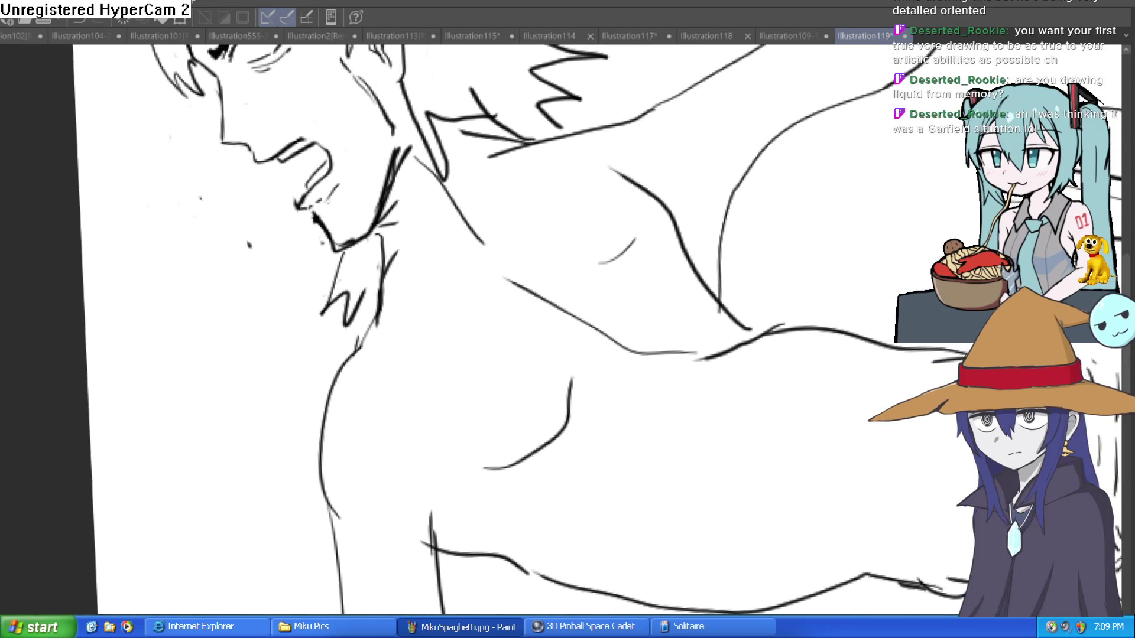
scroll(607, 283, "up", 2)
scroll(591, 284, "down", 1)
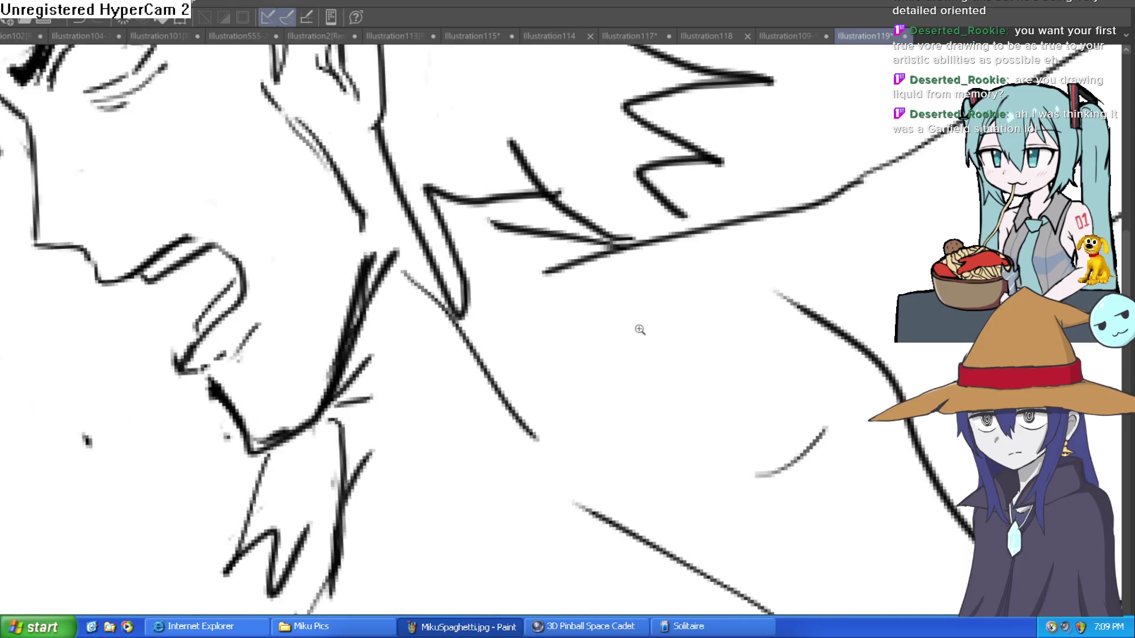
scroll(573, 285, "down", 3)
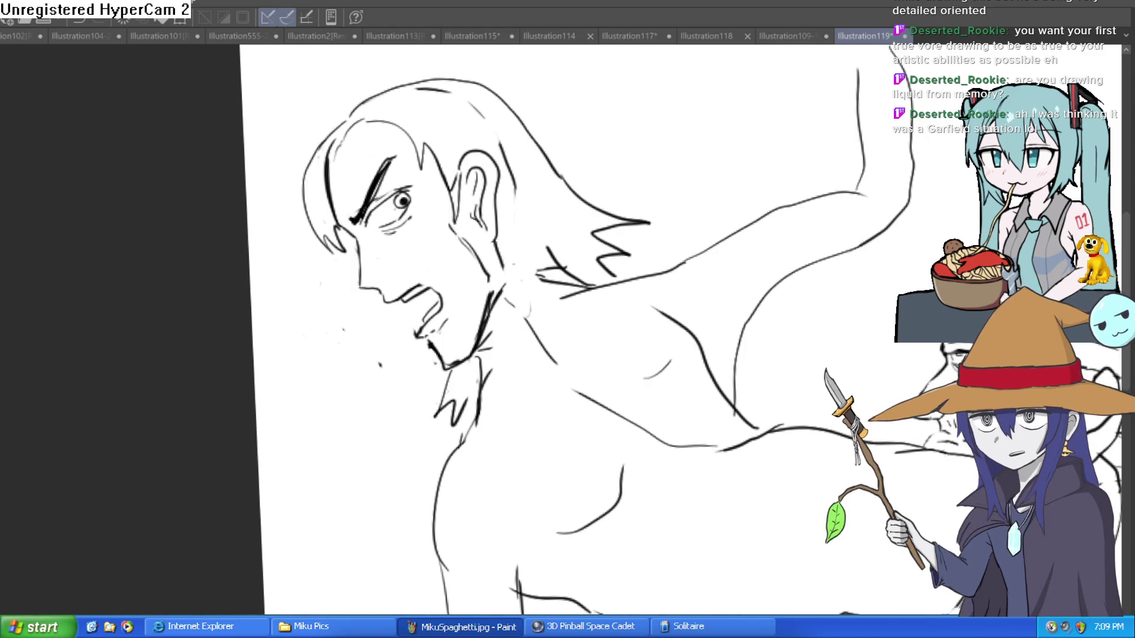
mouse_move(503, 230)
left_mouse_down()
mouse_move(473, 186)
mouse_move(493, 188)
left_mouse_up()
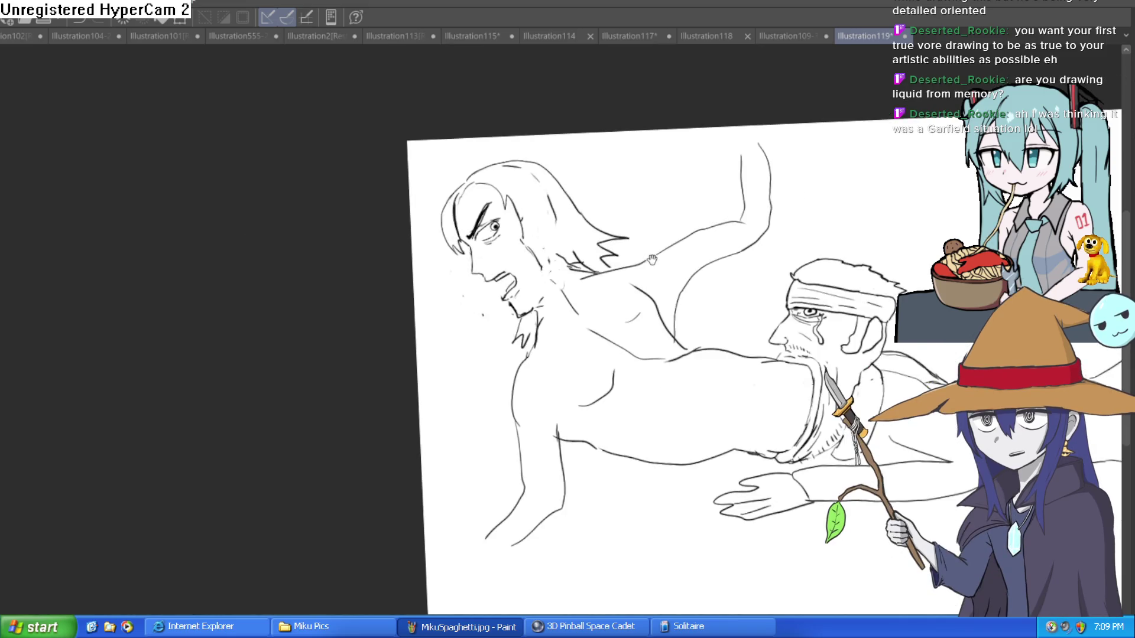
scroll(612, 262, "down", 3)
left_click_drag(612, 262, 542, 238)
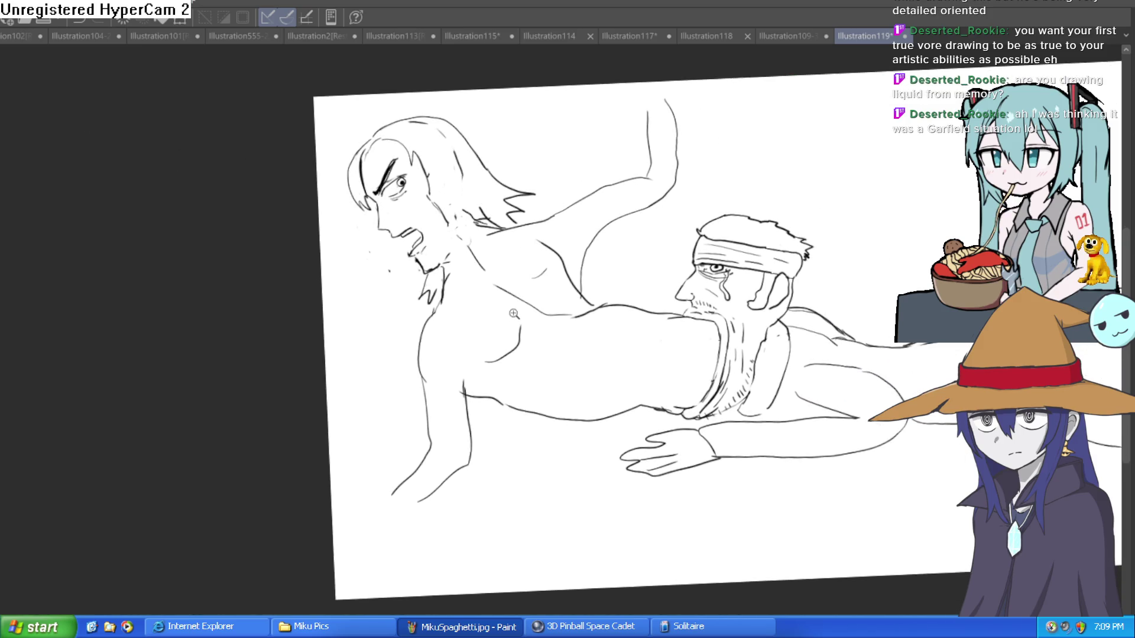
left_click(516, 309)
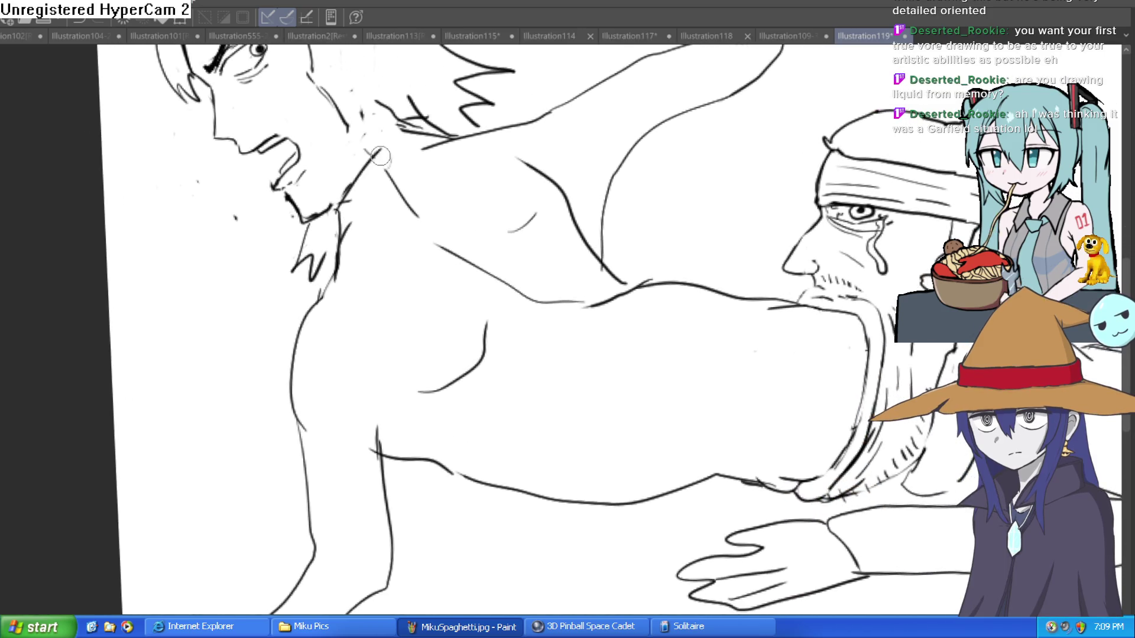
scroll(380, 157, "down", 5)
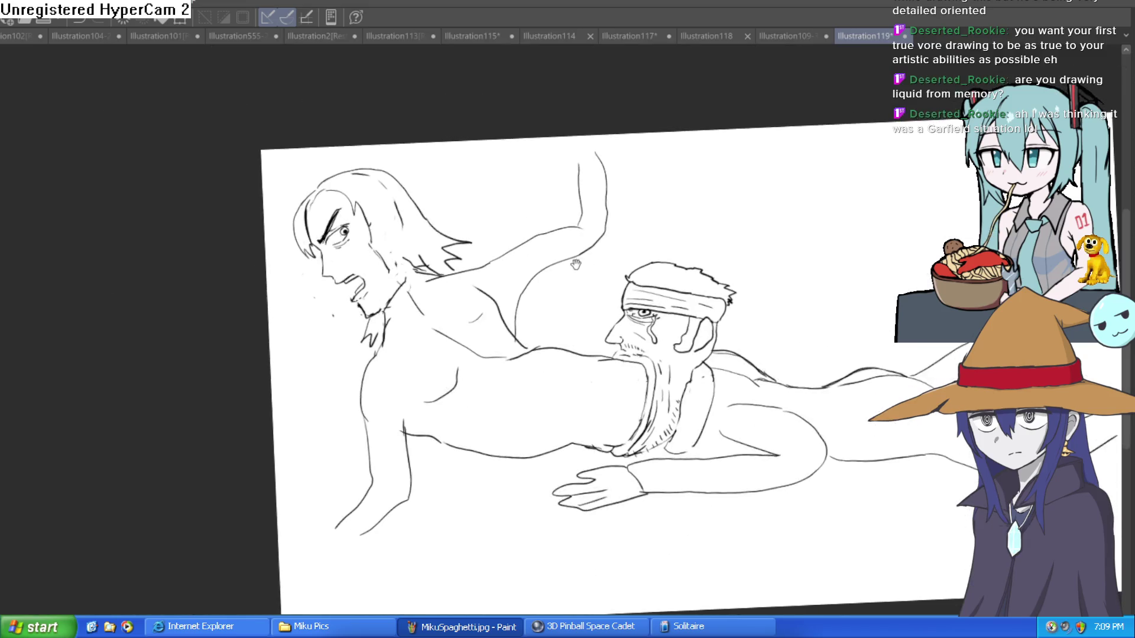
left_click_drag(574, 263, 576, 236)
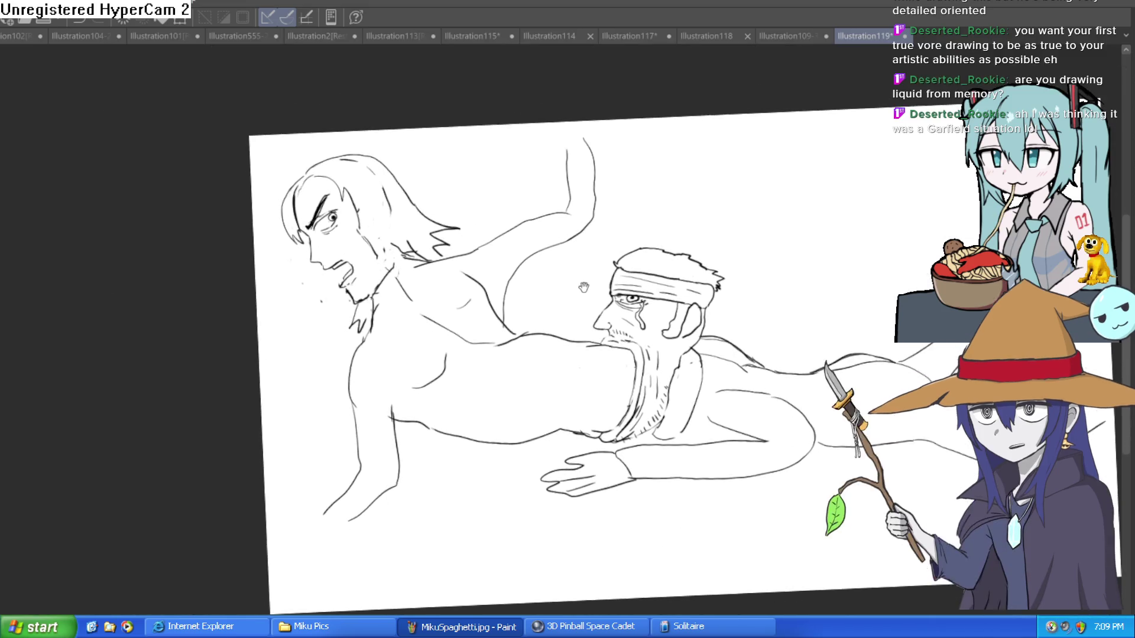
scroll(569, 247, "up", 5)
scroll(569, 247, "down", 5)
- Draw a belt across the headbanded man's hip with a belt loop
mouse_move(569, 247)
left_mouse_down()
mouse_move(626, 256)
mouse_move(556, 258)
mouse_move(419, 207)
left_mouse_up()
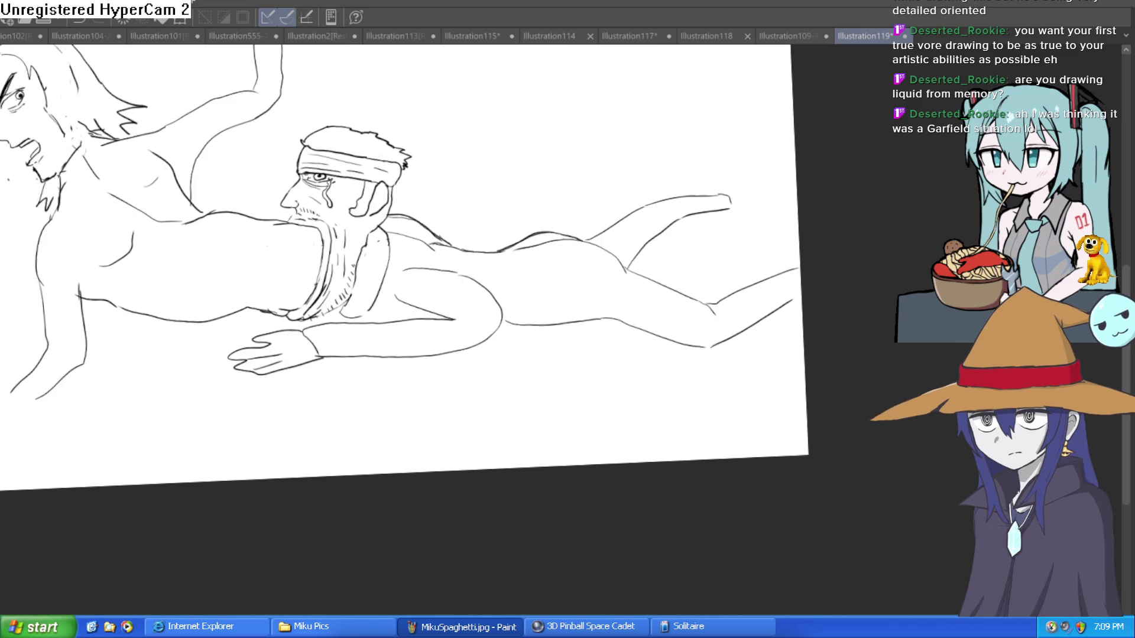
mouse_move(608, 316)
left_mouse_down()
mouse_move(630, 274)
mouse_move(622, 321)
left_mouse_up()
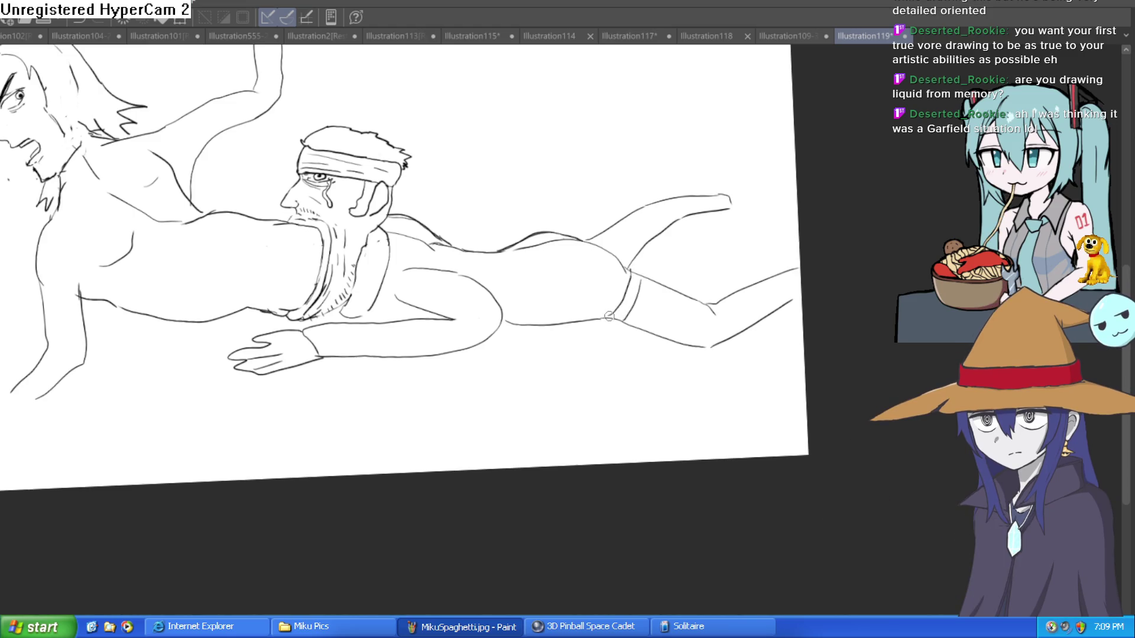
left_click_drag(515, 309, 513, 324)
mouse_move(536, 288)
left_mouse_down()
mouse_move(506, 293)
mouse_move(525, 332)
left_mouse_up()
- Redraw the buttock contour up toward the waist and erase a stray stroke
scroll(525, 286, "up", 3)
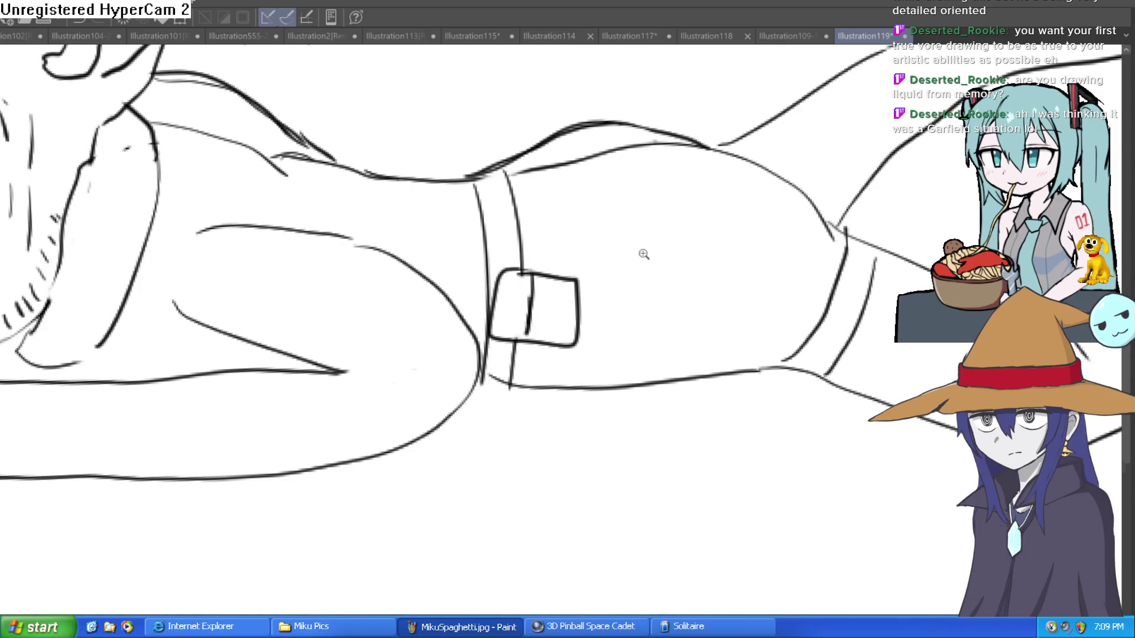
left_click_drag(651, 253, 558, 251)
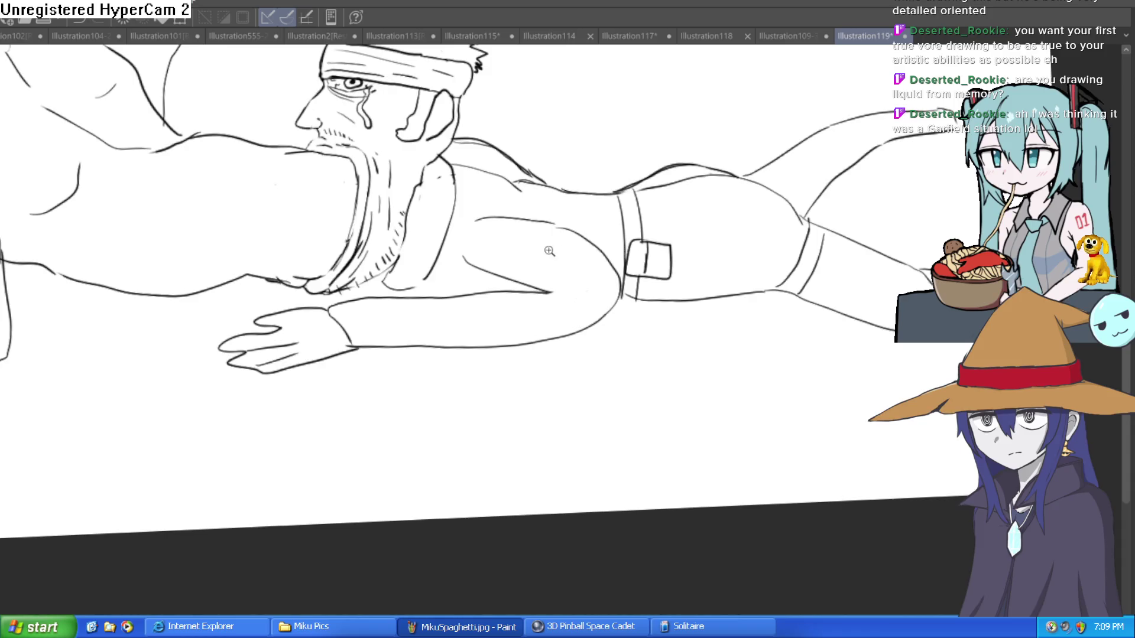
left_click(558, 251)
mouse_move(416, 256)
left_mouse_down()
mouse_move(528, 319)
mouse_move(588, 308)
left_mouse_up()
left_click_drag(506, 184, 642, 232)
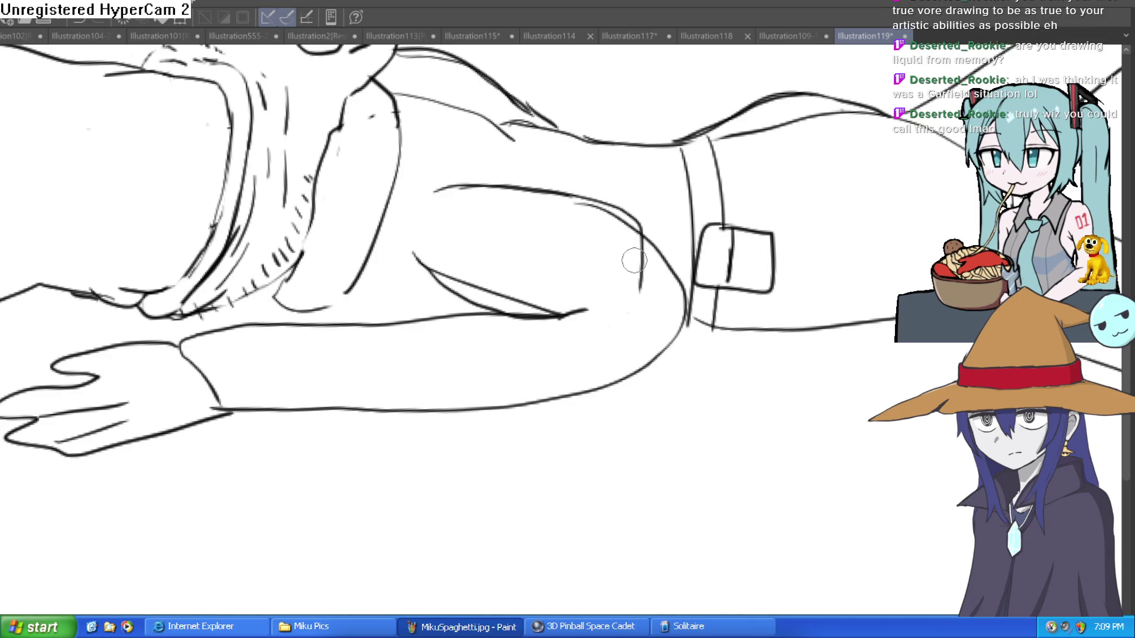
key("ctrl+z")
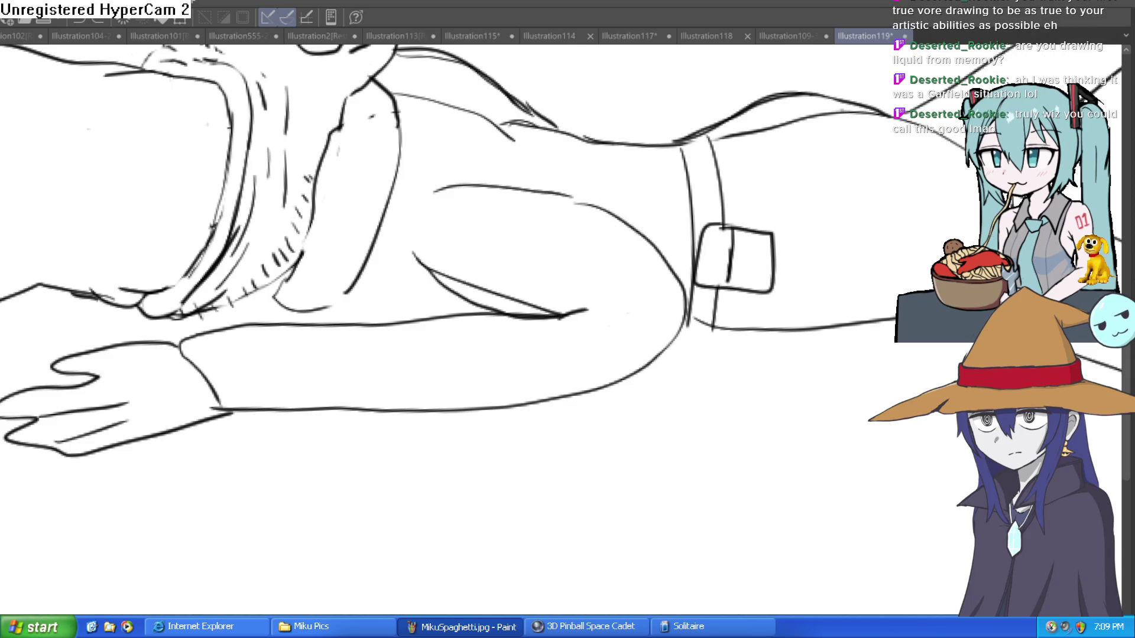
mouse_move(436, 191)
left_mouse_down()
mouse_move(567, 177)
mouse_move(634, 223)
left_mouse_up()
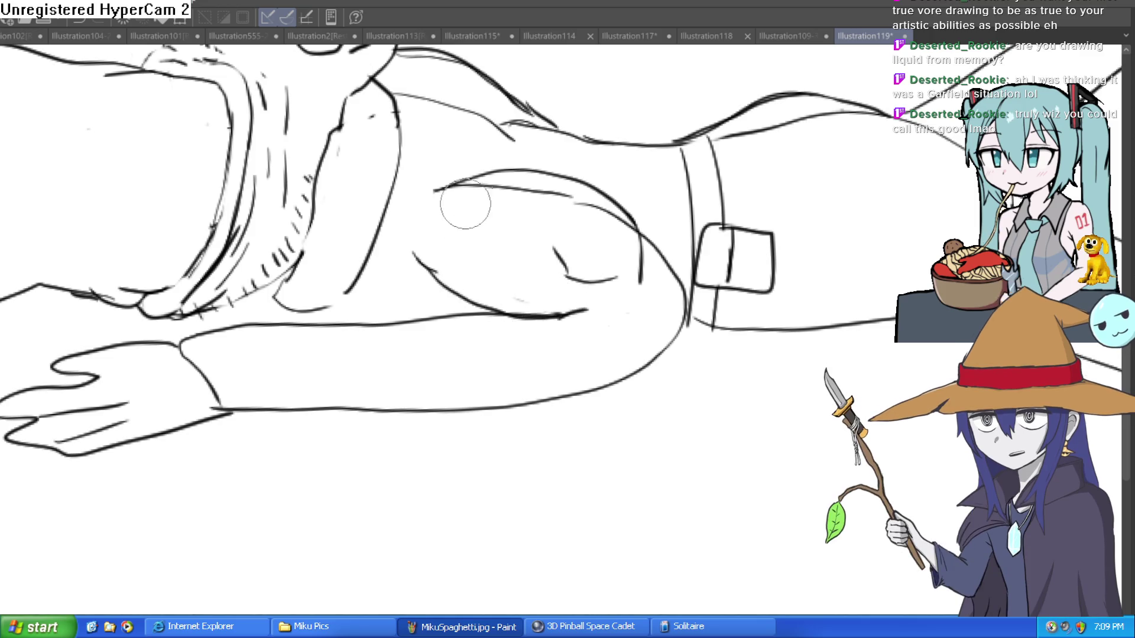
left_click_drag(515, 200, 506, 171)
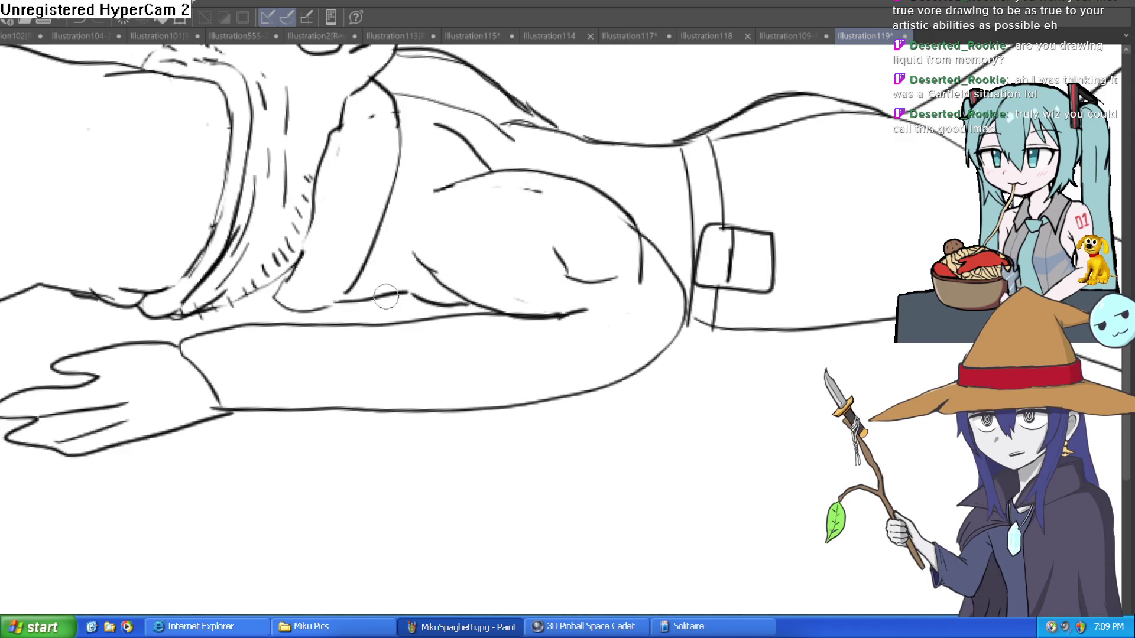
scroll(390, 297, "down", 3)
scroll(390, 296, "up", 3)
mouse_move(531, 266)
left_mouse_down()
mouse_move(615, 224)
mouse_move(591, 199)
mouse_move(500, 291)
left_mouse_up()
- Undo the sketchy arm stroke, redraw the inner arm edge cleanly, trim the excess, and level the view
key("ctrl+z")
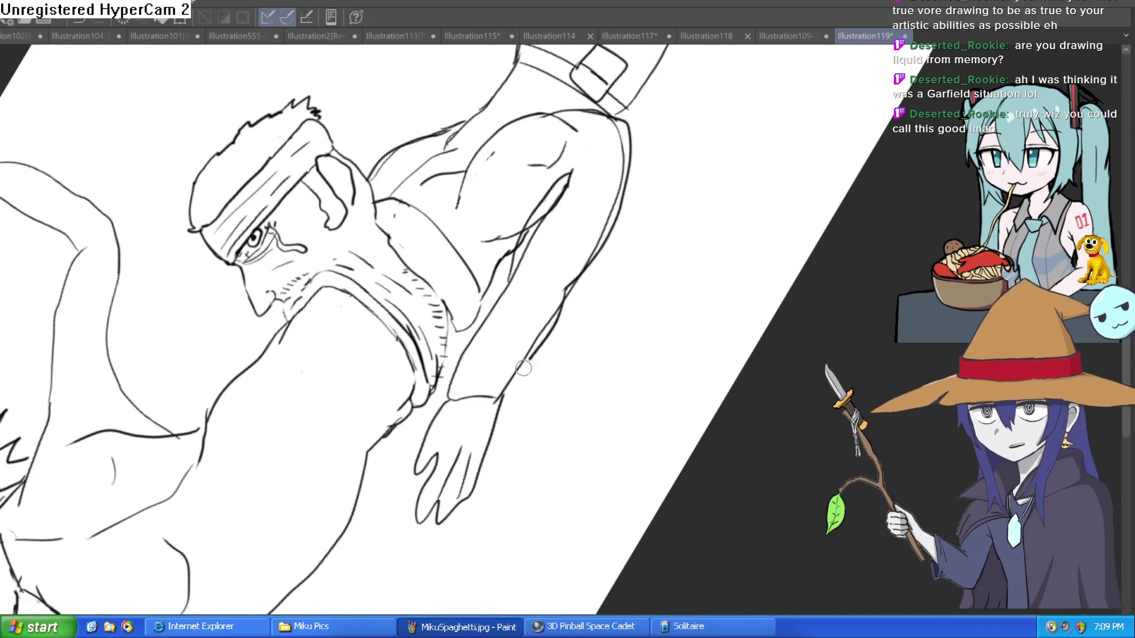
left_click_drag(517, 267, 461, 374)
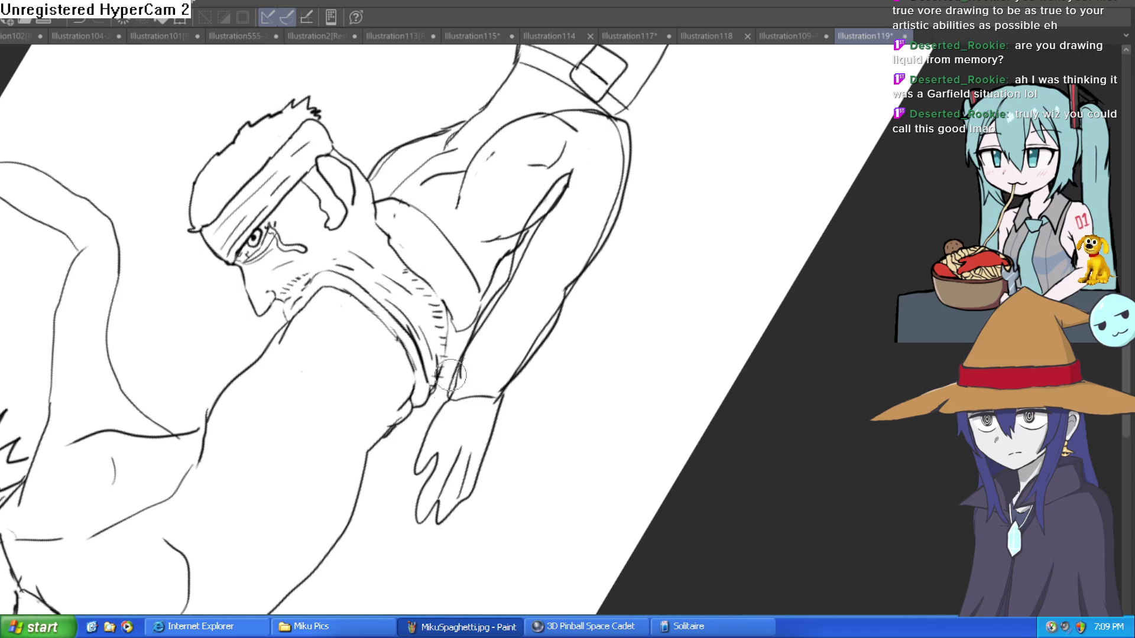
left_click_drag(517, 268, 574, 180)
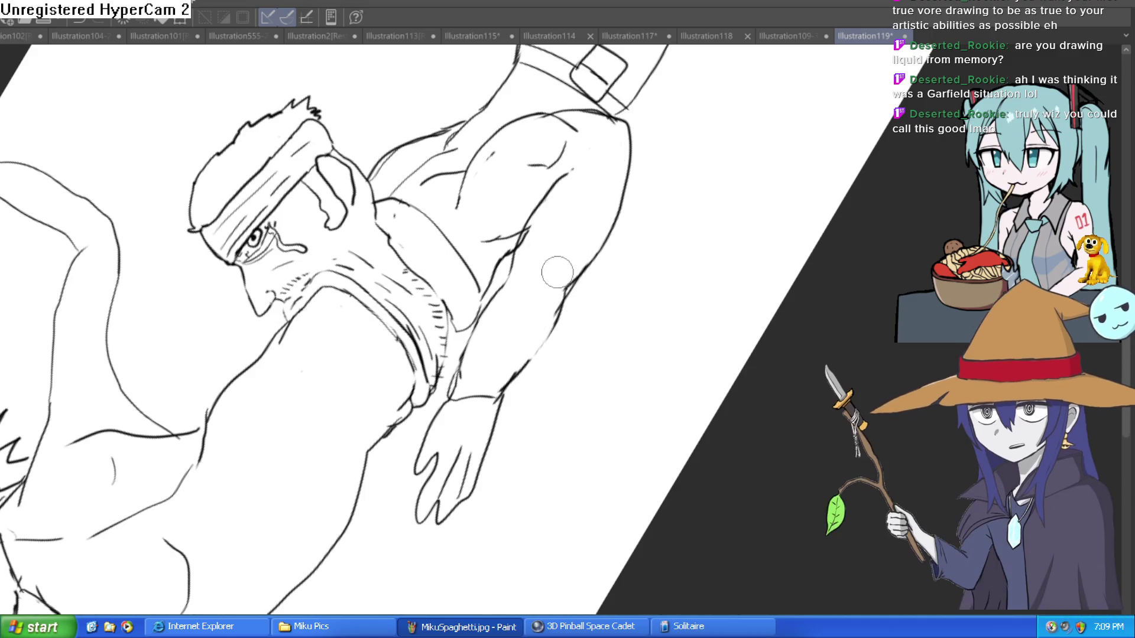
scroll(536, 345, "down", 3)
mouse_move(536, 344)
left_mouse_down()
mouse_move(685, 296)
mouse_move(630, 270)
mouse_move(657, 297)
left_mouse_up()
scroll(689, 320, "up", 3)
scroll(629, 269, "up", 2)
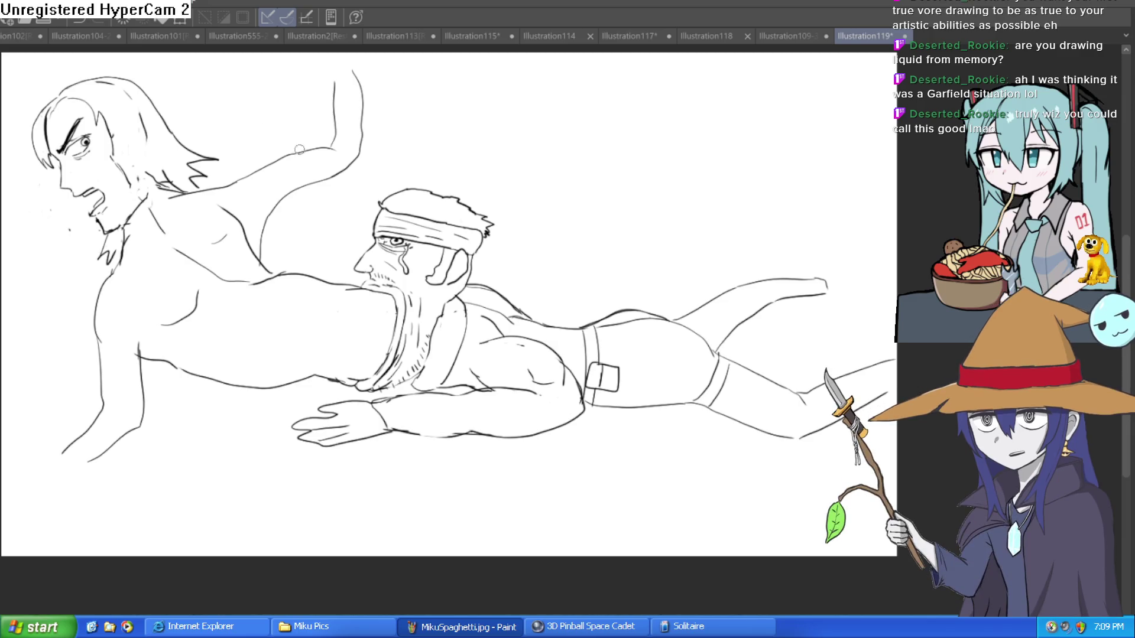
scroll(172, 195, "up", 5)
scroll(172, 195, "down", 5)
mouse_move(401, 195)
left_mouse_down()
mouse_move(444, 222)
mouse_move(589, 223)
mouse_move(561, 232)
left_mouse_up()
scroll(589, 223, "down", 3)
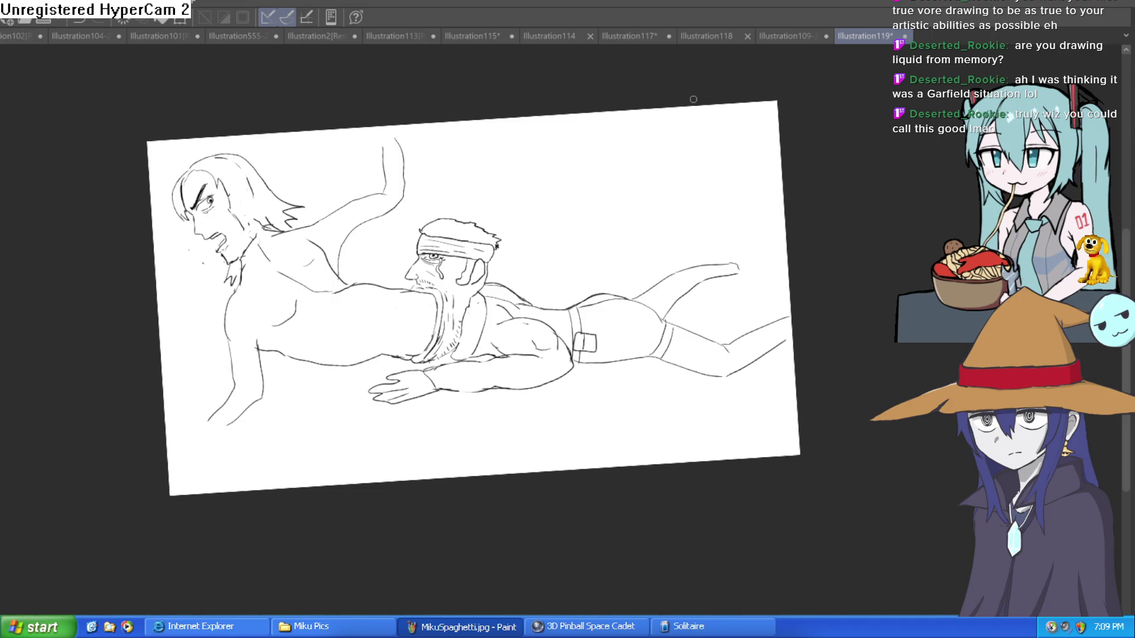
- Draw a rounded tip on the lower foot and erase the leftover line ends
left_click_drag(570, 255, 614, 136)
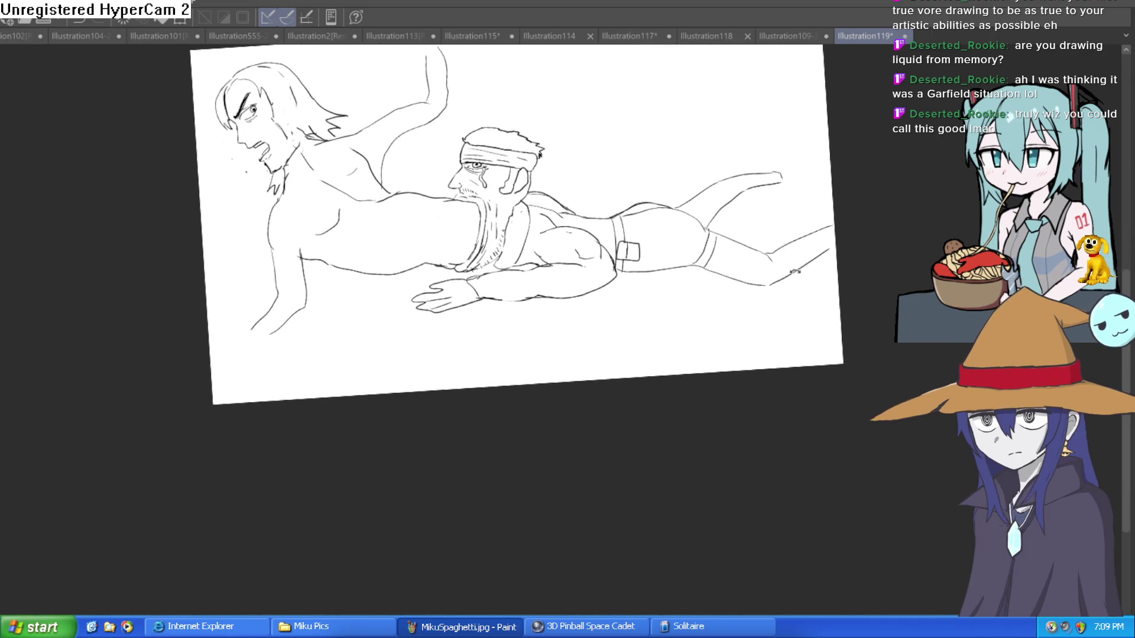
scroll(648, 249, "up", 5)
left_click_drag(648, 249, 593, 215)
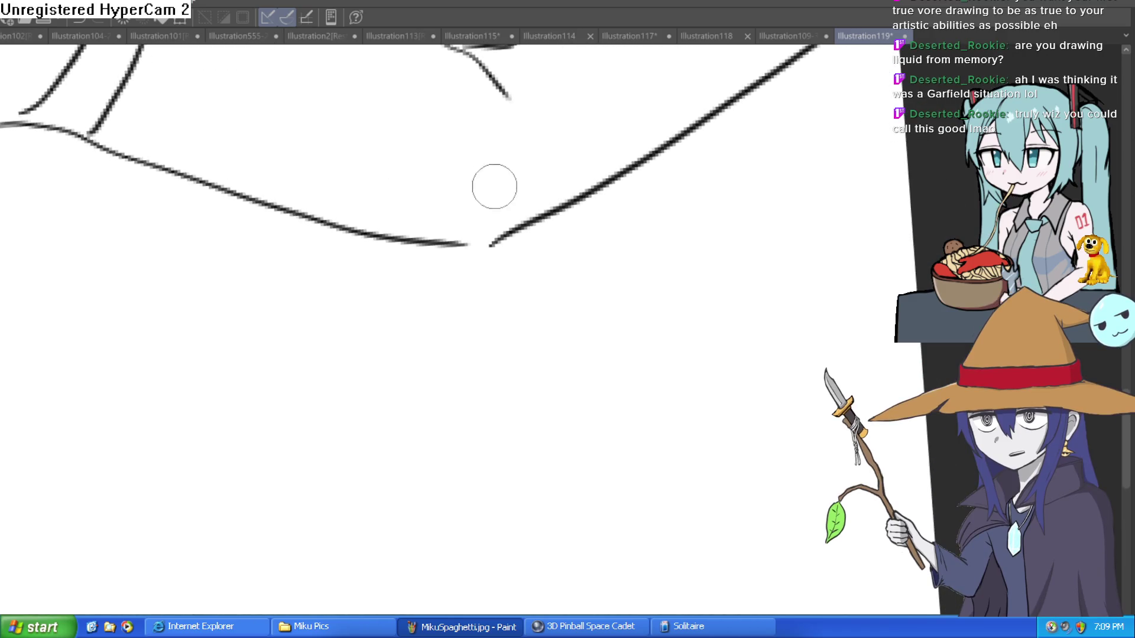
left_click_drag(360, 224, 597, 180)
mouse_move(352, 238)
left_mouse_down()
mouse_move(494, 251)
mouse_move(603, 202)
mouse_move(523, 218)
left_mouse_up()
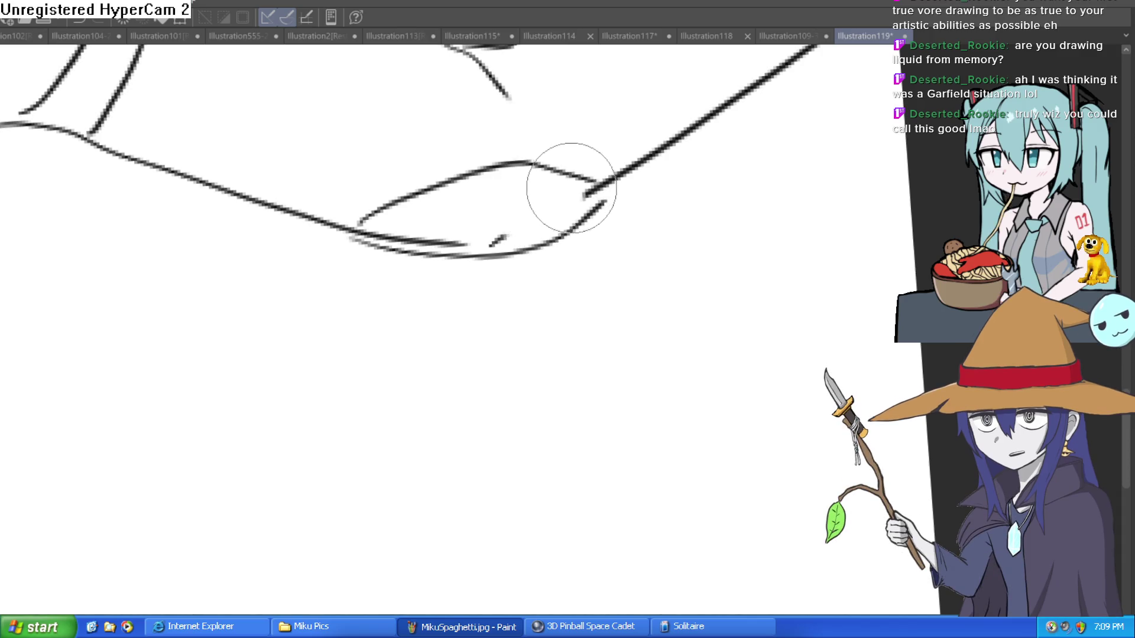
left_click_drag(520, 228, 378, 236)
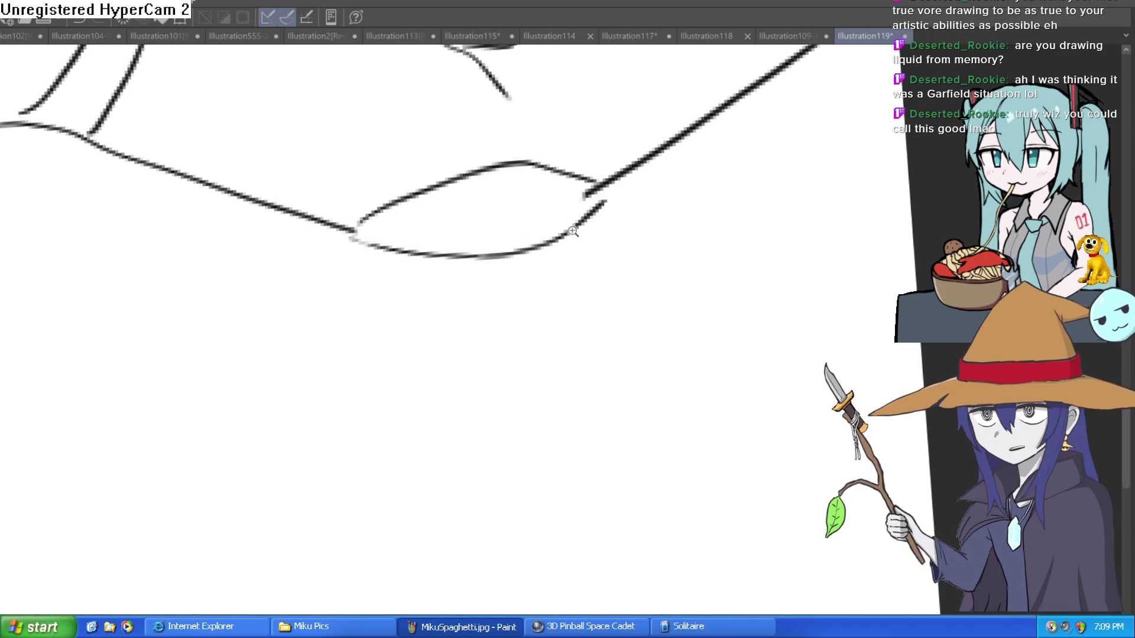
- Outline the raised foot with a new sole, heel curve and top edge
key("ctrl+minus")
key("ctrl+minus")
left_click_drag(16, 225, 74, 240)
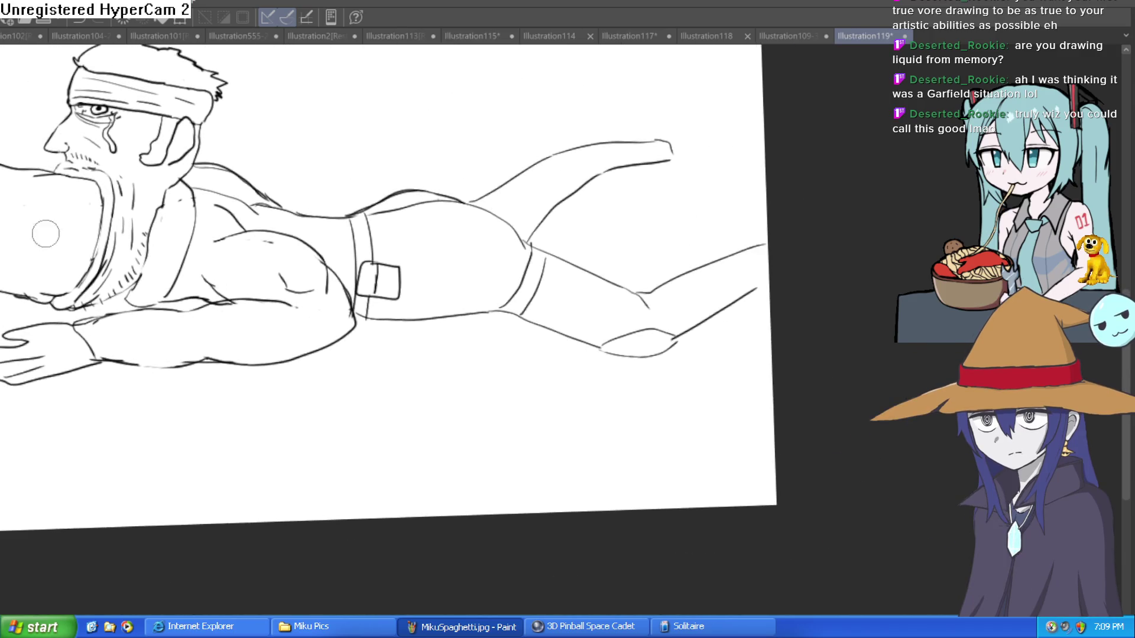
left_click_drag(491, 213, 378, 266)
key("ctrl+plus")
key("ctrl+plus")
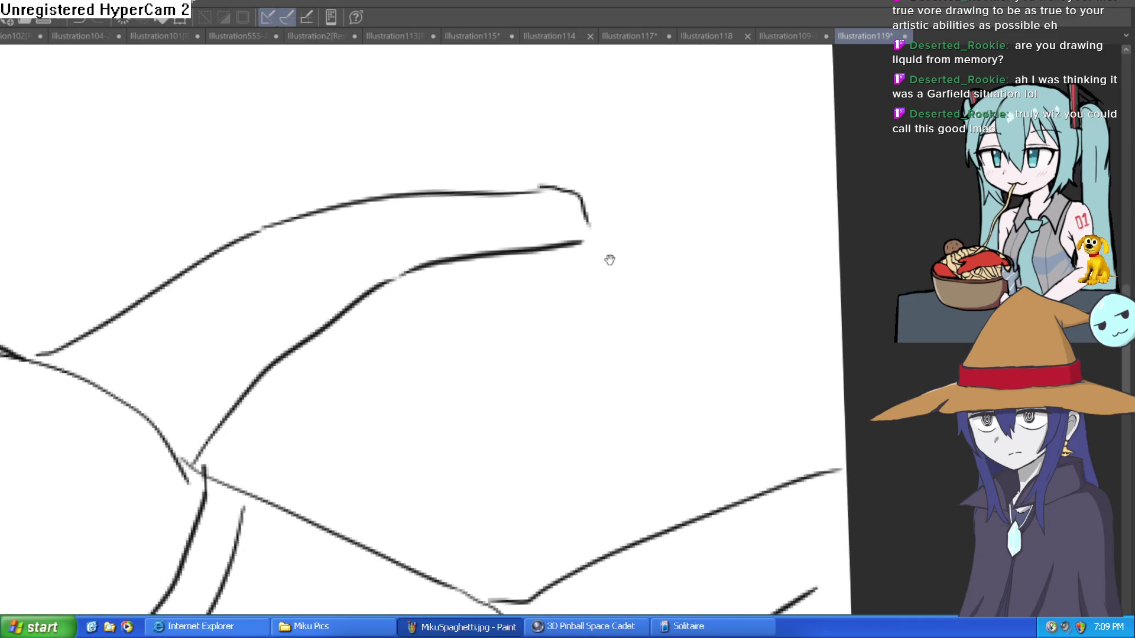
mouse_move(608, 268)
left_mouse_down()
mouse_move(720, 253)
mouse_move(678, 116)
mouse_move(588, 59)
mouse_move(589, 132)
mouse_move(559, 190)
left_mouse_up()
left_click_drag(719, 194, 692, 290)
mouse_move(567, 246)
left_mouse_down()
mouse_move(520, 167)
mouse_move(587, 152)
mouse_move(688, 279)
mouse_move(666, 362)
mouse_move(594, 358)
left_mouse_up()
scroll(713, 269, "down", 2)
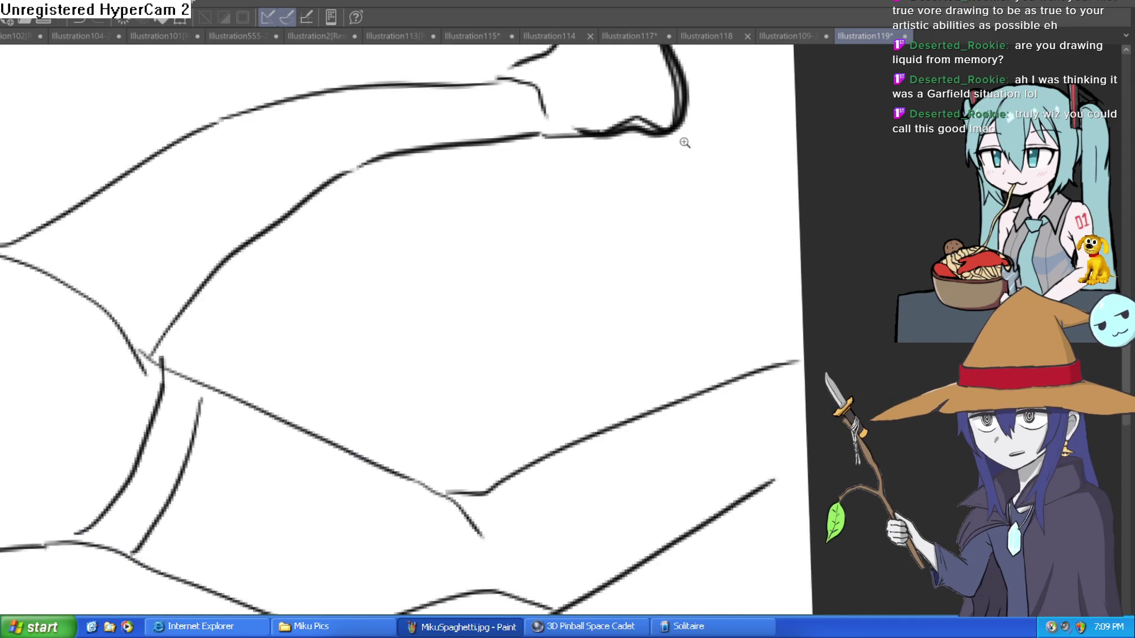
scroll(674, 172, "down", 3)
left_click_drag(696, 210, 736, 195)
scroll(736, 195, "up", 1)
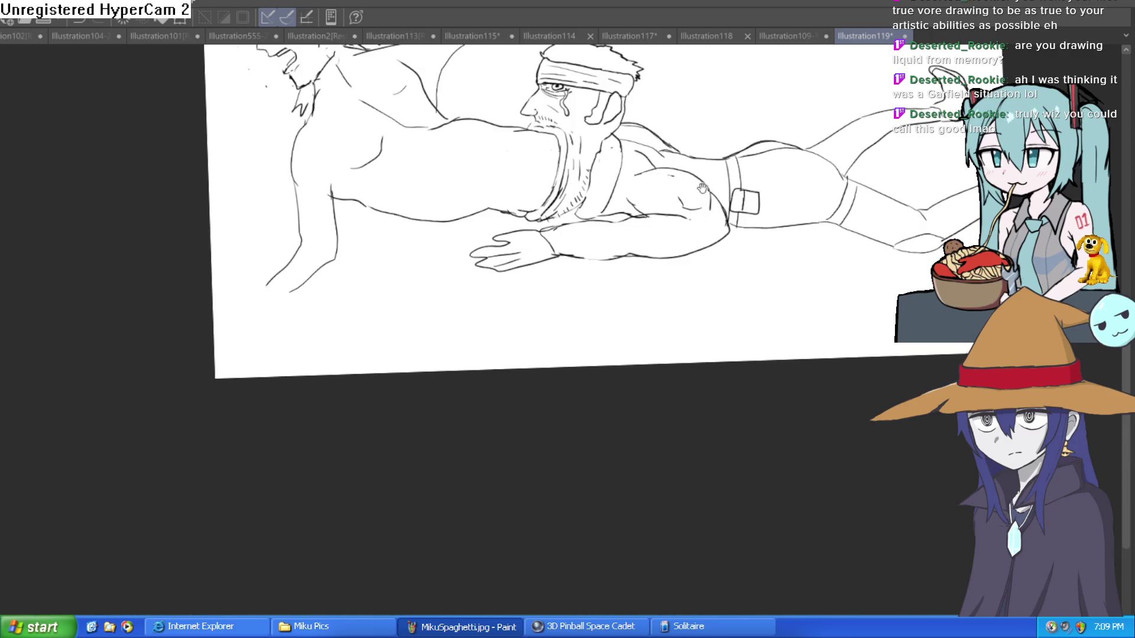
- Erase the long vertical contour beside the arm and draw a curved upper-arm contour
scroll(702, 188, "up", 1)
scroll(702, 192, "up", 1)
scroll(715, 195, "up", 1)
left_click_drag(693, 226, 686, 215)
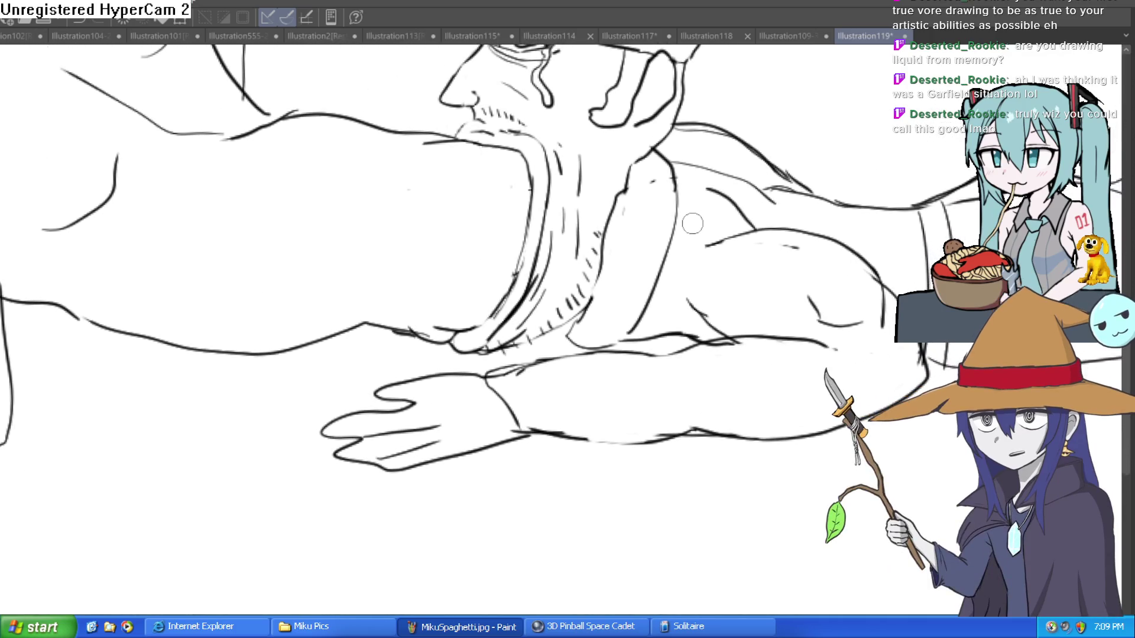
mouse_move(658, 274)
left_mouse_down()
mouse_move(671, 185)
mouse_move(663, 139)
left_mouse_up()
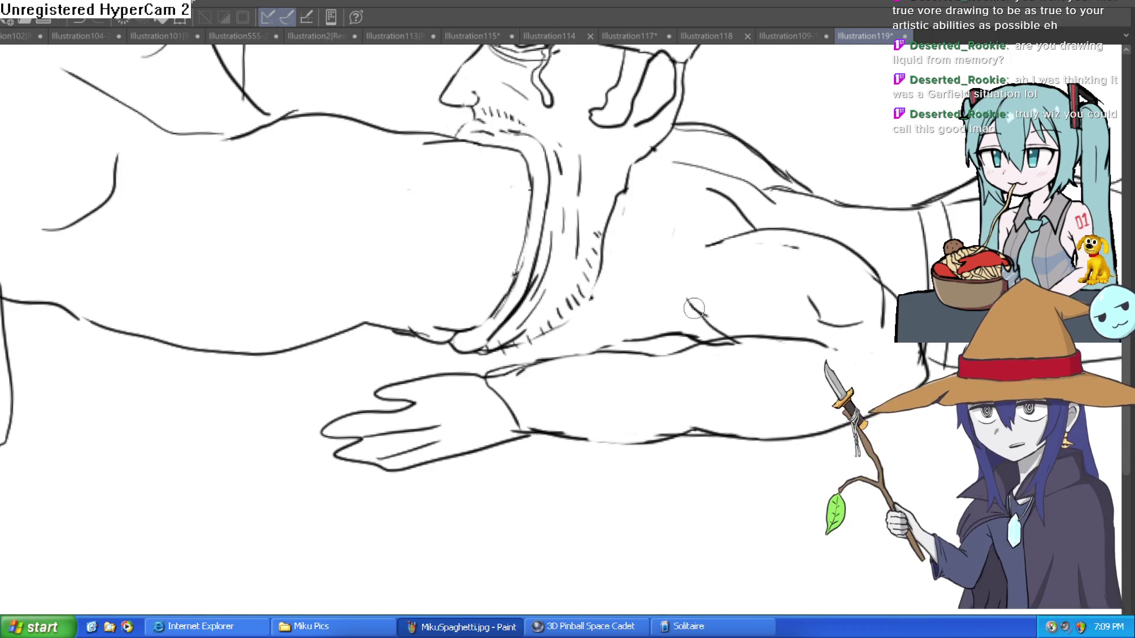
left_click_drag(626, 306, 598, 257)
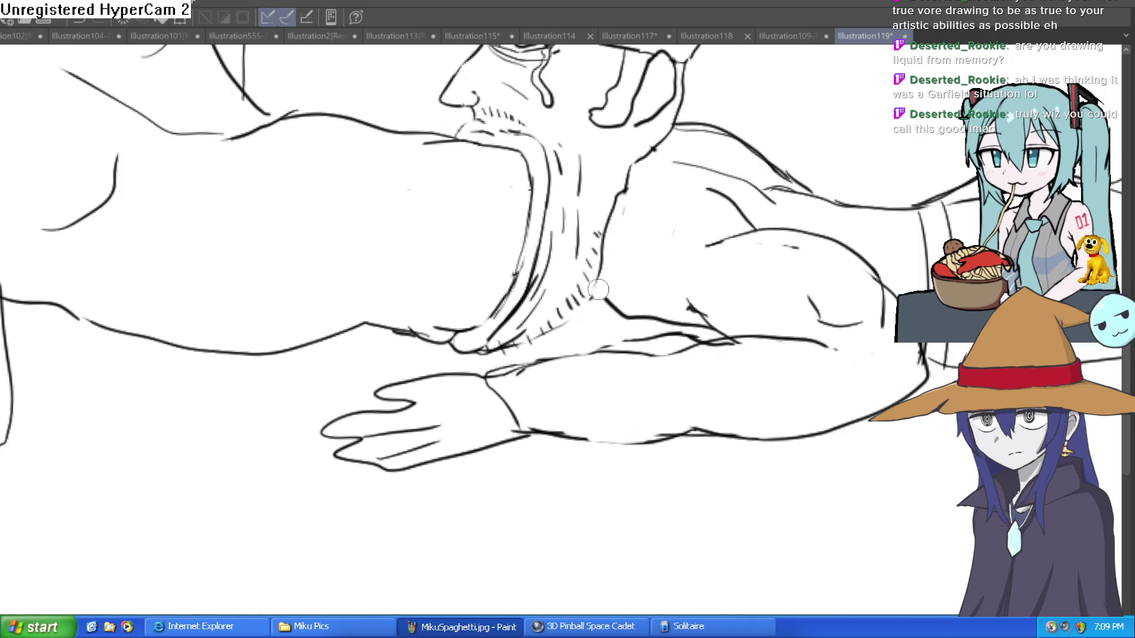
- Try two lip lines below the moustache and undo both
scroll(679, 218, "down", 5)
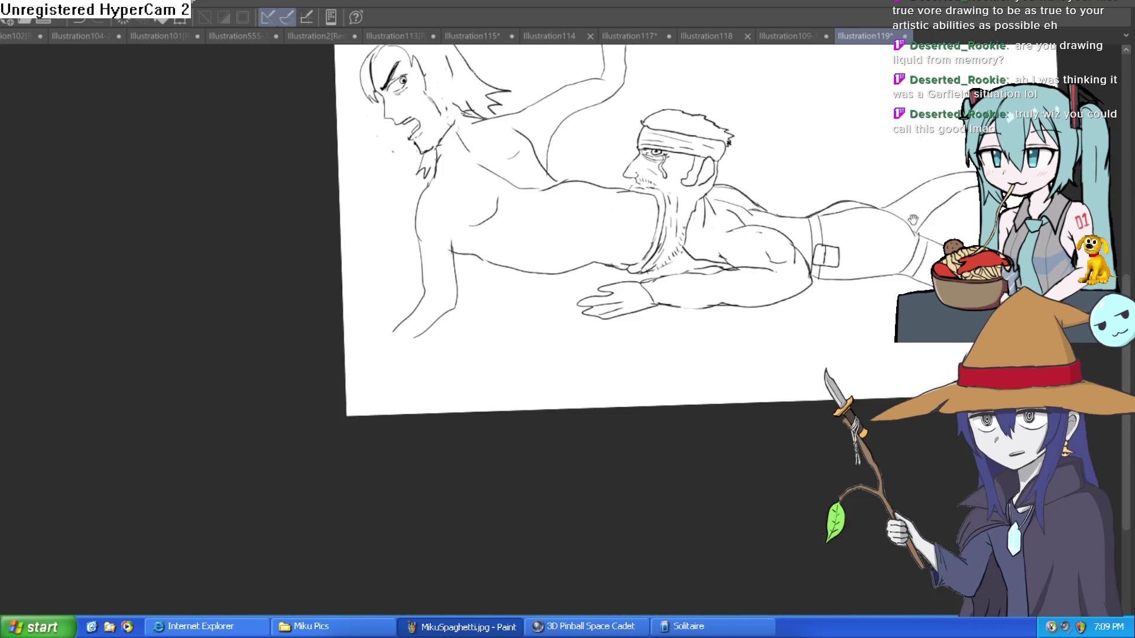
left_click_drag(571, 216, 643, 226)
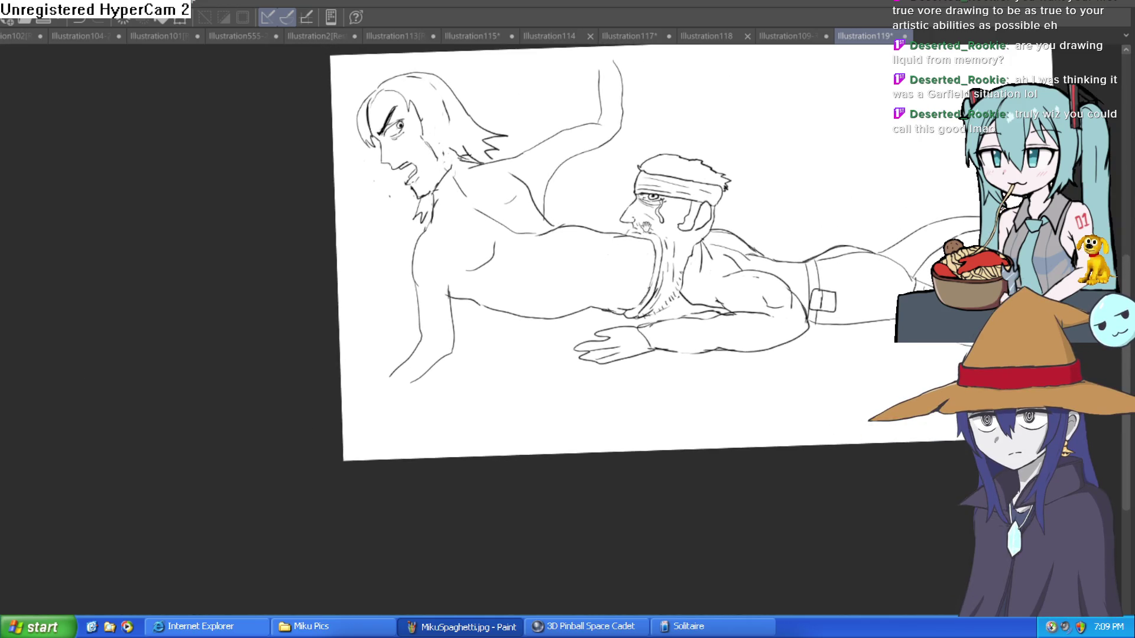
scroll(705, 188, "up", 5)
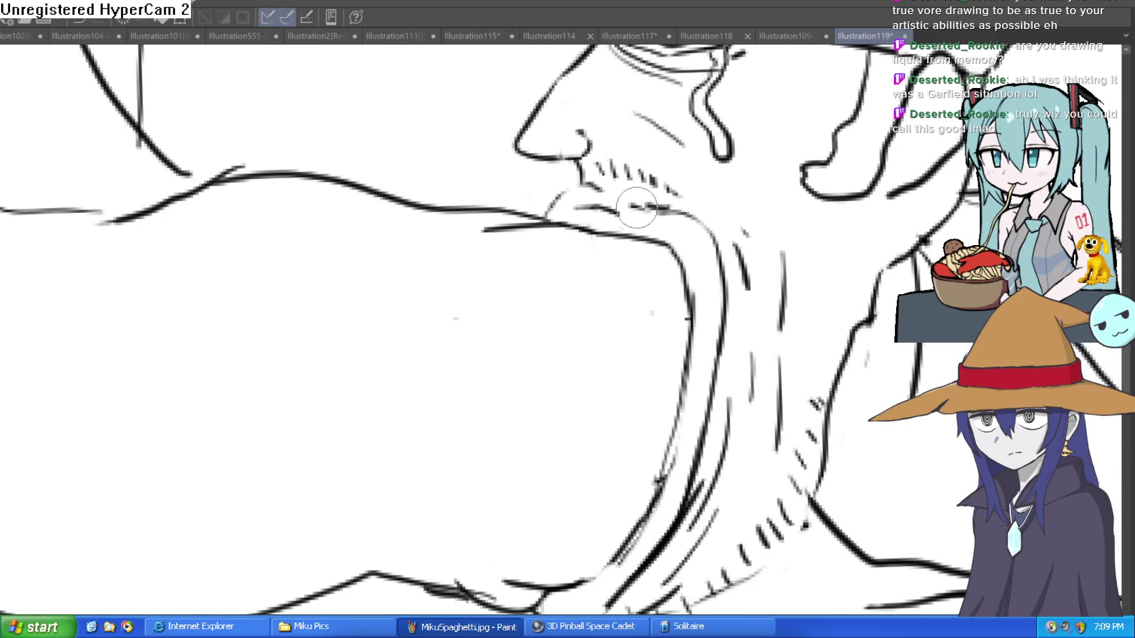
left_click_drag(547, 212, 623, 190)
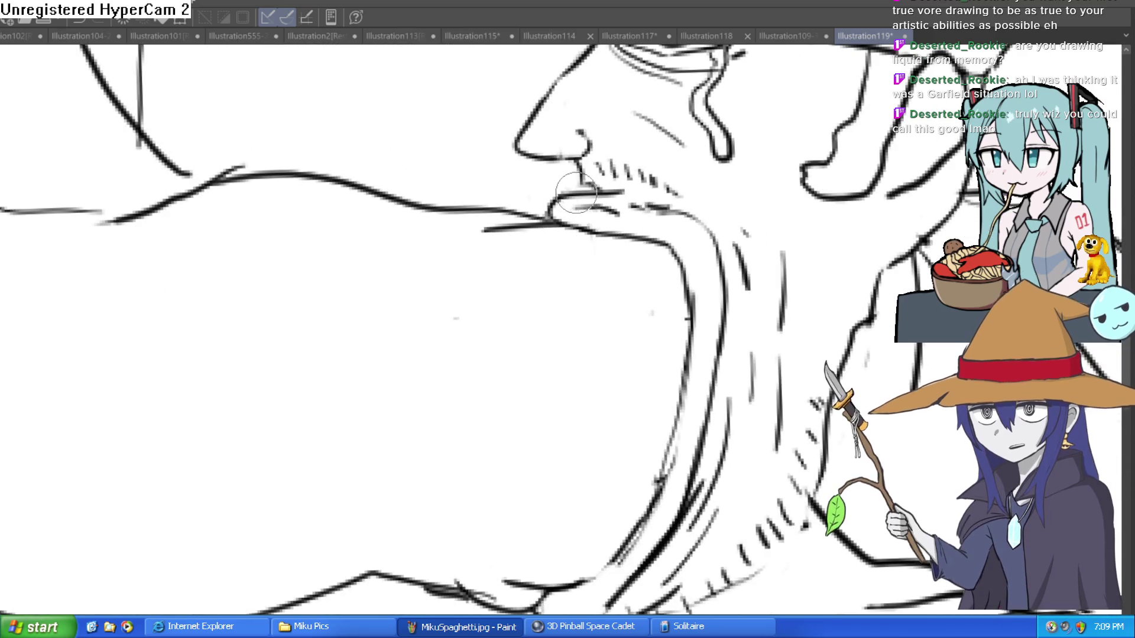
key("ctrl+z")
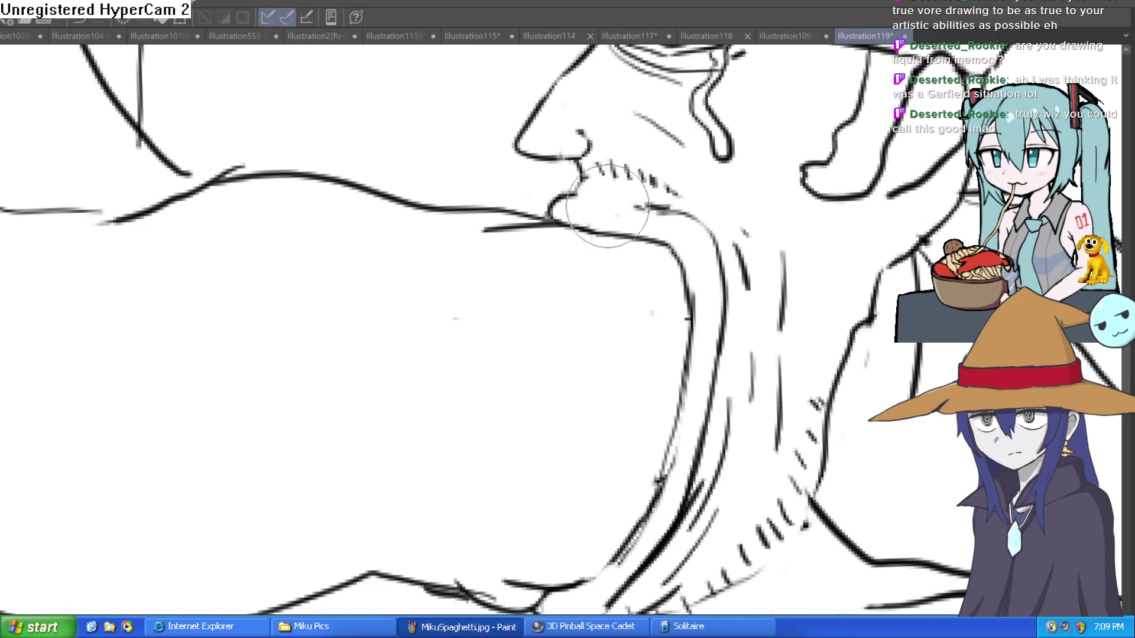
left_click_drag(627, 236, 600, 139)
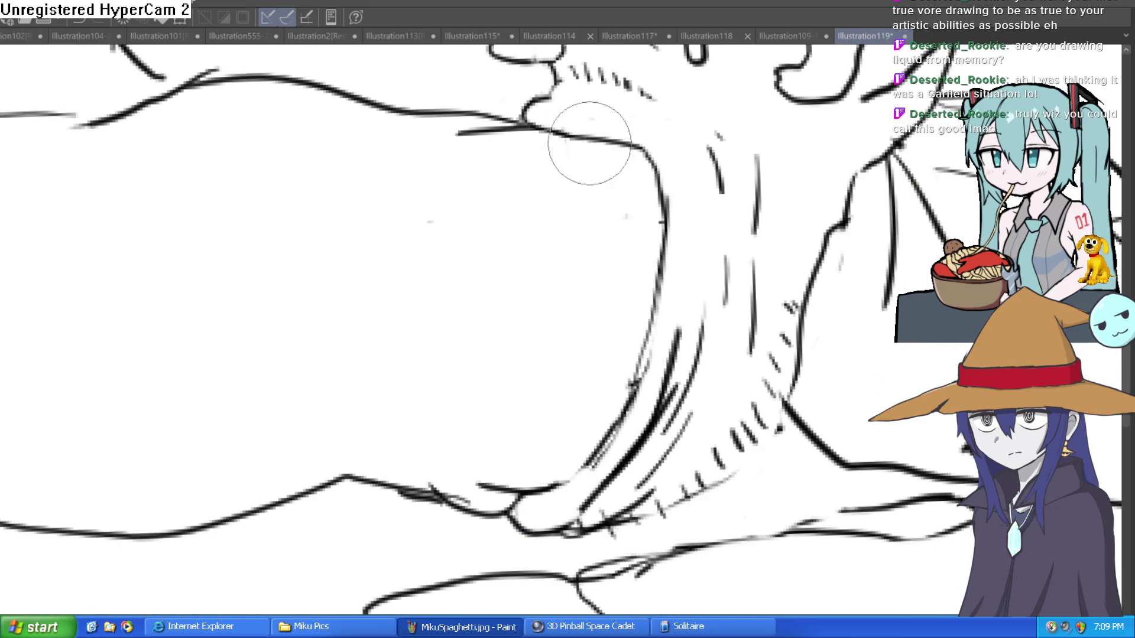
scroll(383, 179, "down", 2)
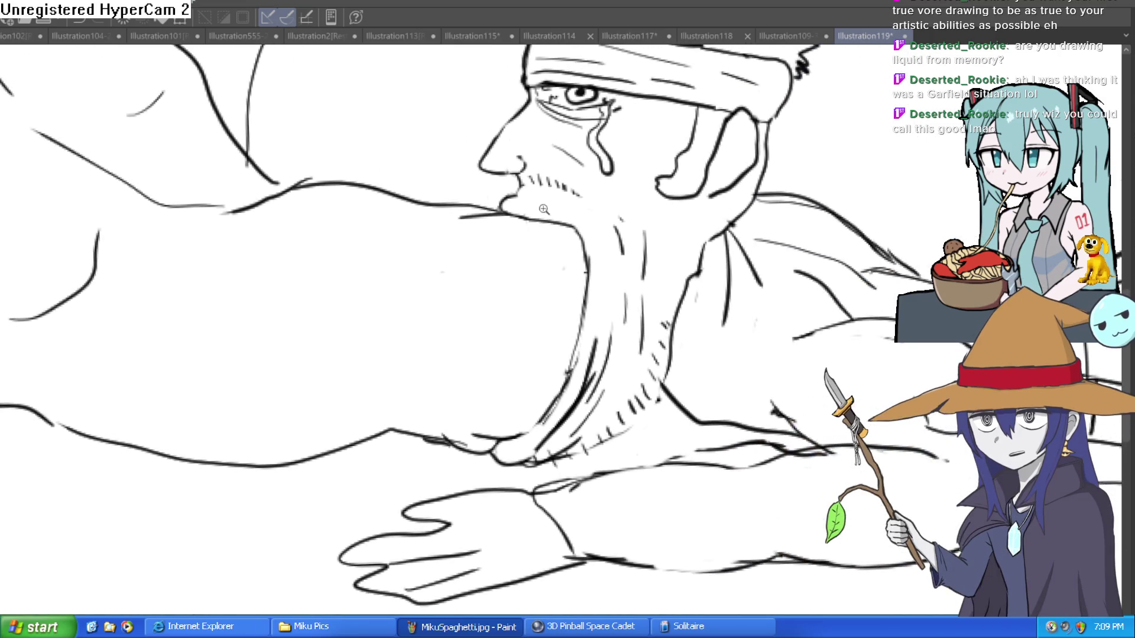
scroll(510, 230, "up", 2)
left_click_drag(509, 229, 653, 344)
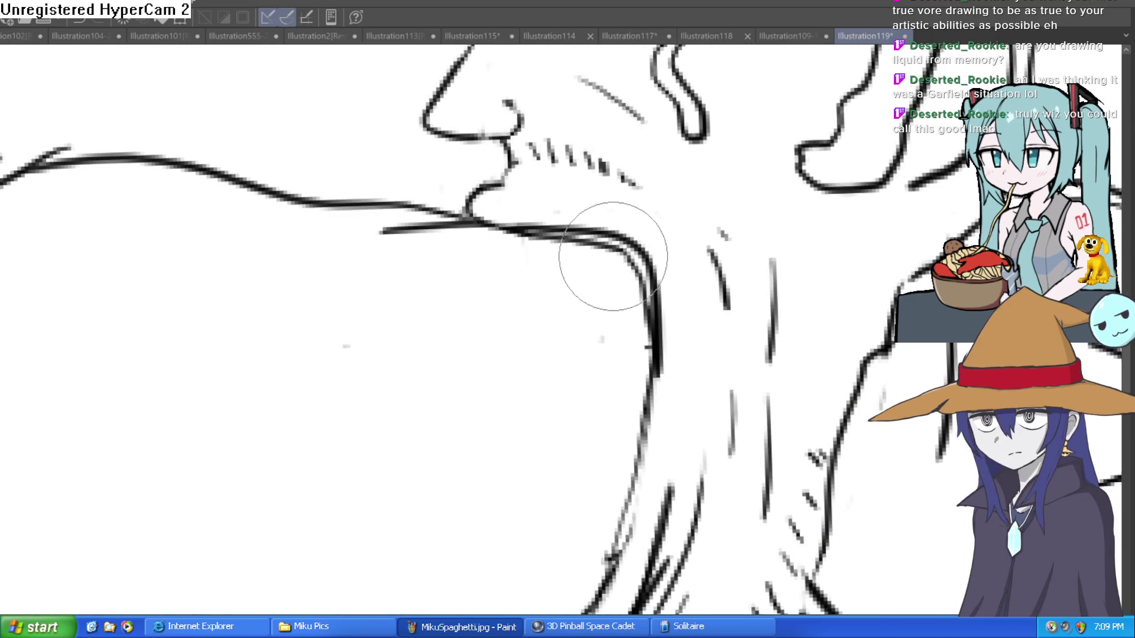
key("ctrl+z")
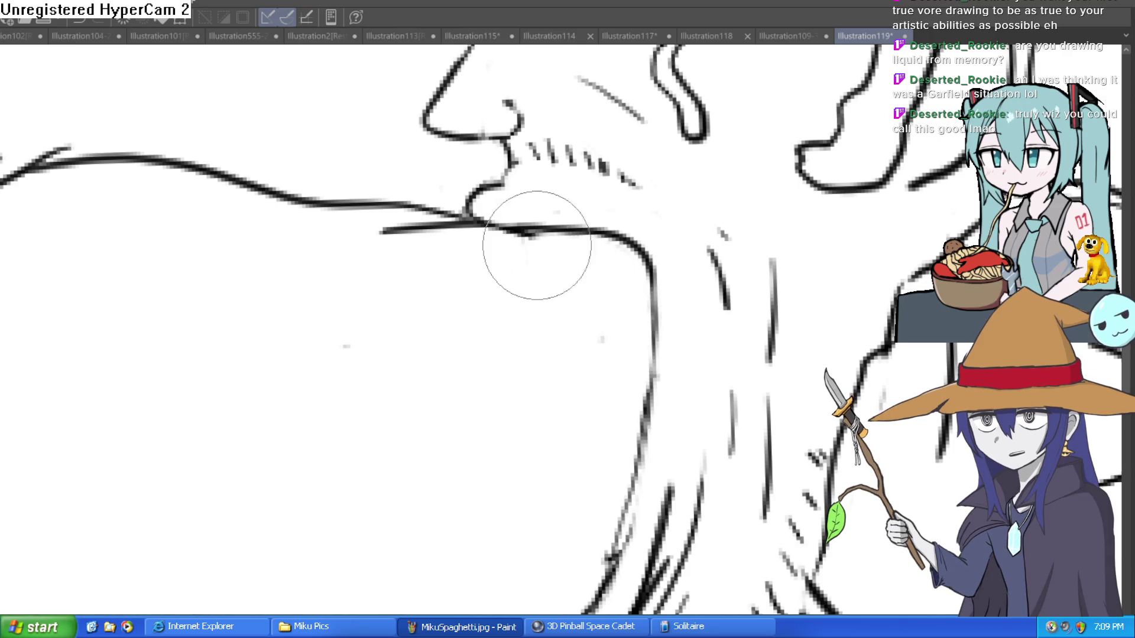
scroll(544, 254, "down", 3)
scroll(610, 260, "up", 3)
- Ink curved strokes under the armpit along the chest and lower arm
left_click_drag(671, 192, 578, 326)
mouse_move(565, 369)
left_mouse_down()
mouse_move(488, 340)
mouse_move(674, 322)
left_mouse_up()
left_click_drag(597, 349, 638, 316)
left_click_drag(582, 355, 520, 348)
scroll(485, 324, "down", 5)
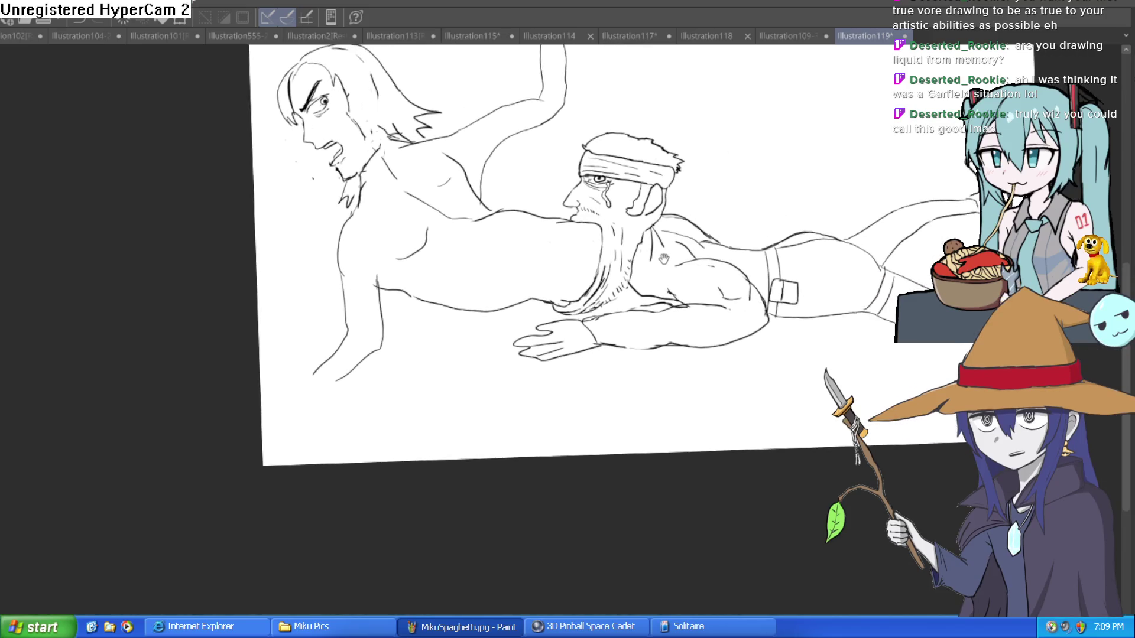
scroll(623, 239, "up", 5)
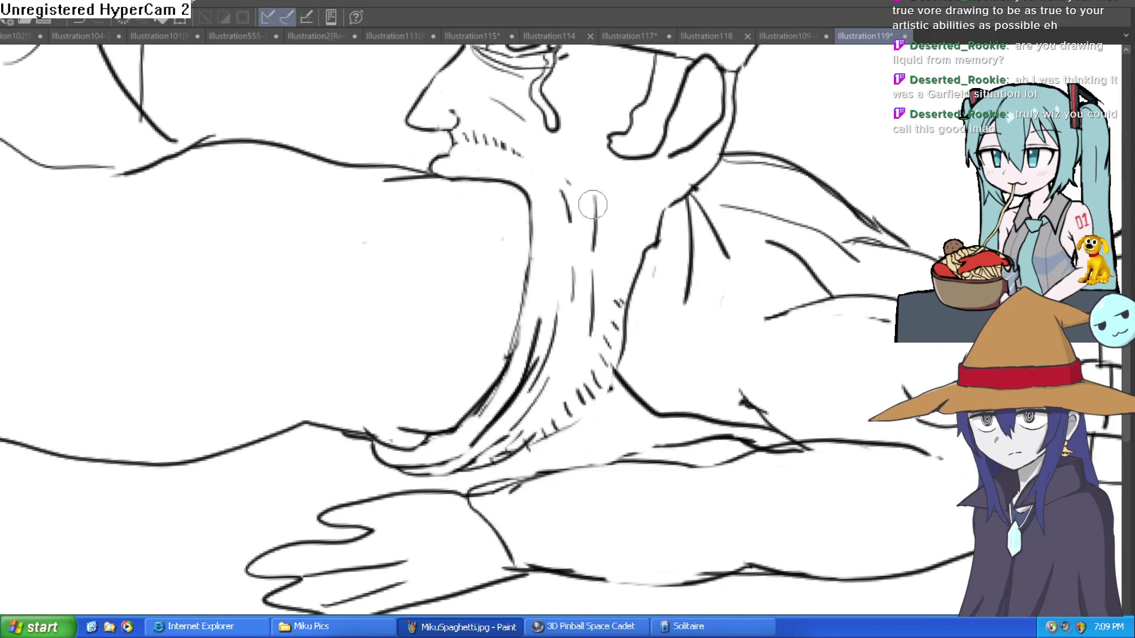
- Draw neck lines running down from the beard
left_click_drag(508, 160, 568, 223)
left_click_drag(526, 180, 545, 271)
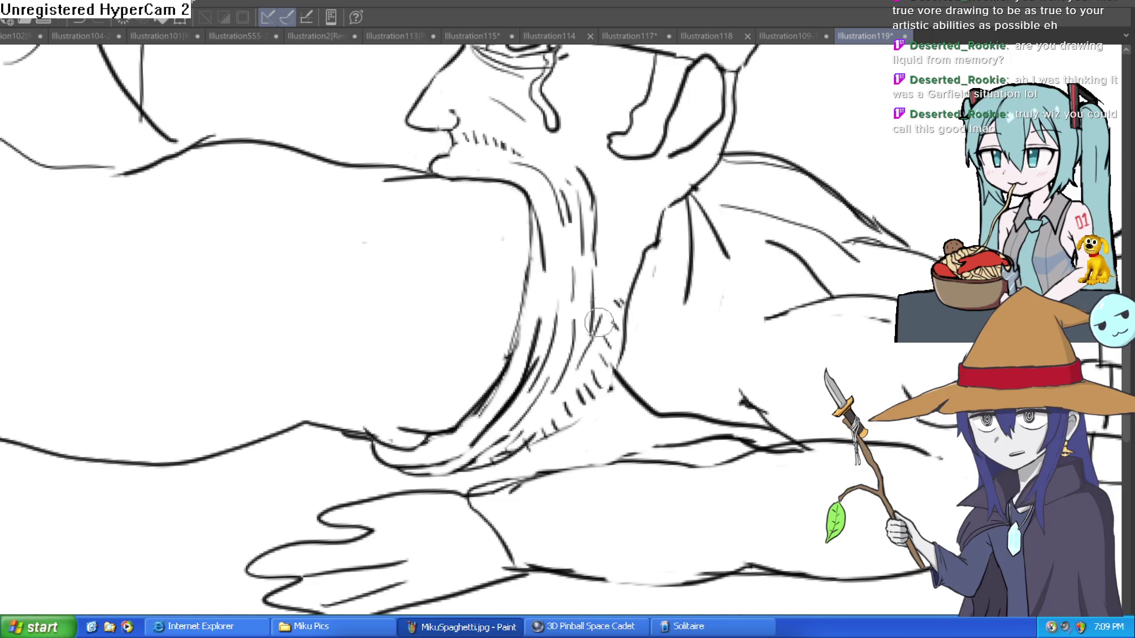
left_click_drag(597, 348, 608, 239)
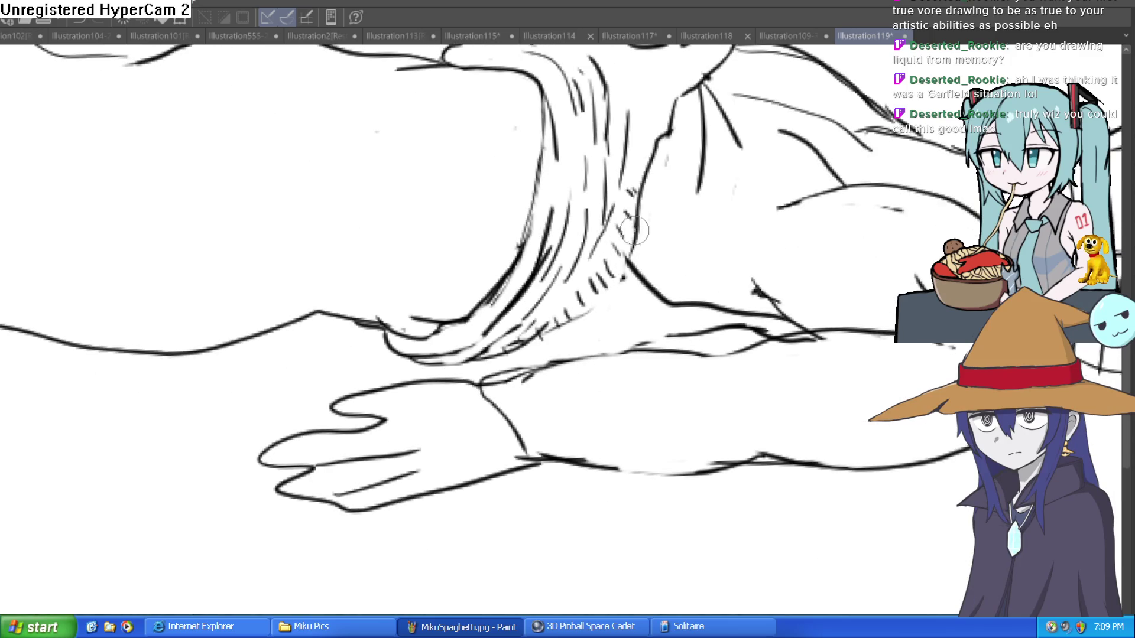
scroll(621, 310, "down", 5)
scroll(624, 309, "up", 5)
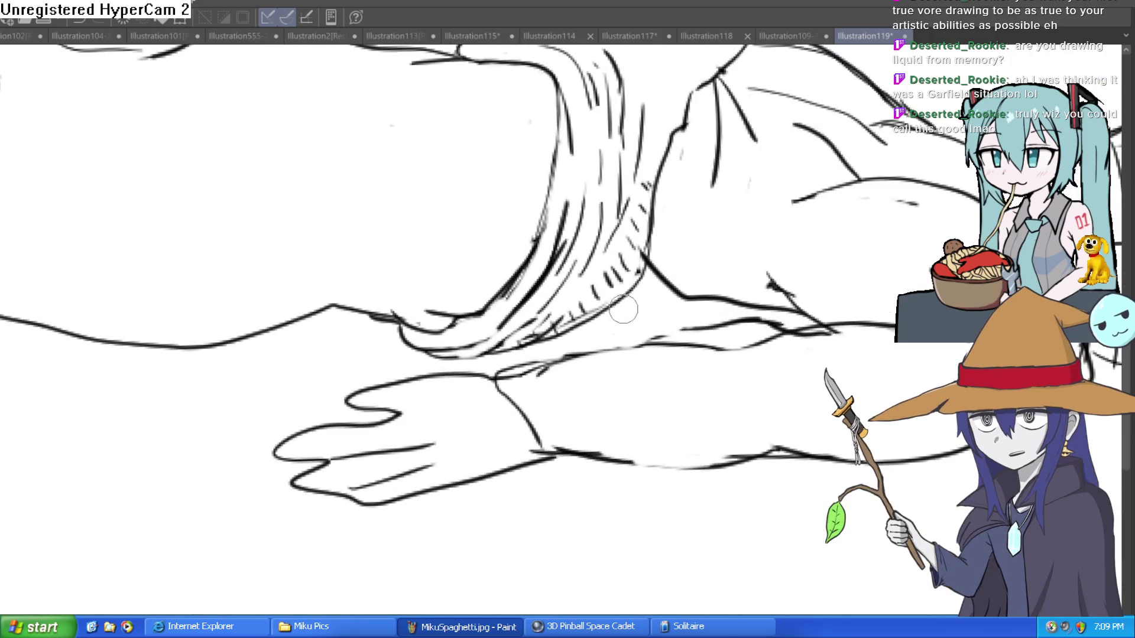
left_click_drag(682, 230, 663, 257)
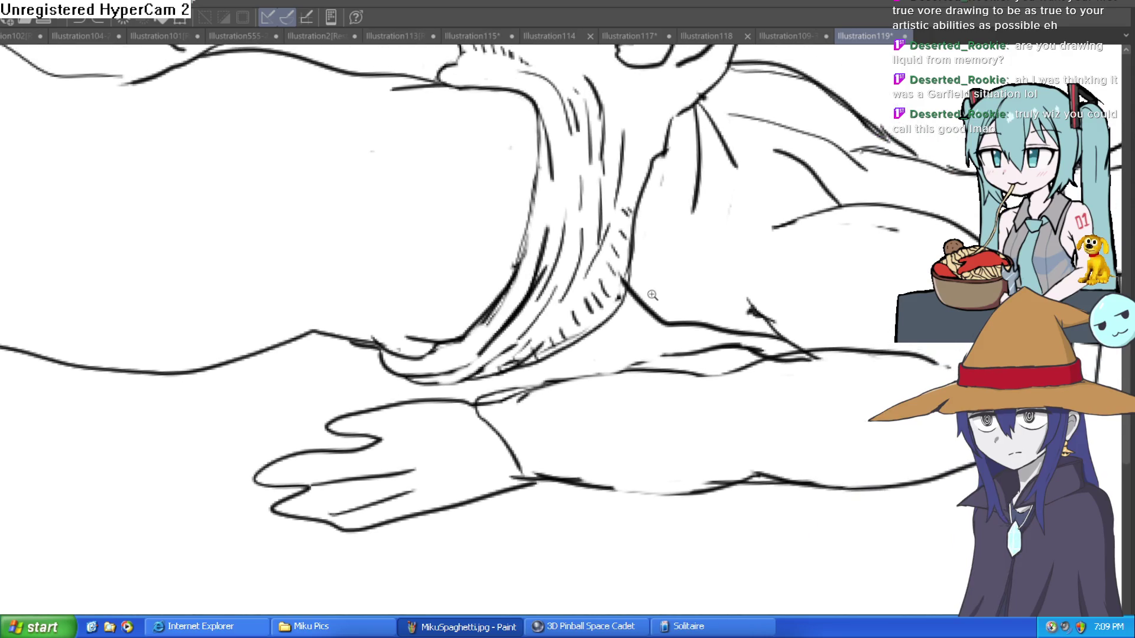
scroll(656, 295, "down", 2)
scroll(673, 380, "down", 1)
left_click_drag(672, 380, 656, 485)
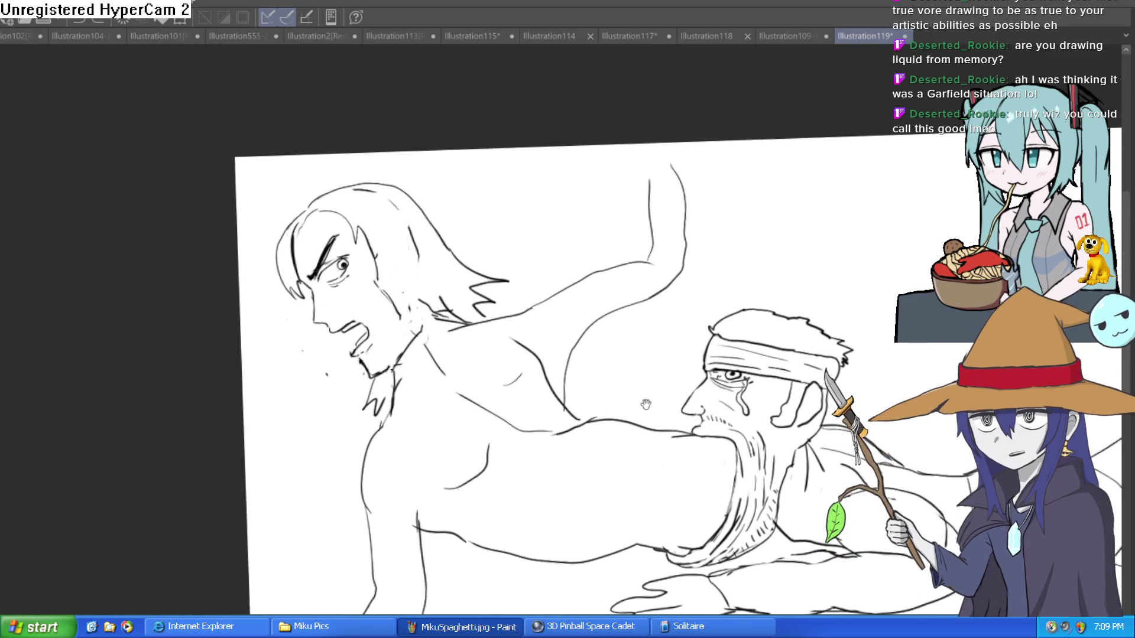
- Redraw the line under the long-haired man's eye and thicken his upper eyelid line
scroll(355, 266, "up", 5)
left_click_drag(351, 273, 425, 255)
left_click_drag(355, 198, 470, 157)
scroll(461, 153, "down", 5)
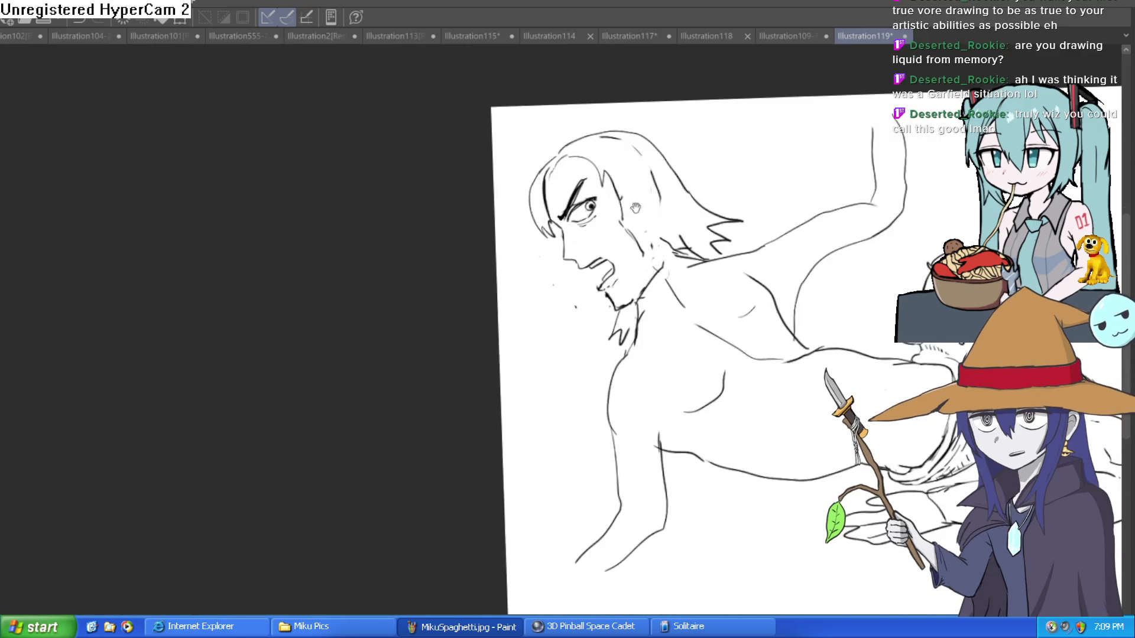
scroll(516, 176, "up", 5)
scroll(516, 176, "down", 4)
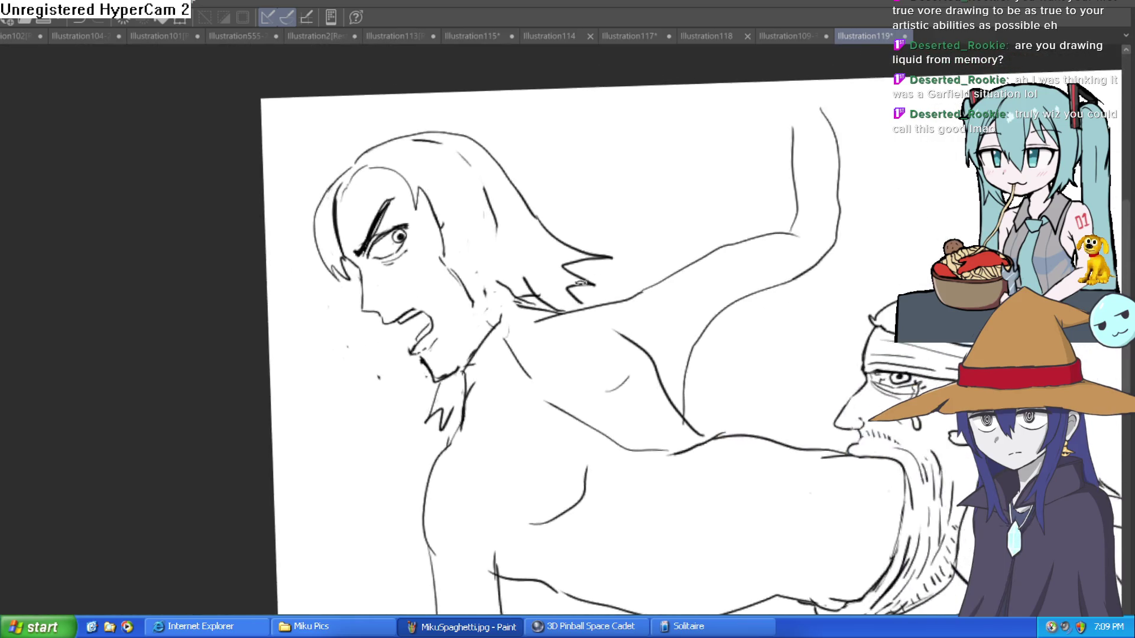
- Redraw the long-haired man's ear curve and the lines beside his neck and jaw
left_click_drag(516, 177, 489, 287)
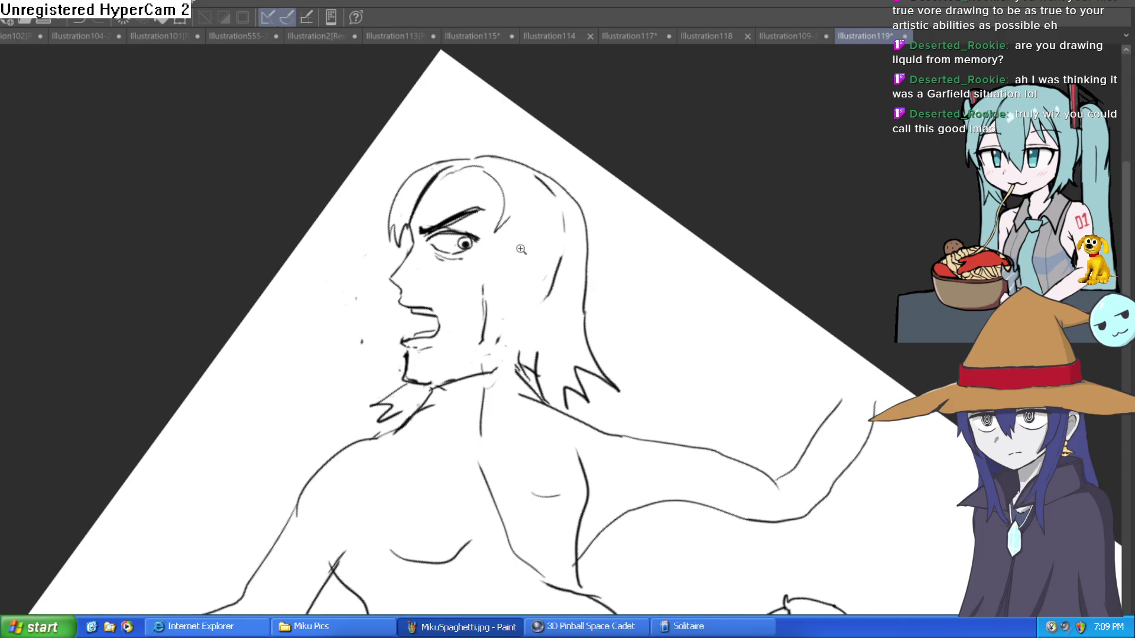
scroll(528, 246, "up", 3)
left_click_drag(549, 229, 571, 310)
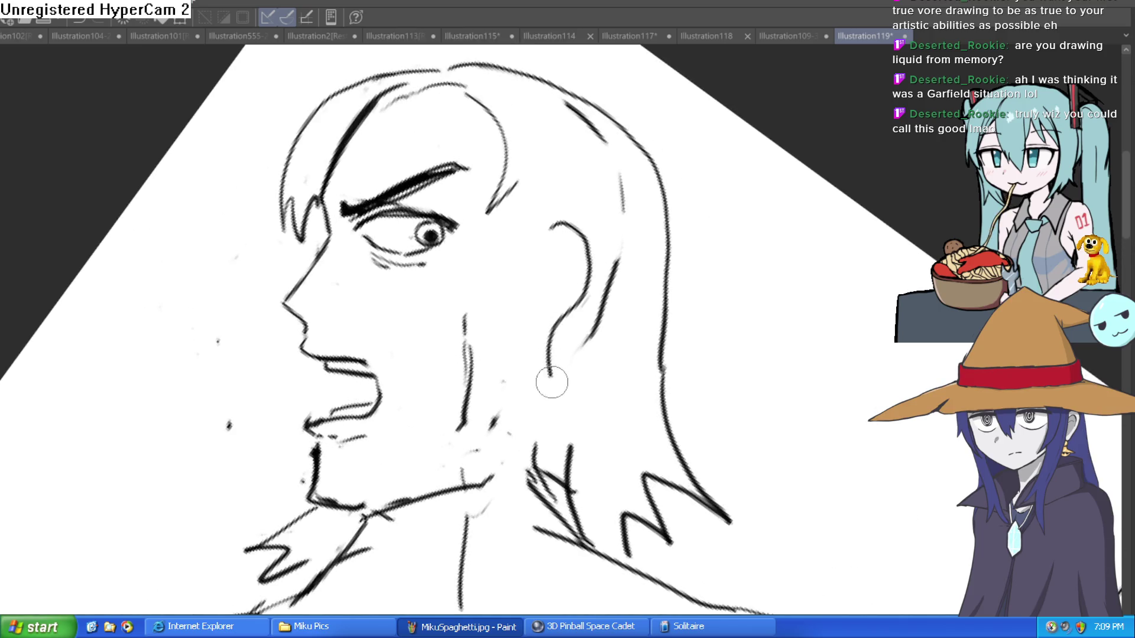
key("ctrl+z")
left_click_drag(577, 523, 555, 350)
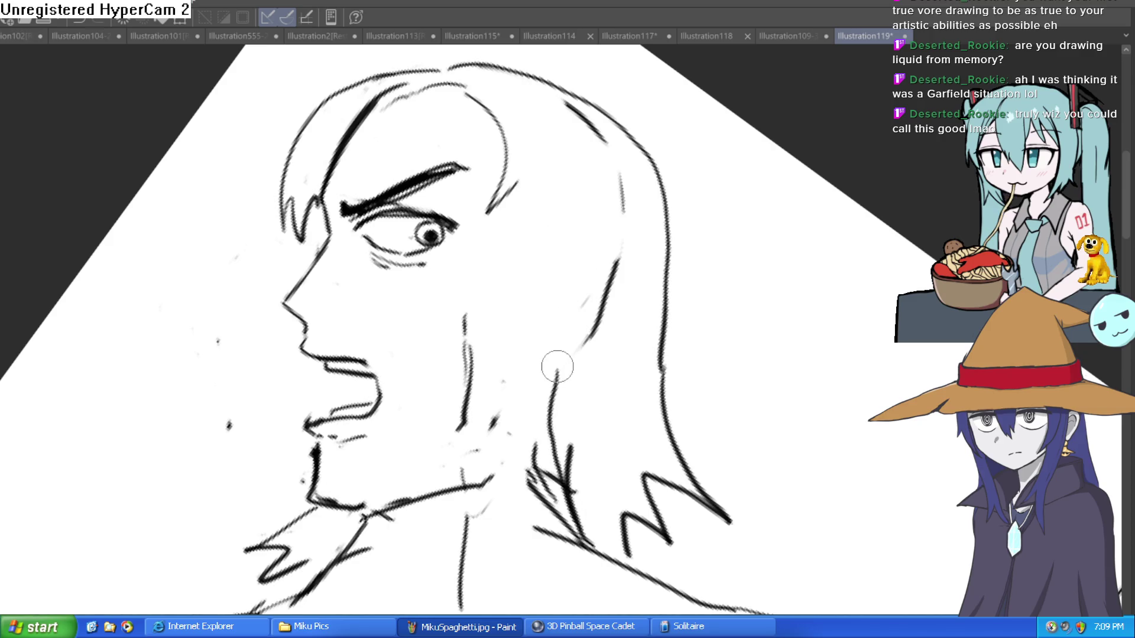
mouse_move(502, 231)
left_mouse_down()
mouse_move(542, 278)
mouse_move(474, 296)
left_mouse_up()
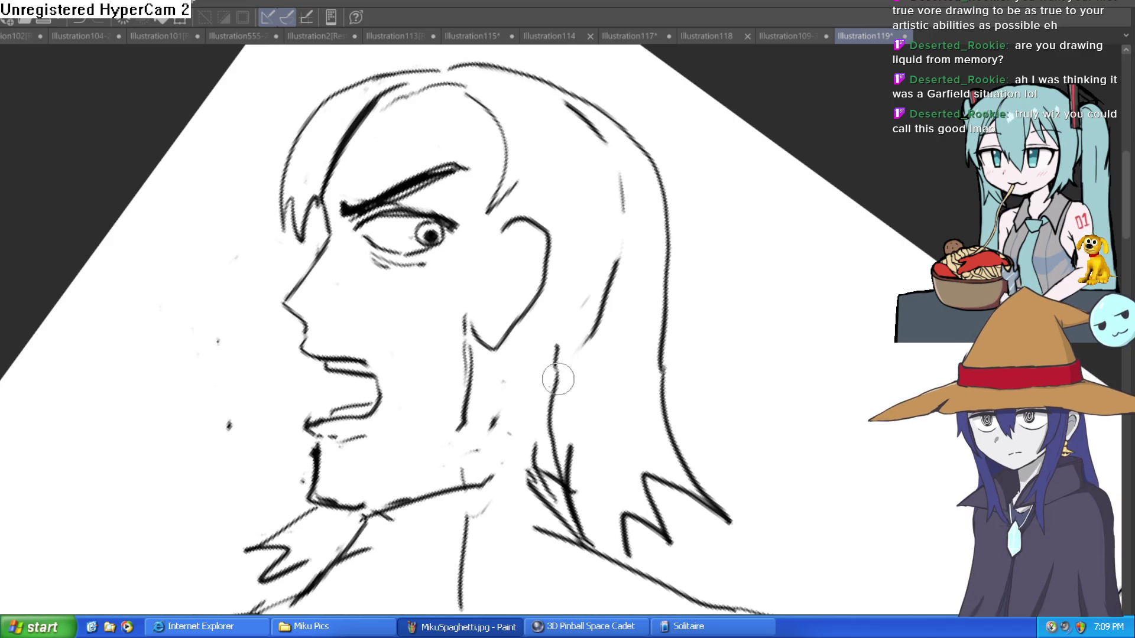
left_click_drag(565, 503, 576, 342)
mouse_move(481, 483)
left_mouse_down()
mouse_move(443, 481)
mouse_move(426, 499)
mouse_move(468, 451)
mouse_move(496, 457)
mouse_move(501, 338)
left_mouse_up()
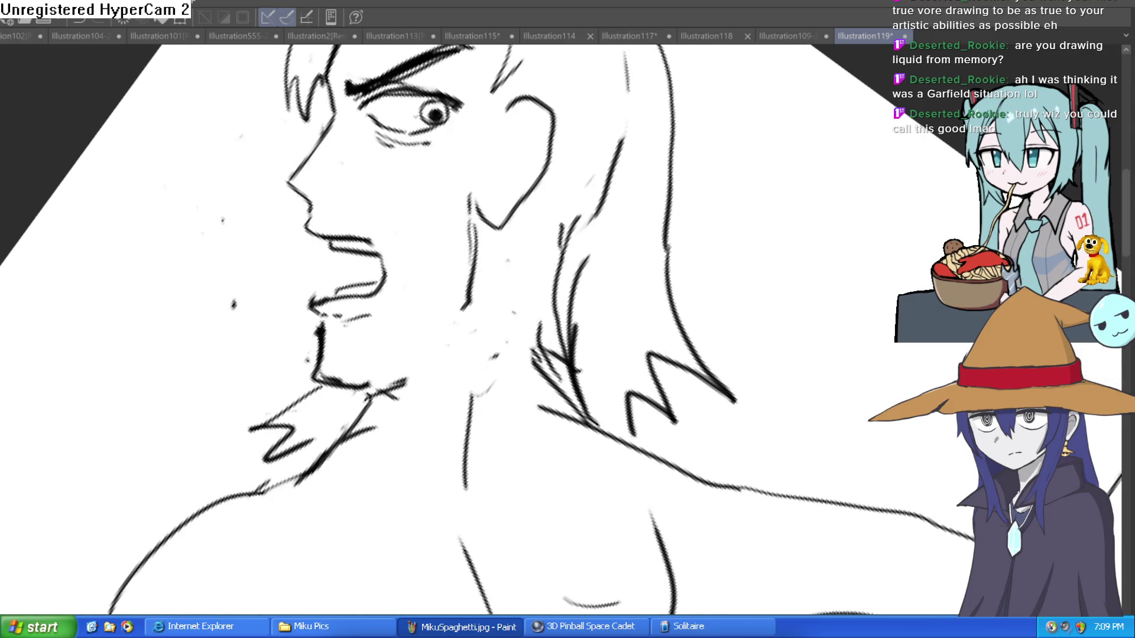
- Add diagonal neck strokes and redraw hair strands beside the neck, trimming the excess
left_click_drag(324, 470, 395, 394)
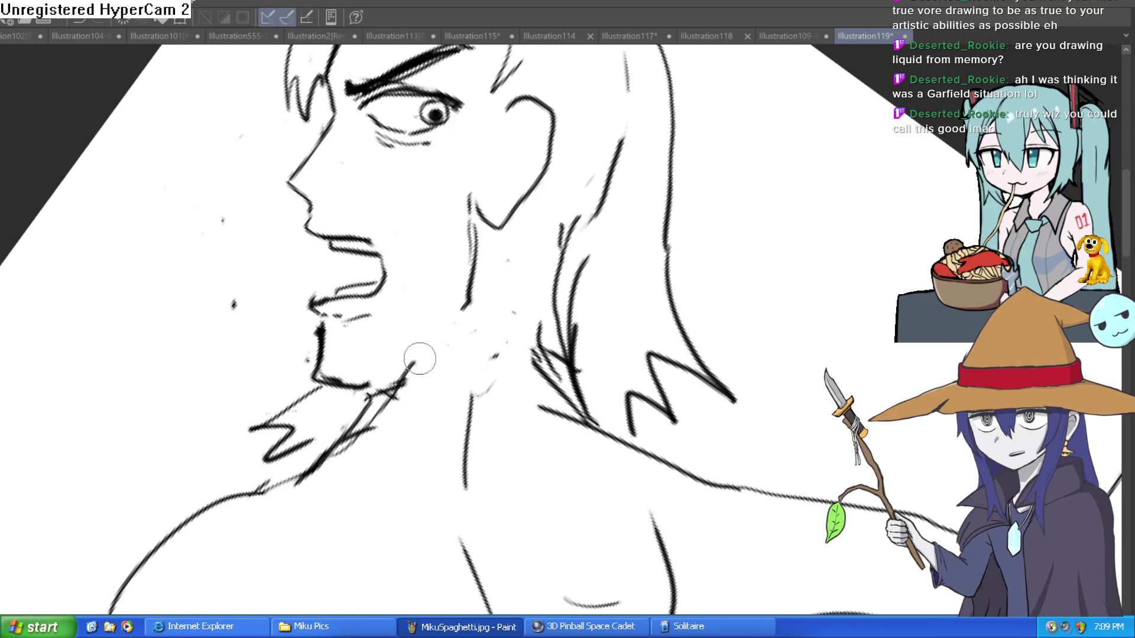
left_click_drag(460, 323, 501, 290)
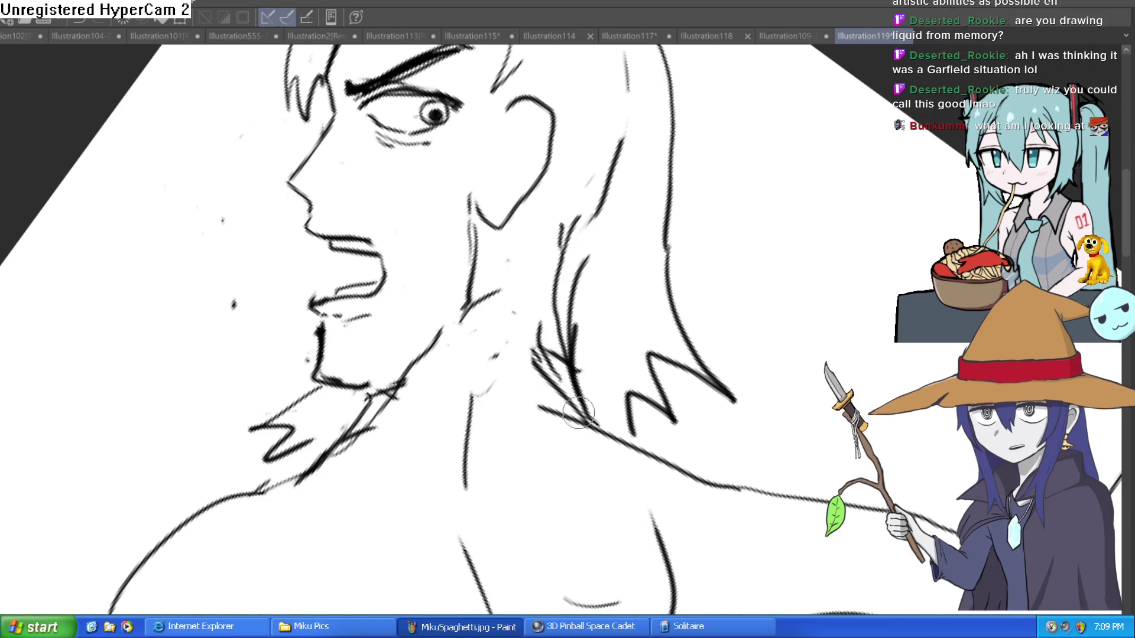
mouse_move(634, 438)
left_mouse_down()
mouse_move(591, 384)
mouse_move(567, 319)
mouse_move(550, 413)
left_mouse_up()
left_click_drag(562, 354, 533, 396)
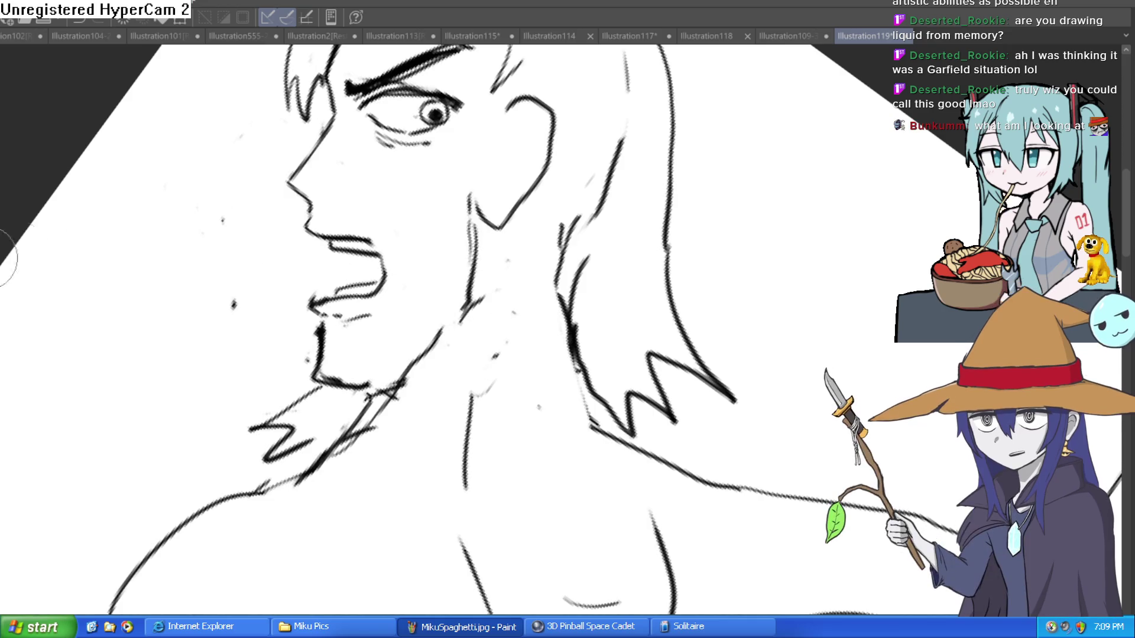
scroll(531, 350, "up", 2)
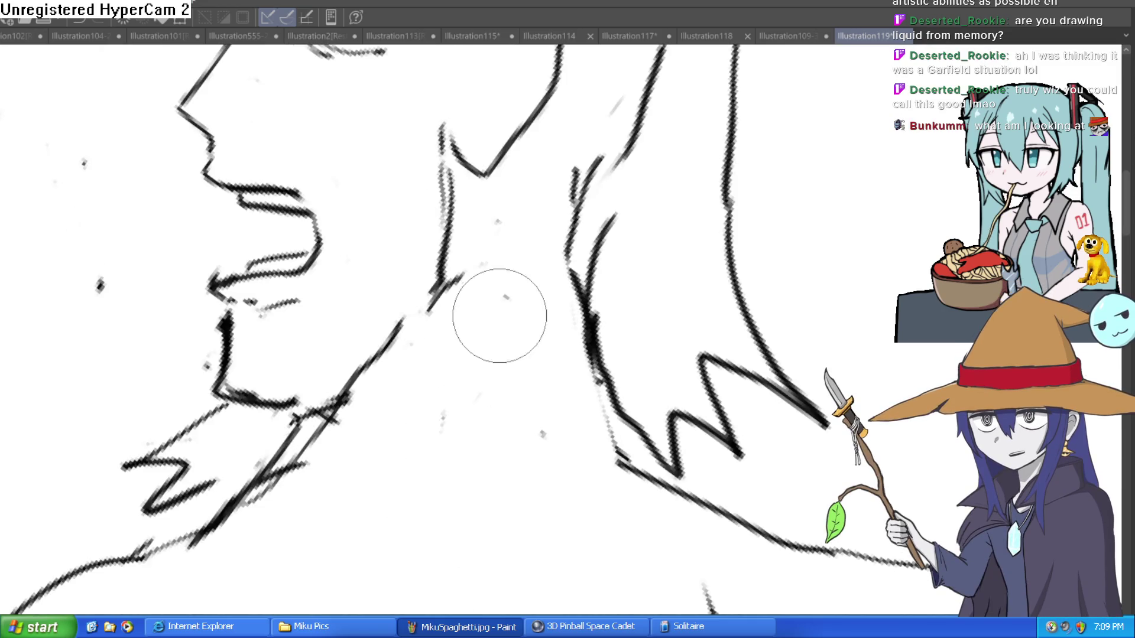
left_click_drag(353, 385, 300, 418)
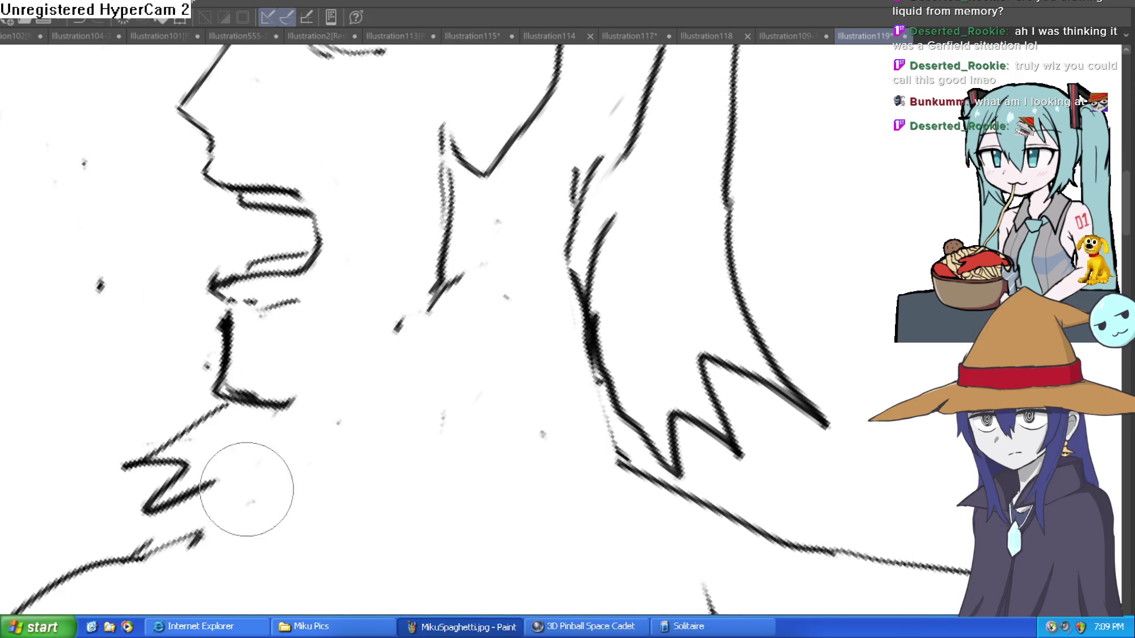
scroll(276, 482, "down", 5)
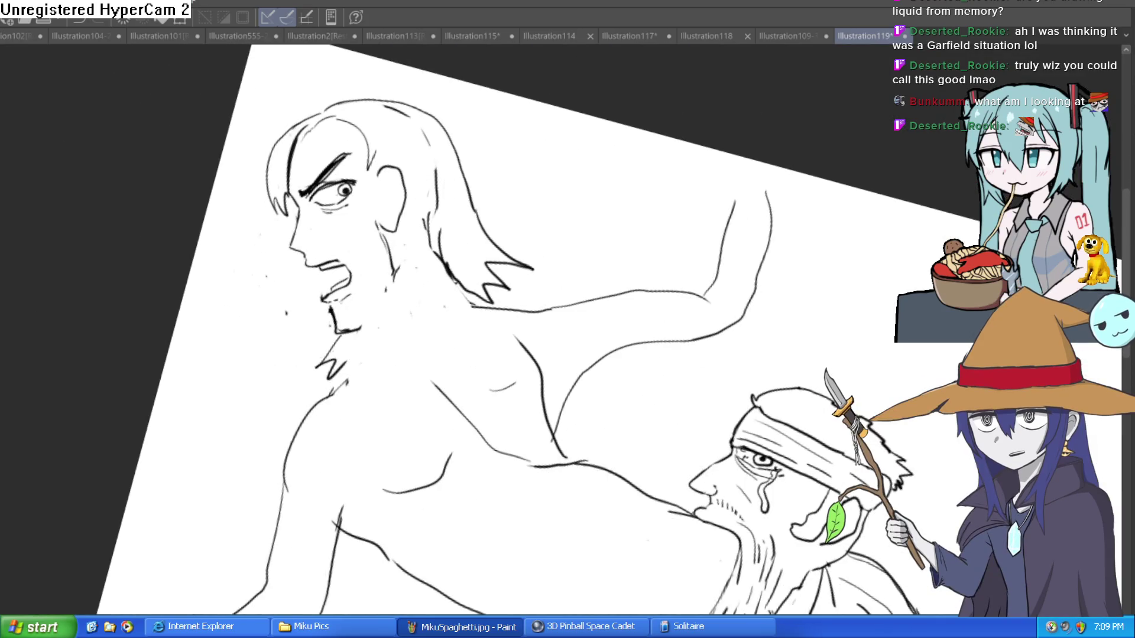
- Ink the neck and jaw line and dark hair strands hanging behind the neck
left_click(405, 343)
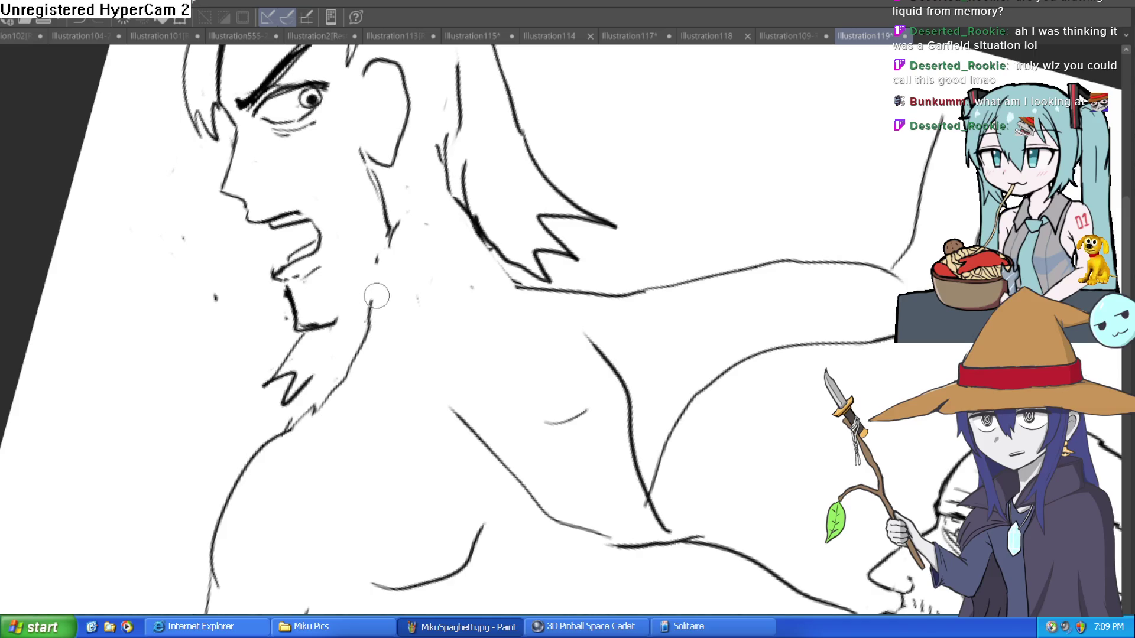
left_click_drag(376, 295, 384, 236)
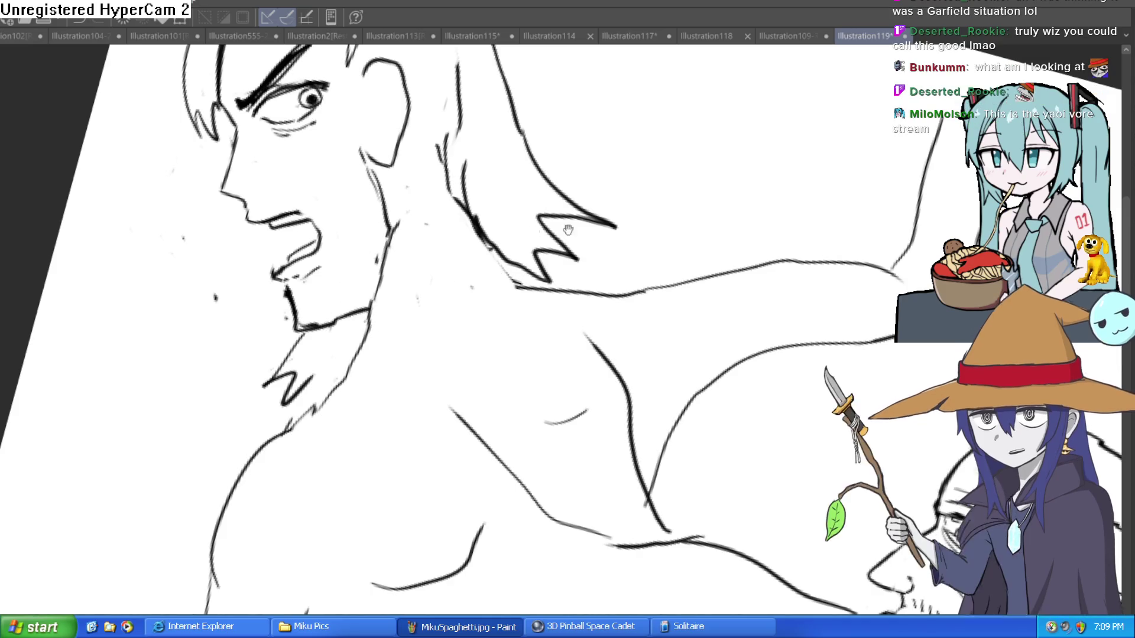
left_click_drag(372, 308, 630, 270)
left_click_drag(444, 192, 287, 342)
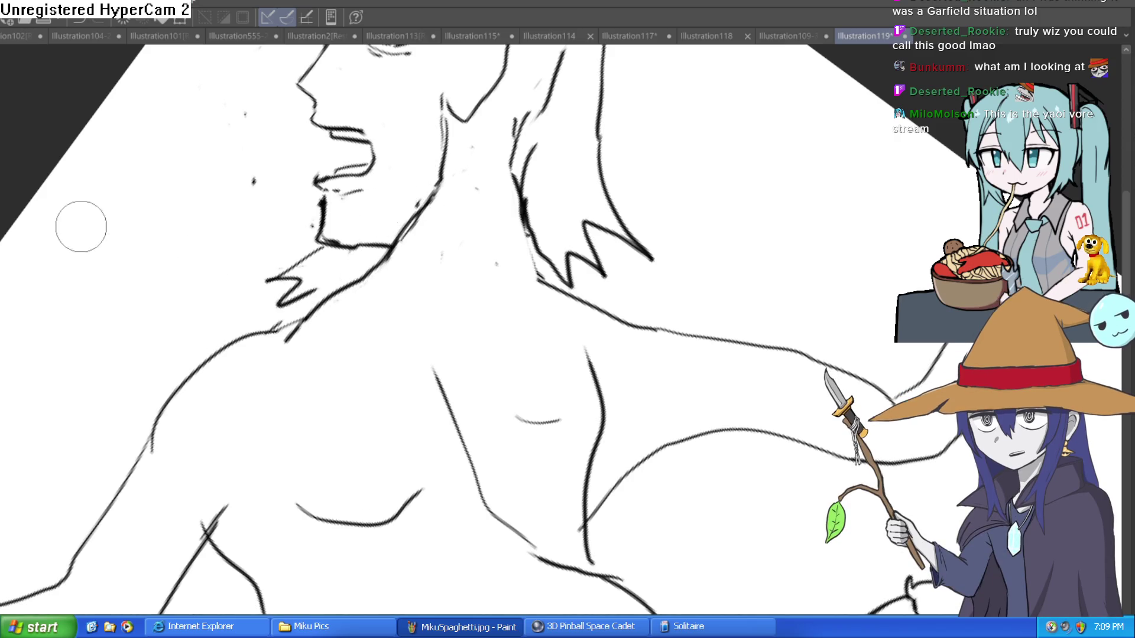
mouse_move(93, 141)
left_mouse_down()
mouse_move(532, 189)
mouse_move(562, 308)
left_mouse_up()
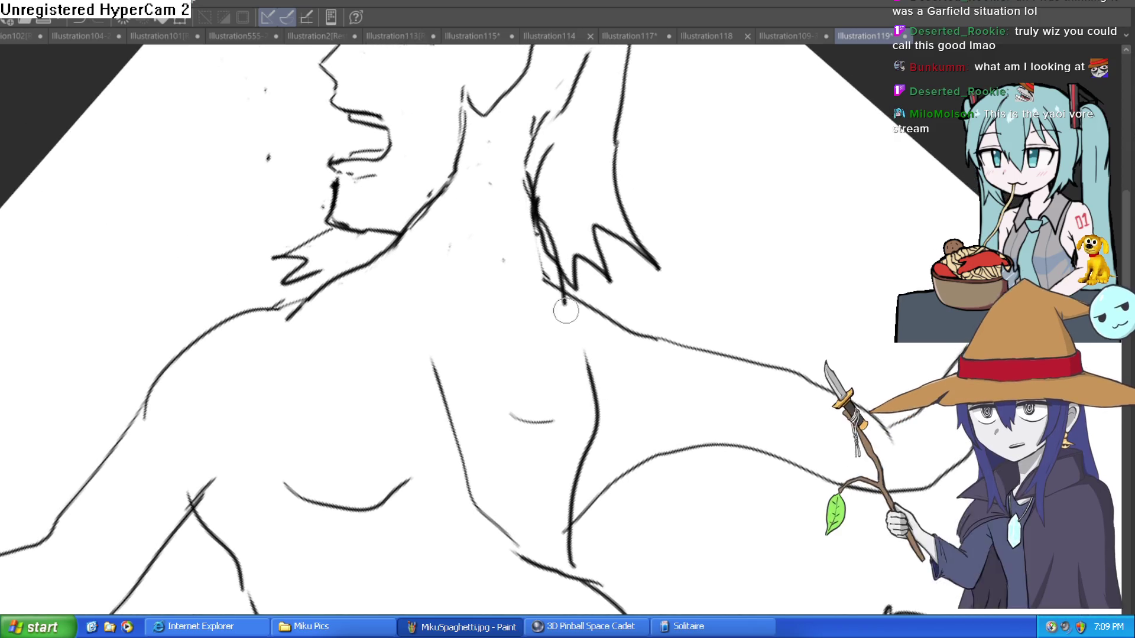
left_click_drag(428, 251, 514, 172)
scroll(514, 171, "down", 2)
scroll(515, 171, "down", 3)
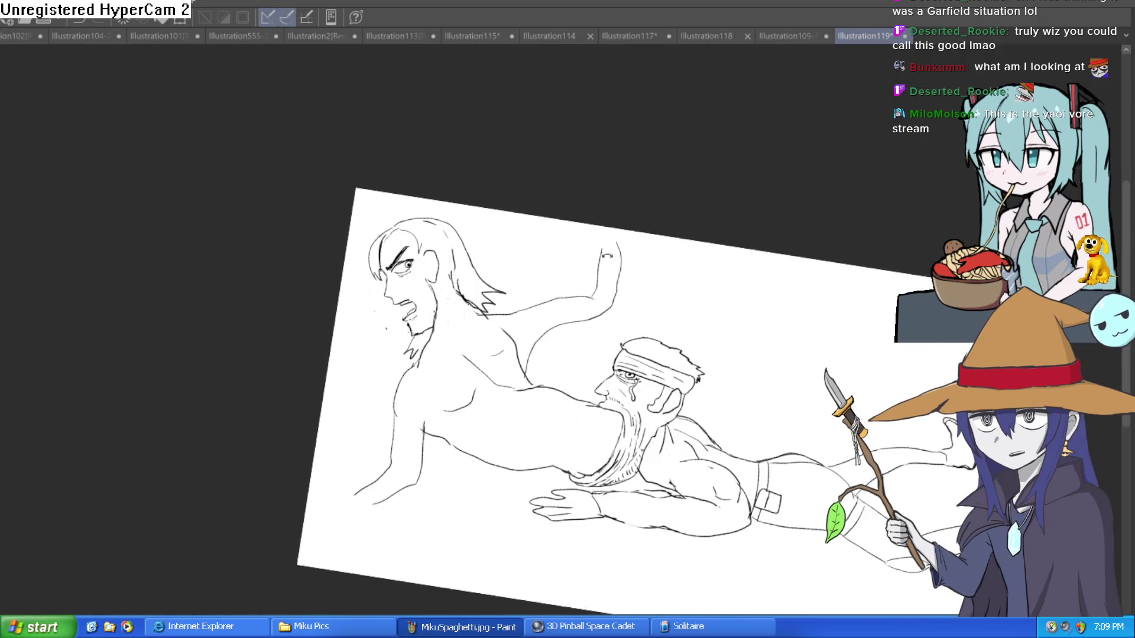
- Lasso the long-haired man's head, rotate it counterclockwise, shrink it slightly, and deselect
scroll(551, 239, "up", 1)
key("minus")
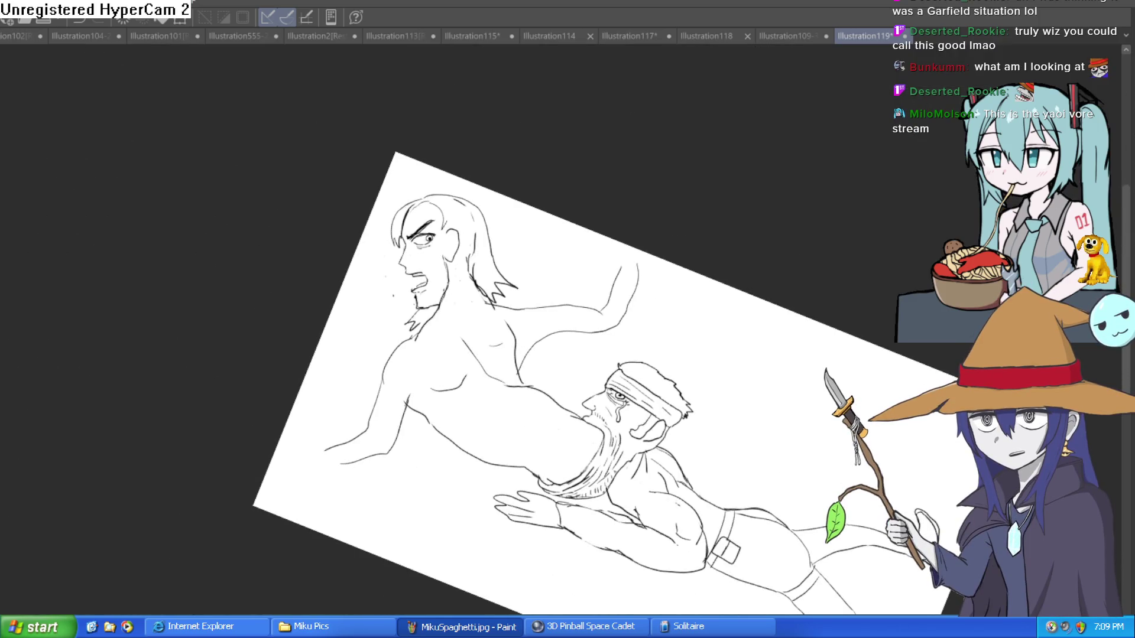
left_click(513, 214)
left_click_drag(526, 226, 552, 362)
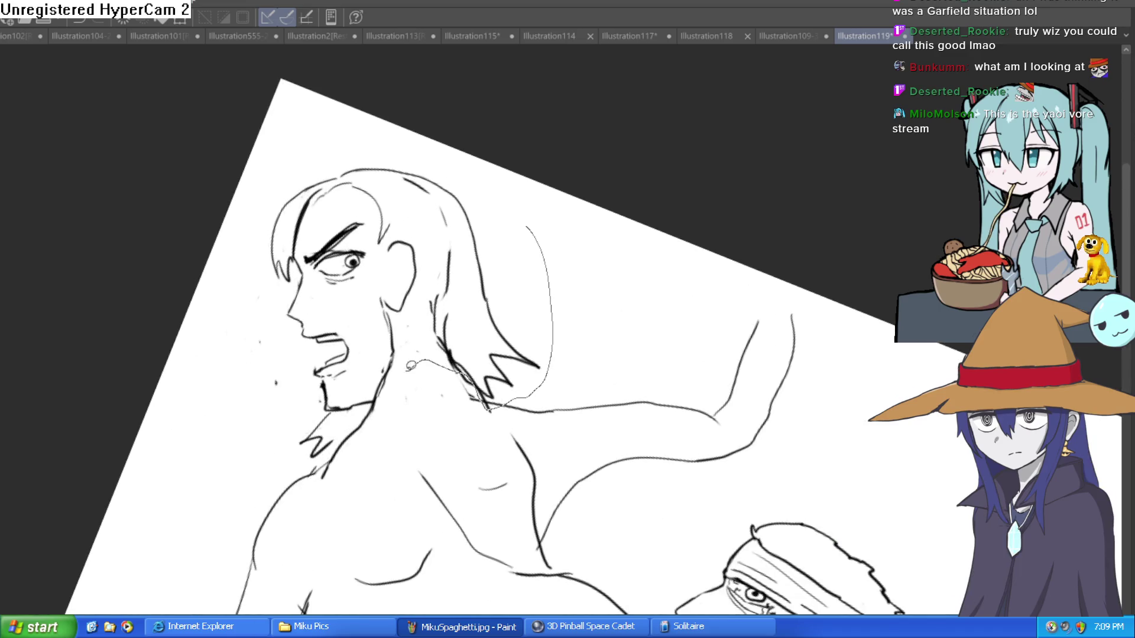
left_click_drag(413, 141, 402, 140)
key("ctrl+t")
mouse_move(600, 315)
left_mouse_down()
mouse_move(571, 217)
mouse_move(579, 233)
left_mouse_up()
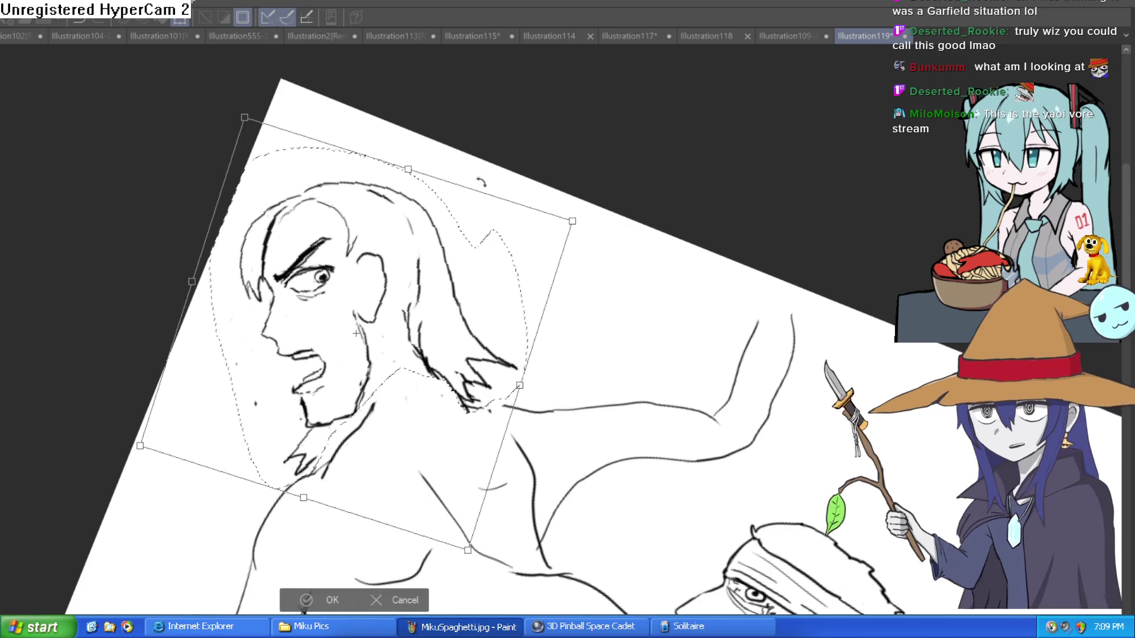
left_click_drag(261, 110, 262, 151)
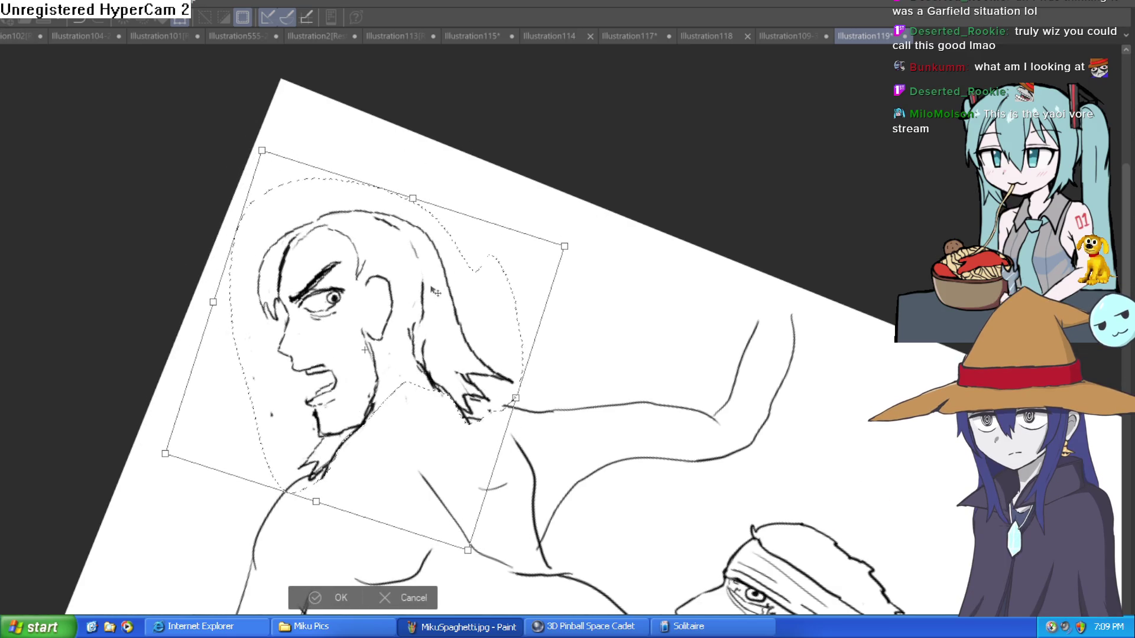
left_click_drag(430, 217, 25, 335)
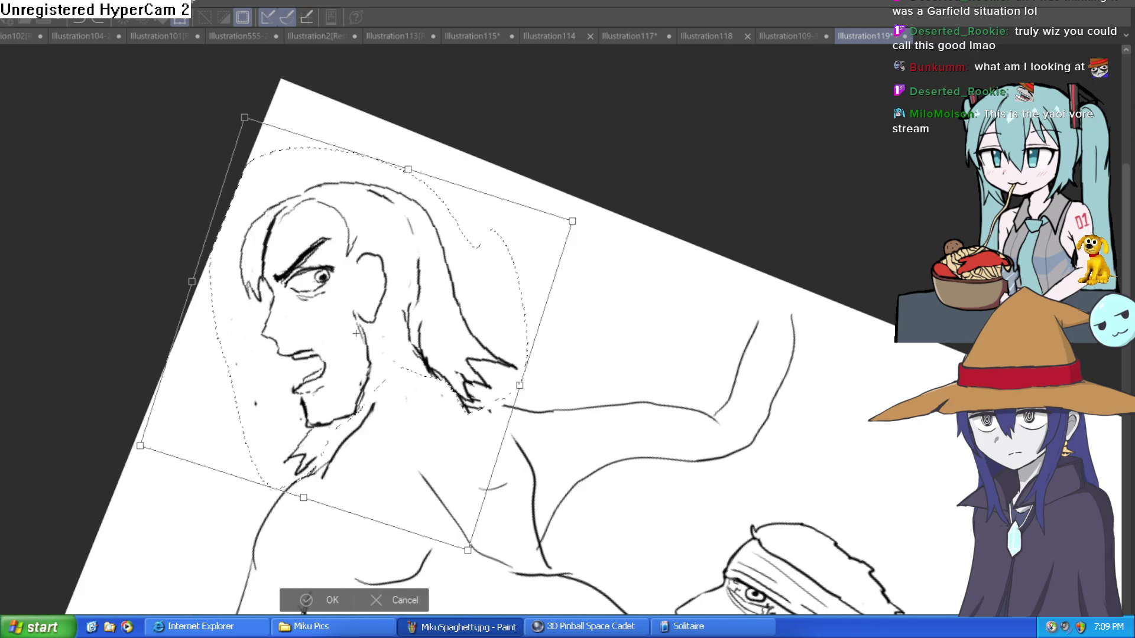
left_click_drag(243, 115, 260, 153)
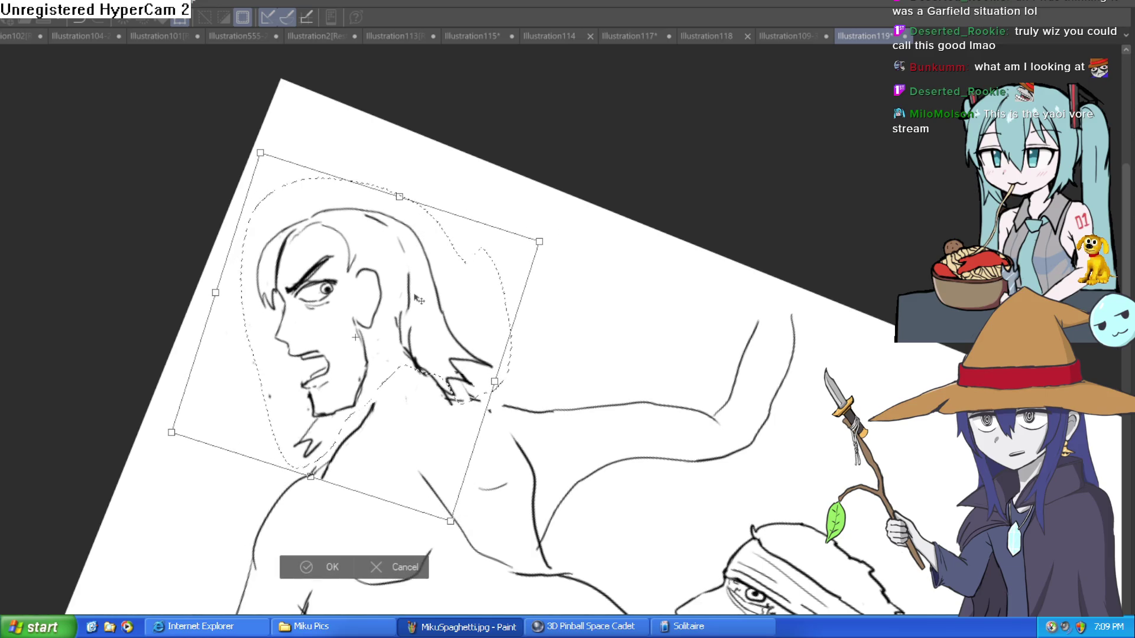
left_click(319, 567)
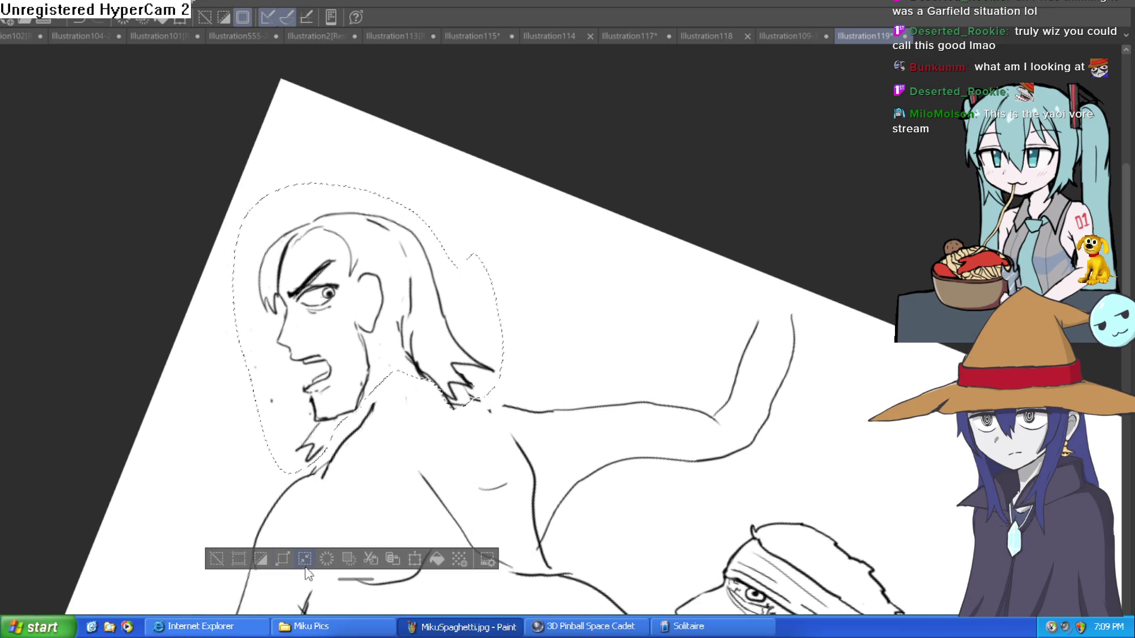
left_click(218, 560)
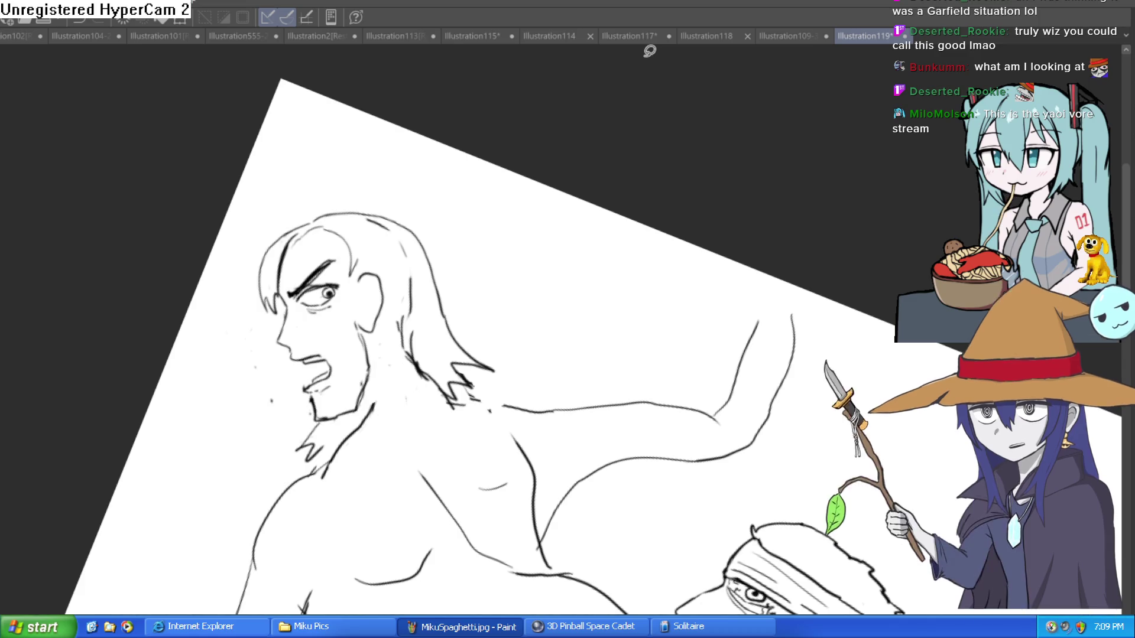
- Ink zigzag hair strands hanging past the long-haired man's neck and erase stray strand marks
mouse_move(728, 246)
left_mouse_down()
mouse_move(641, 221)
mouse_move(722, 309)
mouse_move(650, 335)
mouse_move(677, 277)
mouse_move(667, 284)
left_mouse_up()
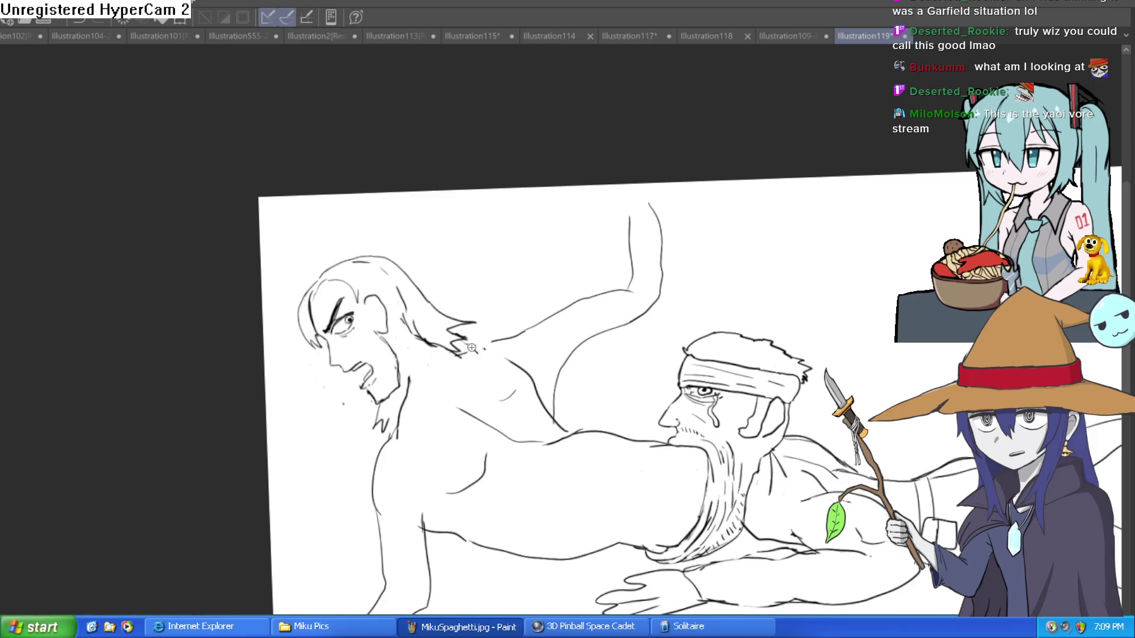
left_click_drag(480, 344, 418, 215)
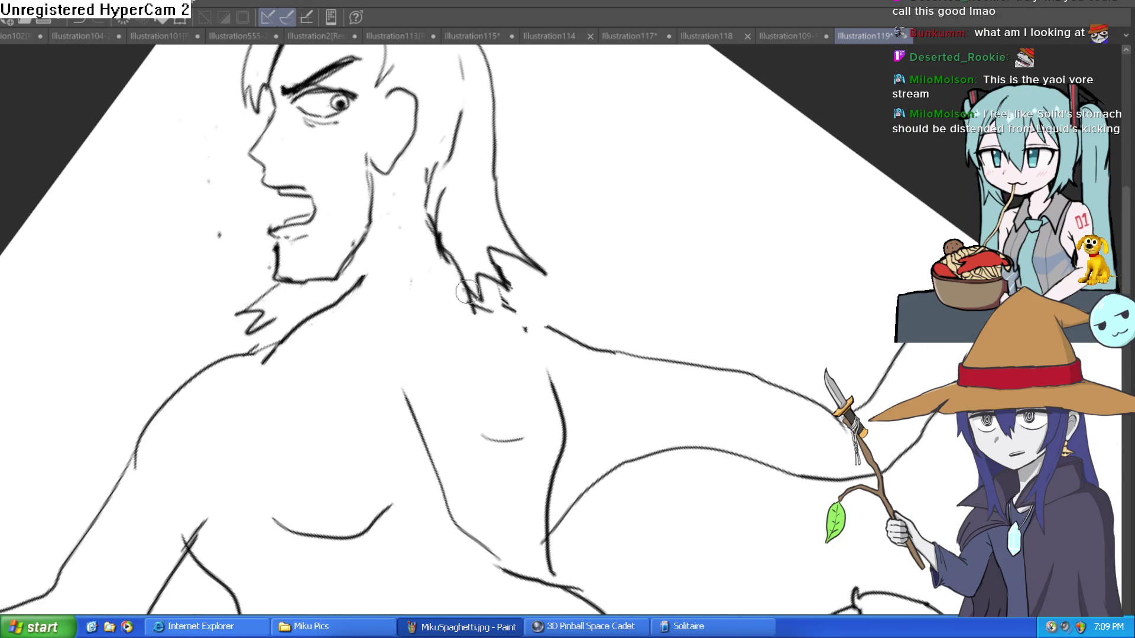
scroll(440, 222, "up", 3)
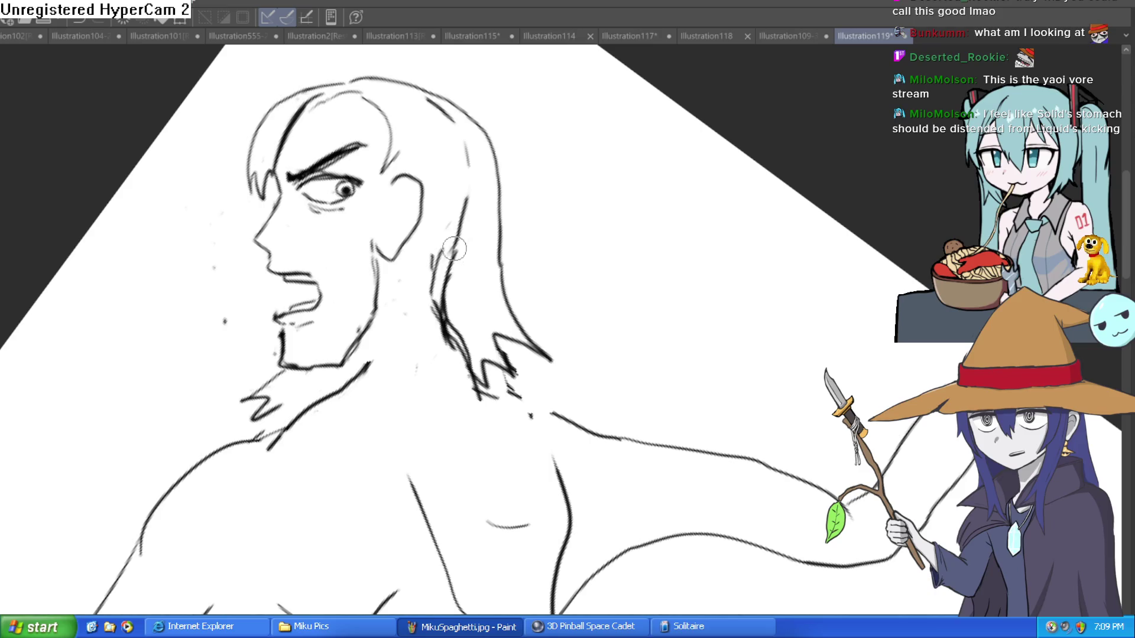
left_click_drag(426, 200, 411, 269)
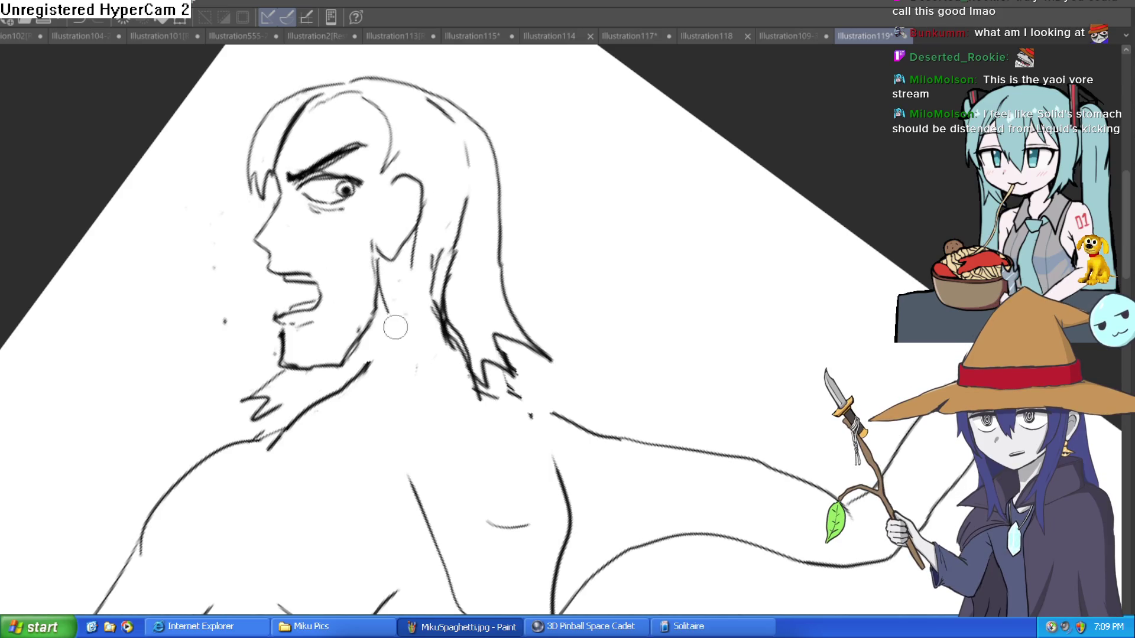
mouse_move(422, 361)
left_mouse_down()
mouse_move(437, 405)
mouse_move(473, 361)
left_mouse_up()
left_click_drag(499, 245, 546, 321)
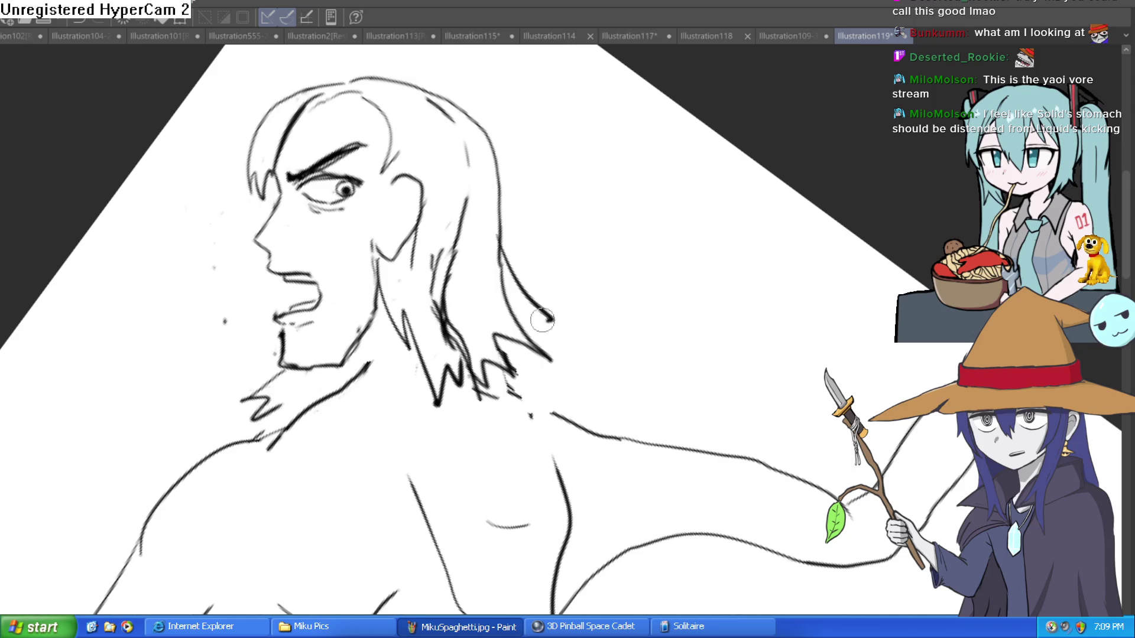
left_click_drag(498, 283, 432, 273)
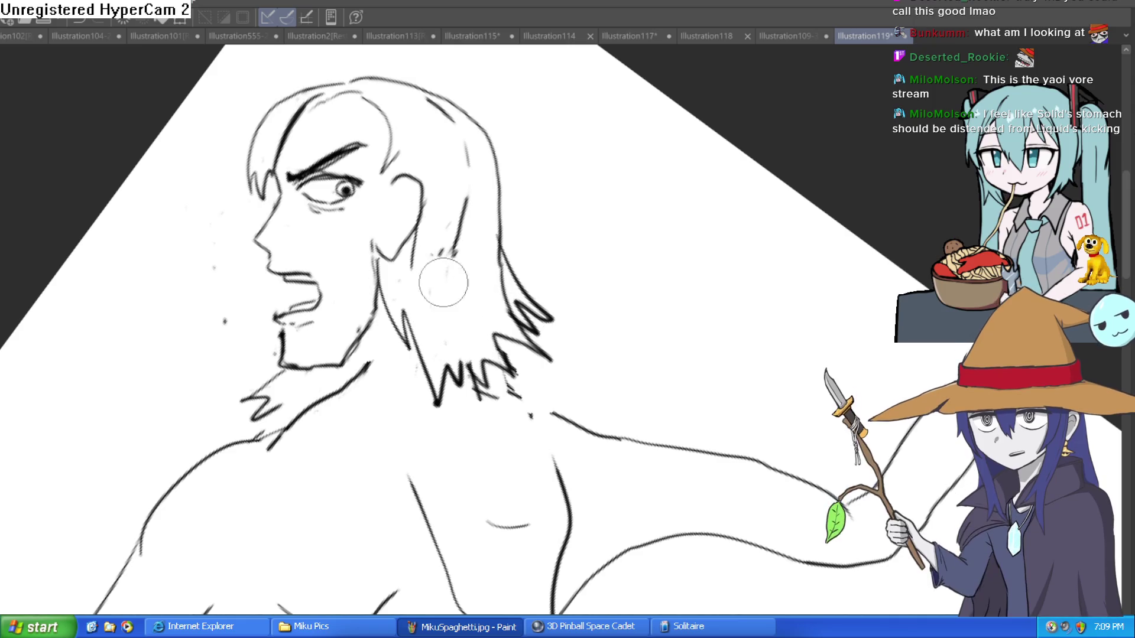
scroll(539, 213, "down", 2)
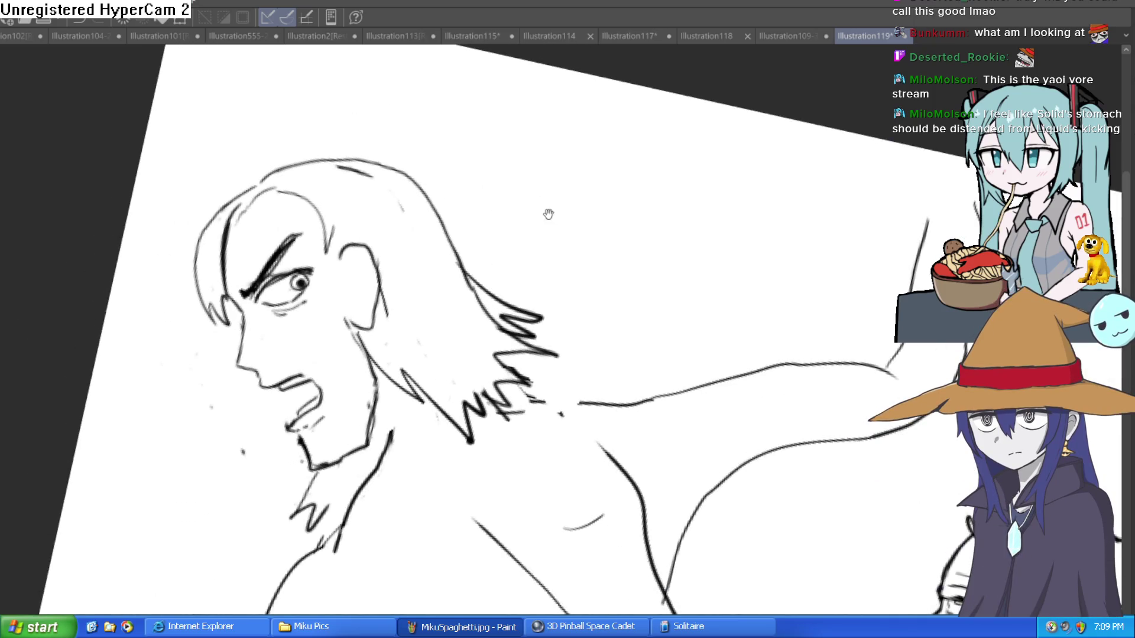
scroll(540, 213, "down", 2)
key("ctrl+@")
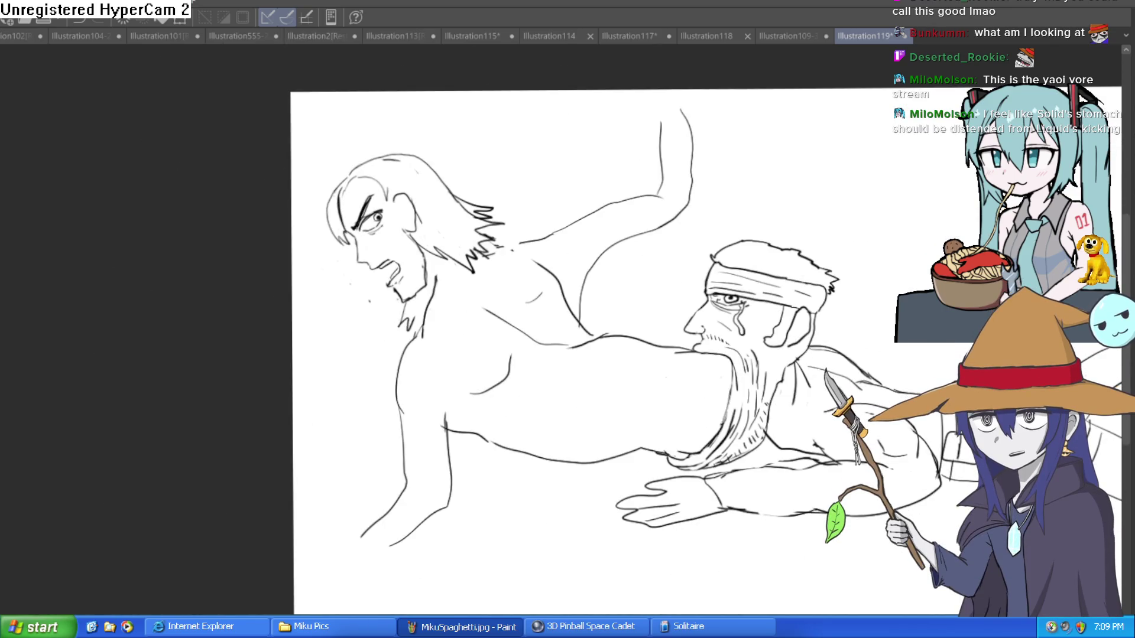
mouse_move(553, 152)
left_mouse_down()
mouse_move(492, 210)
mouse_move(686, 234)
left_mouse_up()
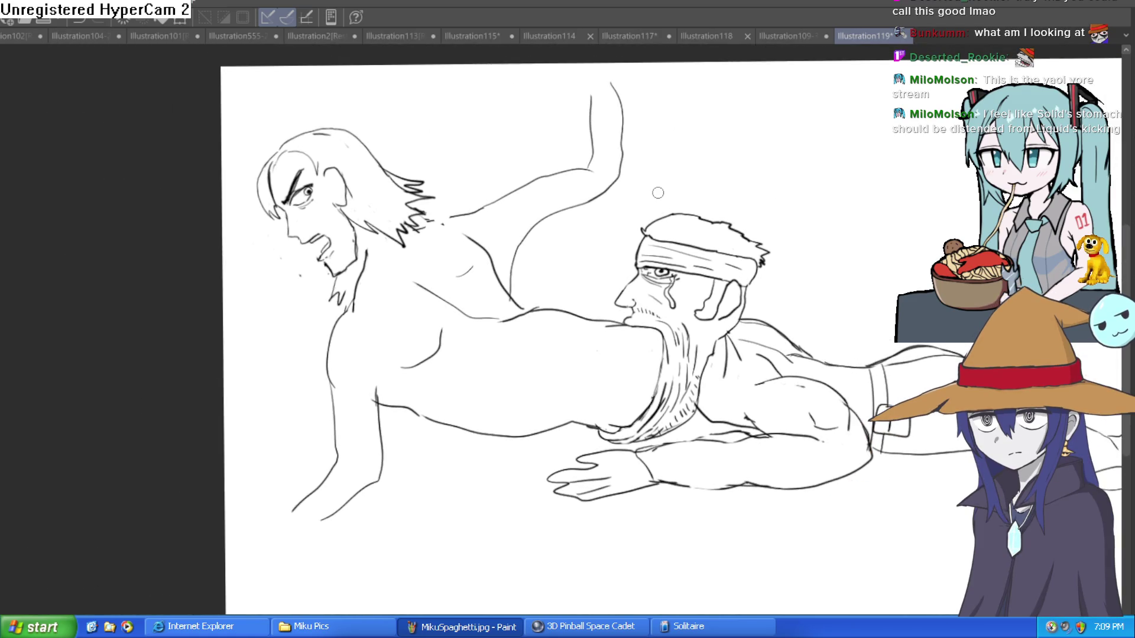
- Move to the headbanded man's hip and leg and ink a curved line along their underside
mouse_move(541, 290)
left_mouse_down()
mouse_move(514, 281)
mouse_move(504, 298)
left_mouse_up()
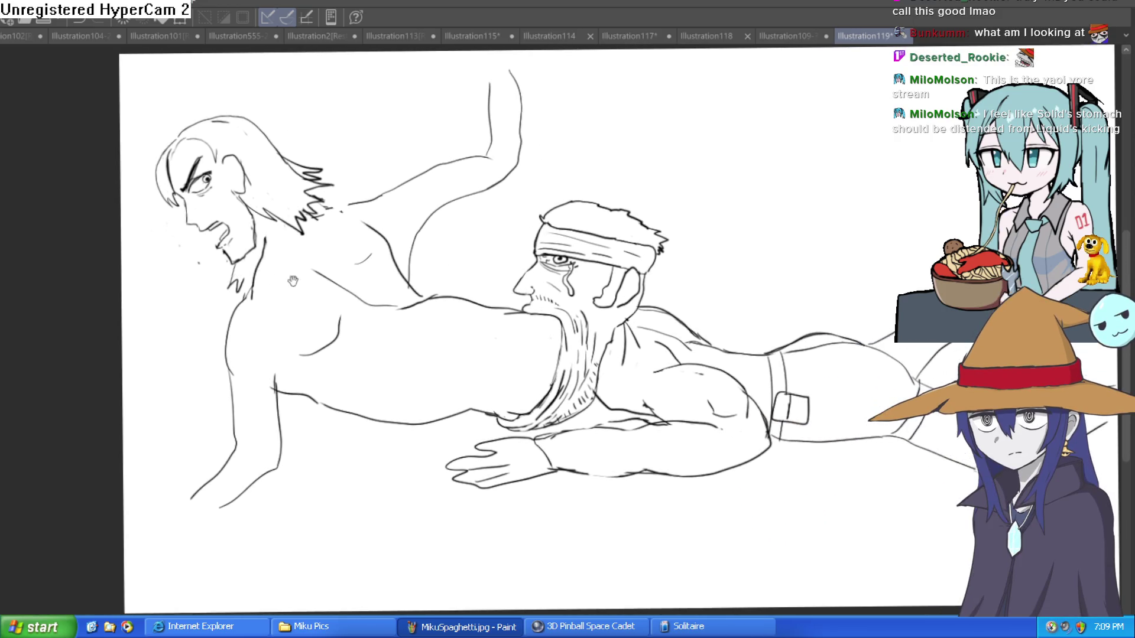
left_click_drag(376, 337, 418, 273)
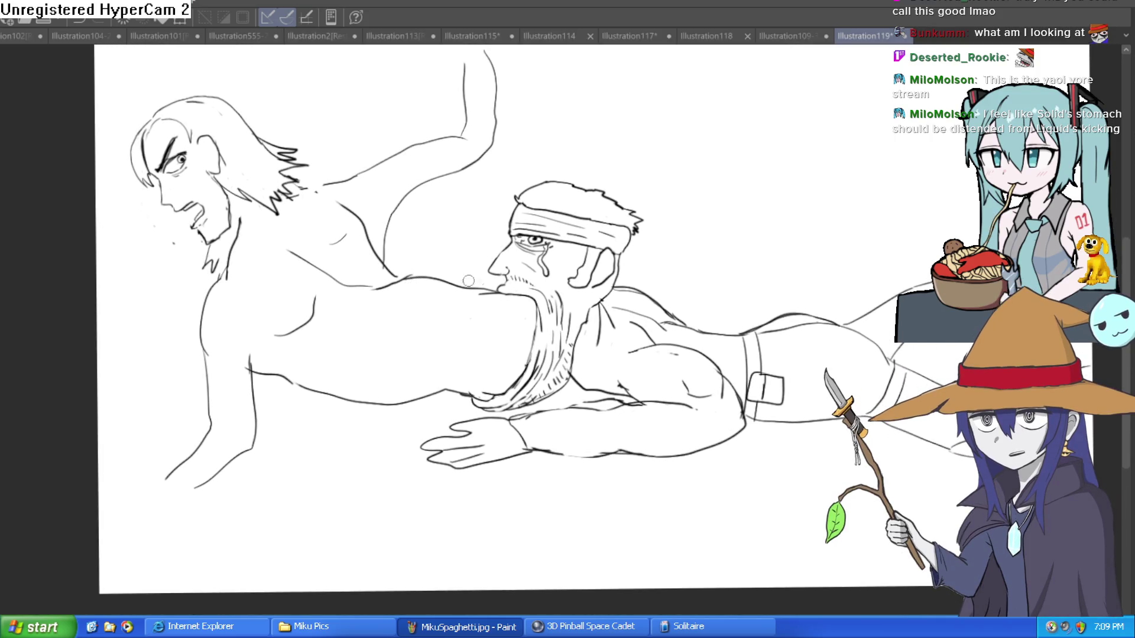
left_click_drag(571, 287, 585, 219)
left_click_drag(813, 267, 833, 237)
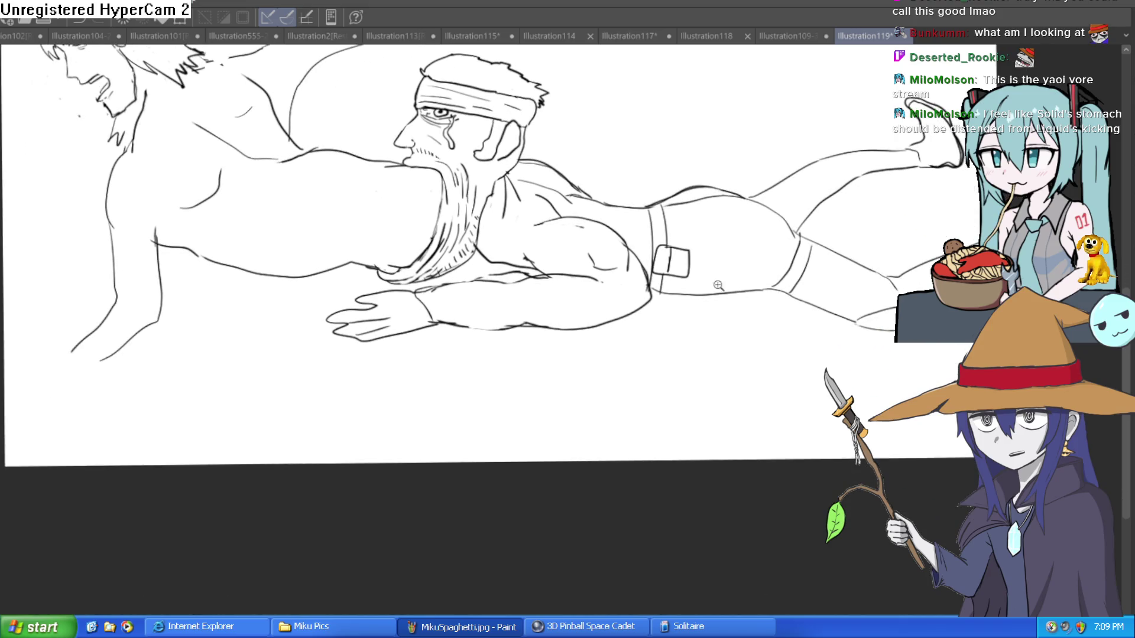
scroll(715, 287, "up", 3)
mouse_move(755, 296)
left_mouse_down()
mouse_move(755, 321)
mouse_move(679, 302)
left_mouse_up()
scroll(722, 304, "down", 3)
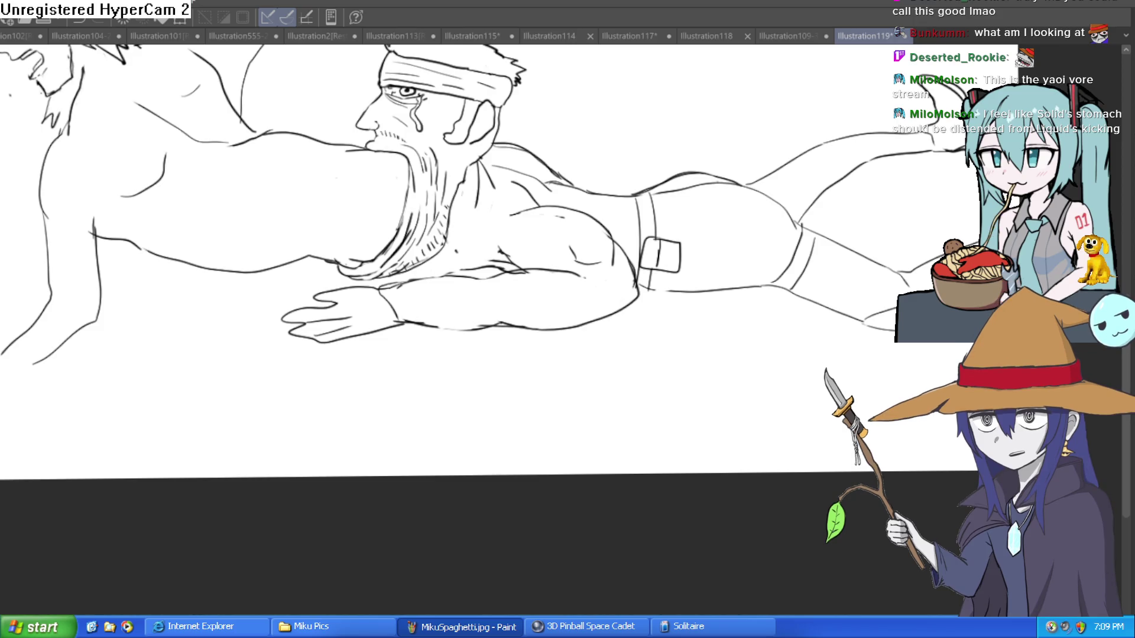
scroll(438, 256, "up", 3)
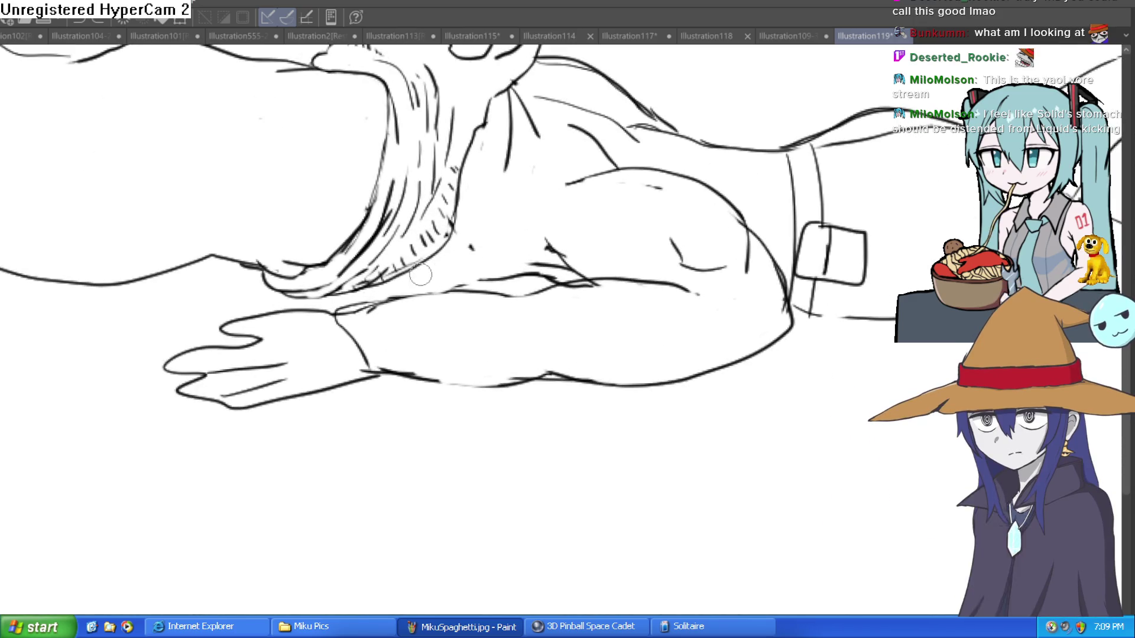
left_click_drag(881, 332, 766, 288)
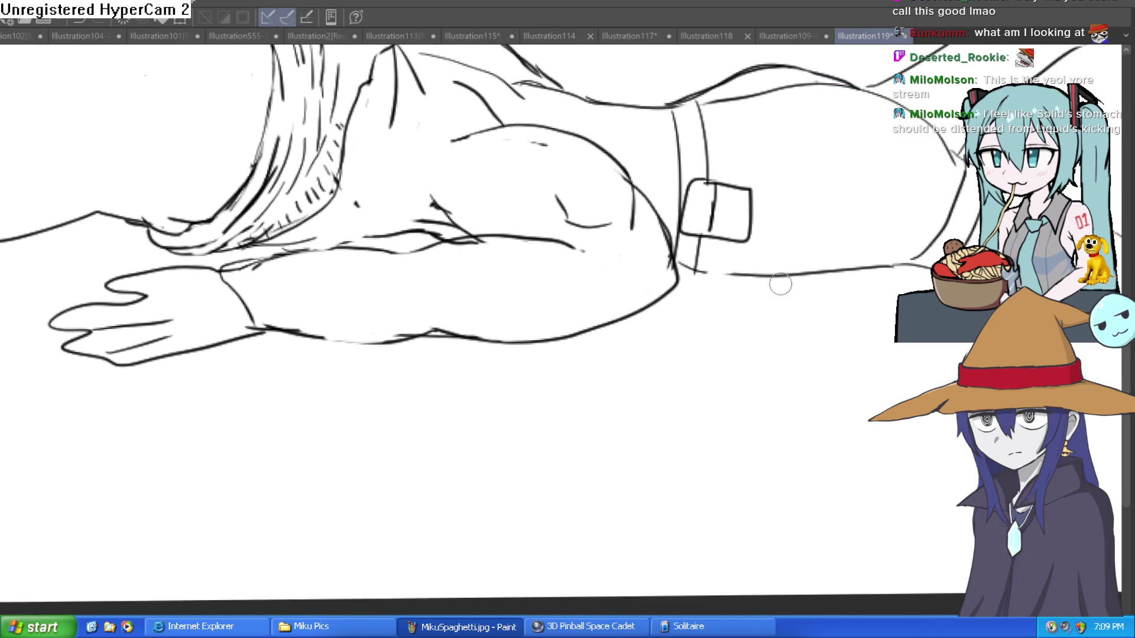
mouse_move(813, 277)
left_mouse_down()
mouse_move(663, 348)
mouse_move(489, 353)
left_mouse_up()
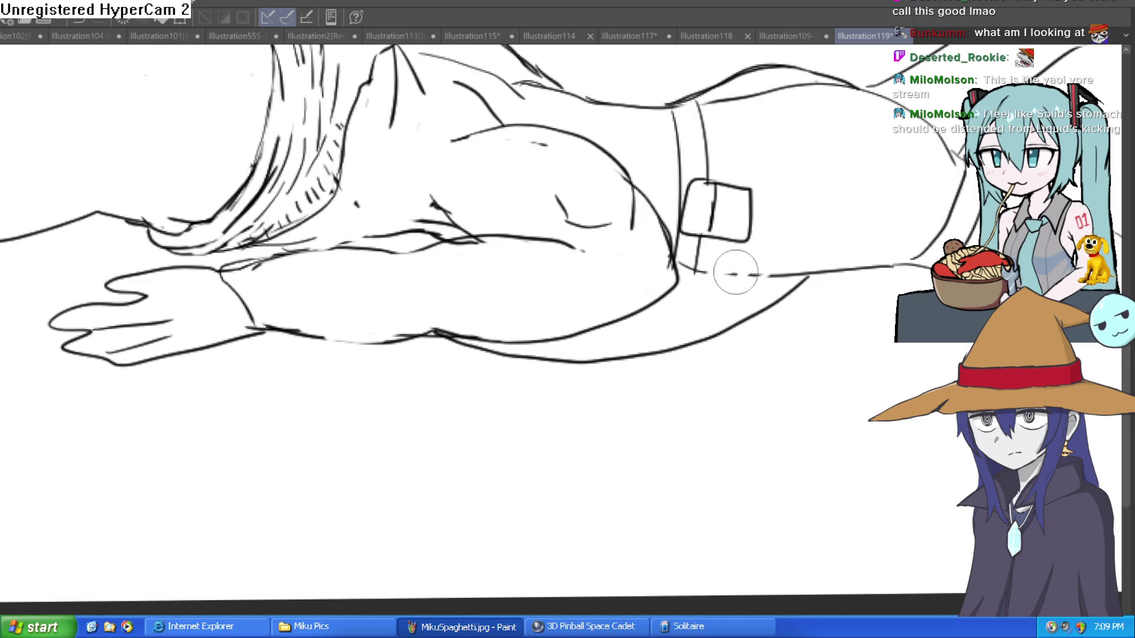
scroll(887, 284, "down", 2)
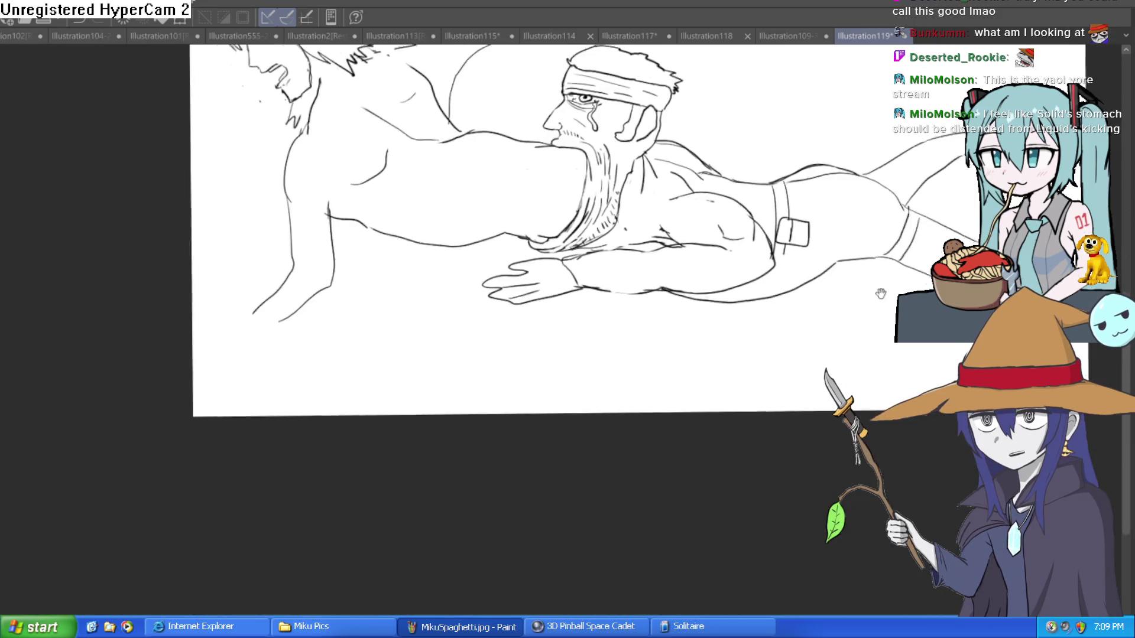
- Redraw the headbanded man's lower body contour as one line and erase the duplicate knee lines
left_click_drag(892, 286, 783, 375)
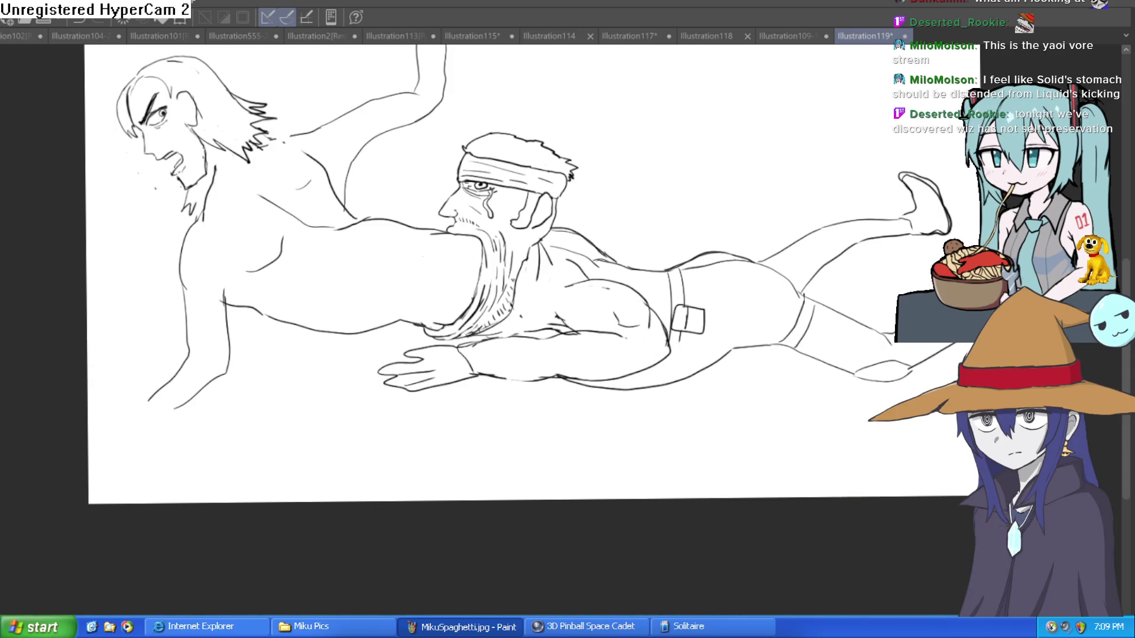
left_click(723, 299)
left_click_drag(733, 391, 875, 344)
key("ctrl+z")
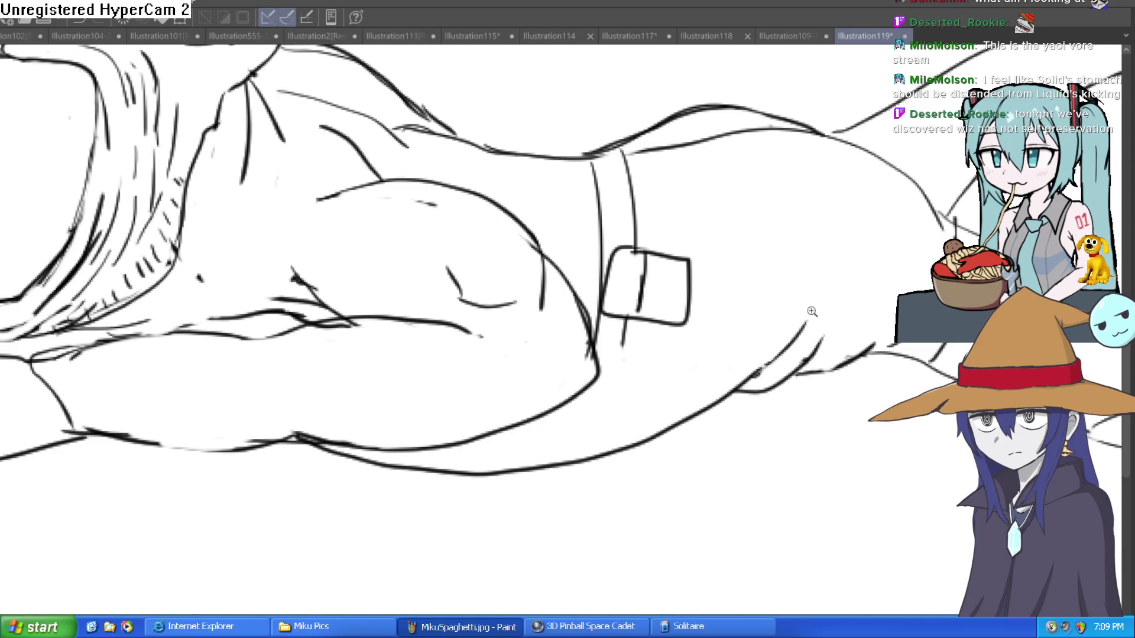
scroll(827, 334, "down", 1)
left_click_drag(831, 337, 800, 321)
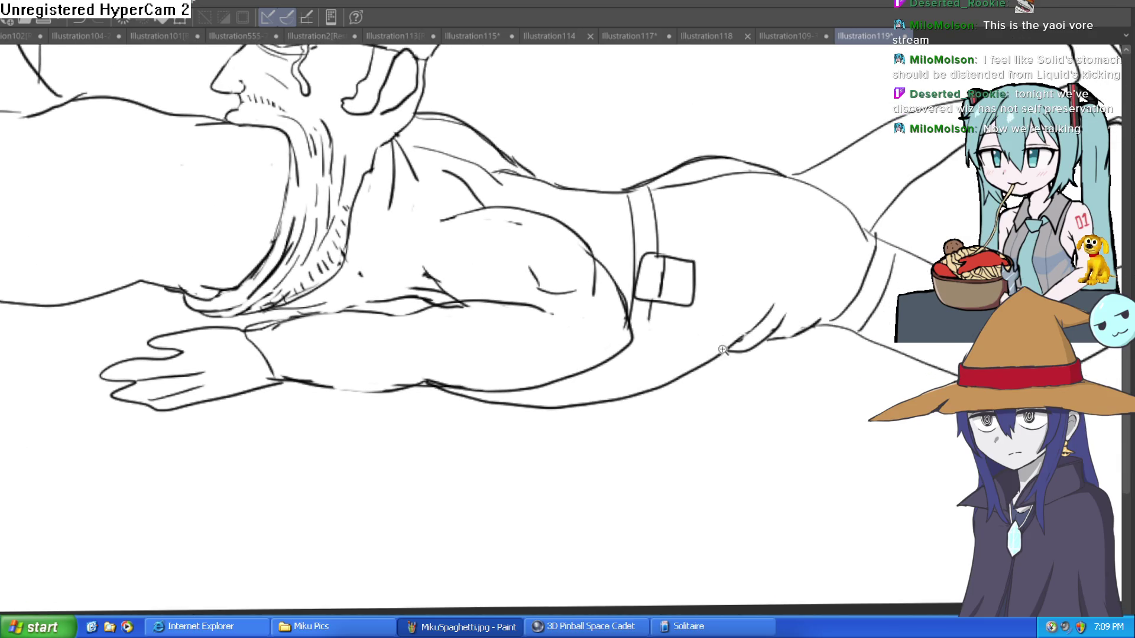
left_click(701, 341)
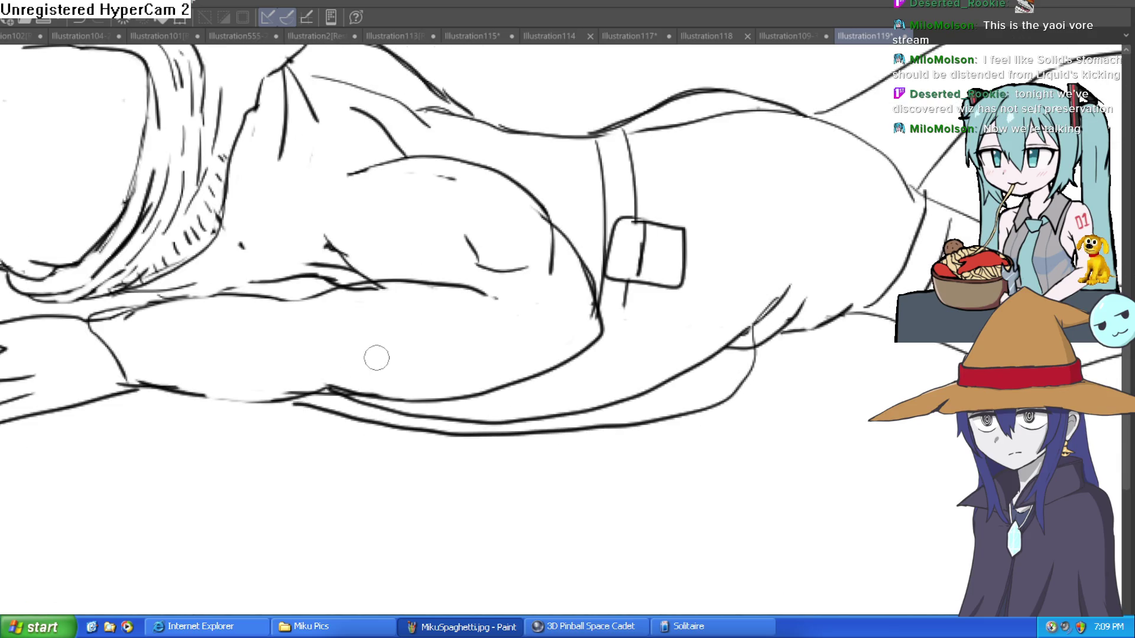
key("ctrl+z")
left_click_drag(576, 417, 732, 380)
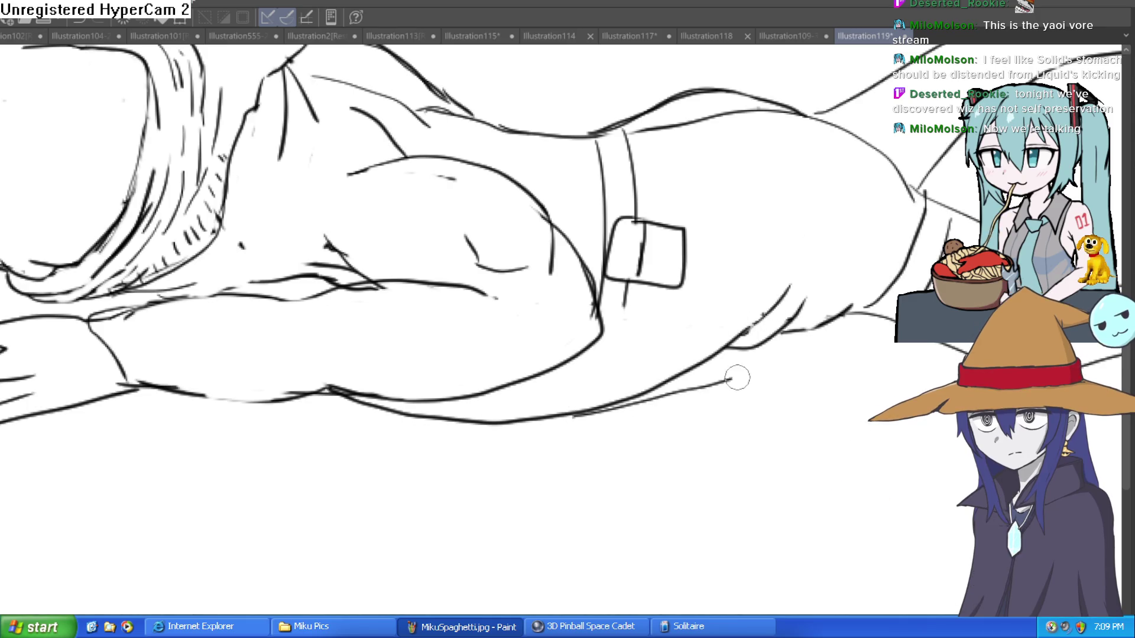
mouse_move(750, 328)
left_mouse_down()
mouse_move(639, 388)
mouse_move(562, 400)
left_mouse_up()
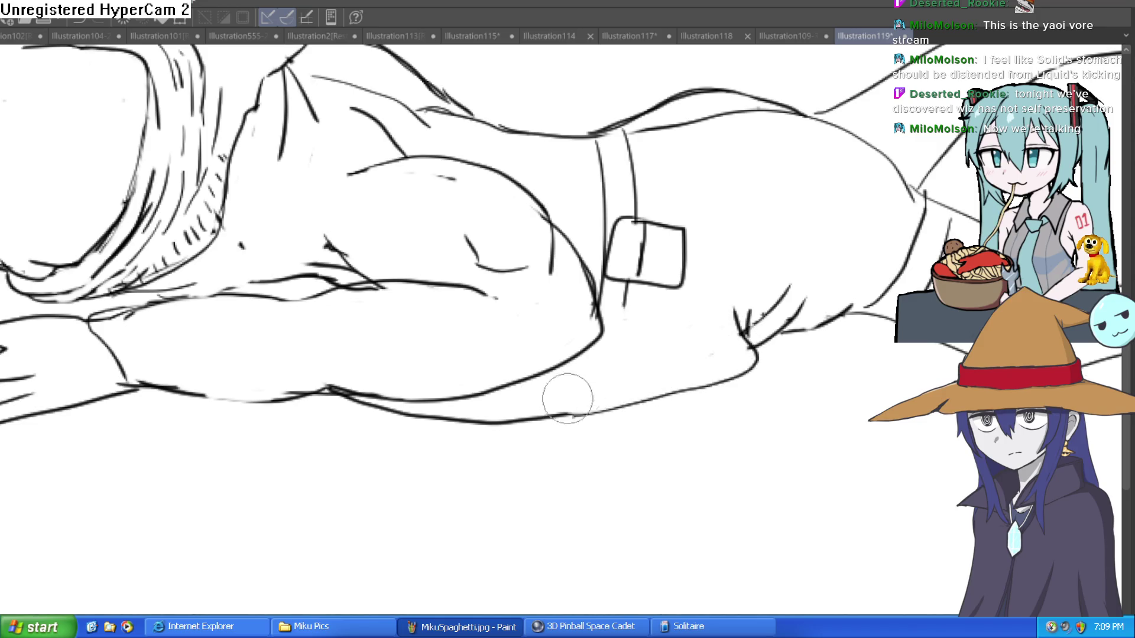
key("ctrl+0")
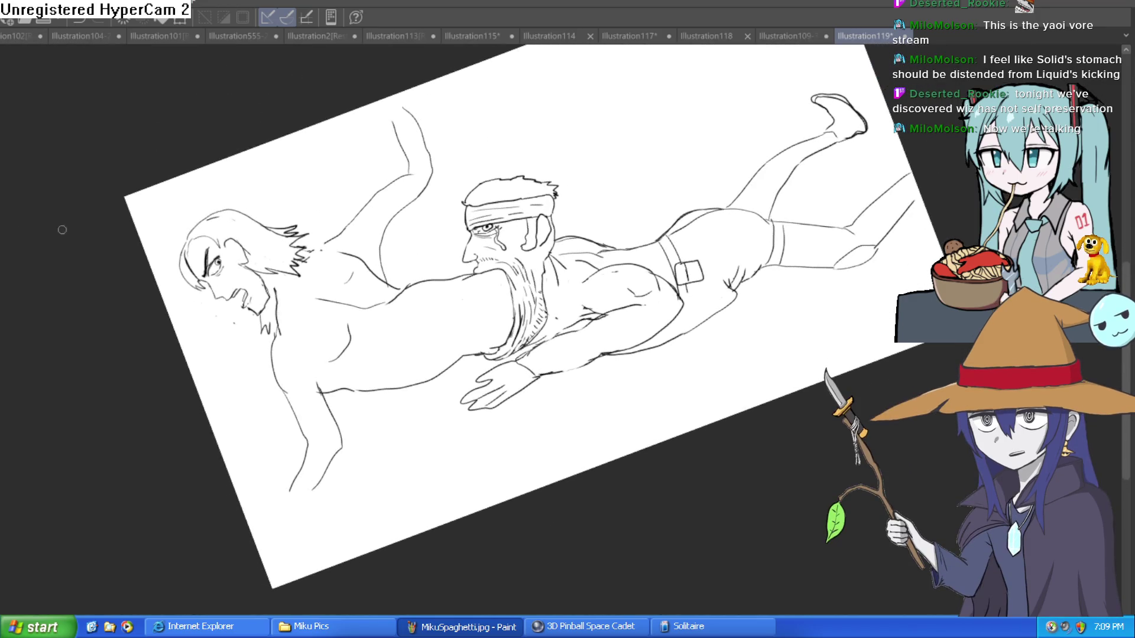
- Ink the underside of the headbanded man's forearm up to the hip, redrawing it once
scroll(702, 338, "up", 2)
left_click_drag(531, 368, 620, 353)
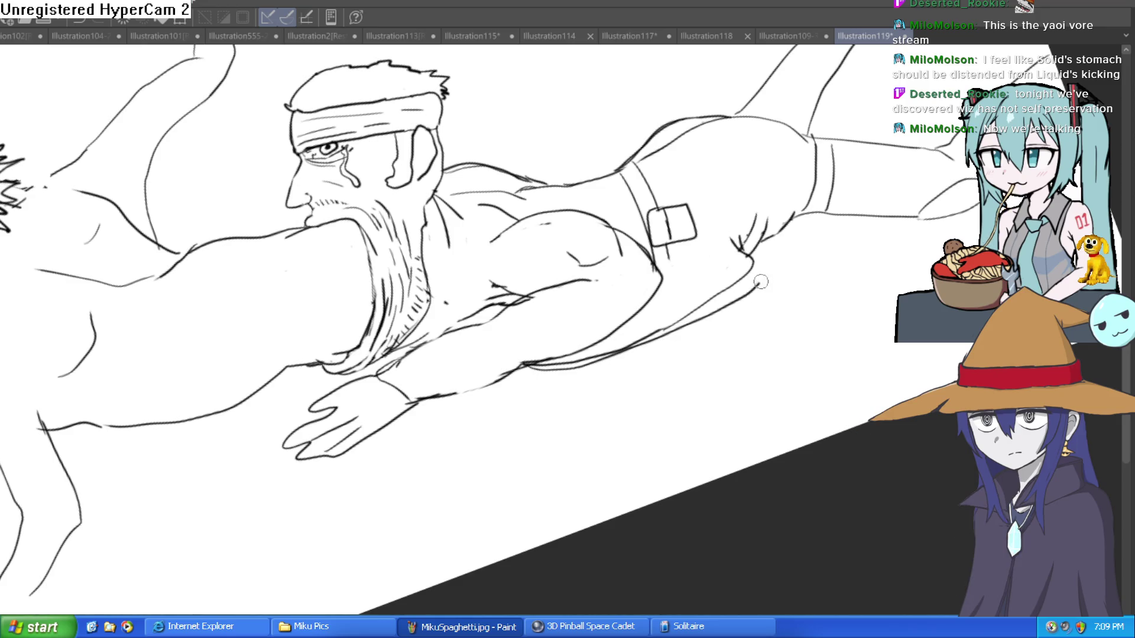
key("ctrl+z")
mouse_move(548, 368)
left_mouse_down()
mouse_move(664, 324)
mouse_move(762, 243)
left_mouse_up()
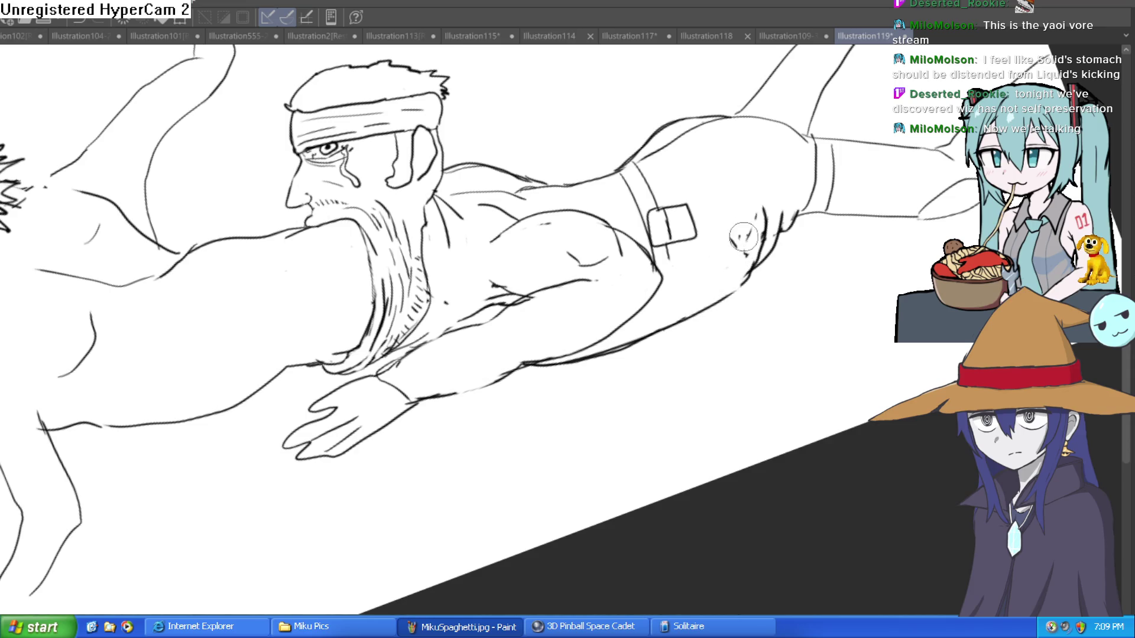
scroll(748, 238, "down", 5)
- Level the arm in the view and ink the elbow and upper-arm outline
left_click_drag(748, 237, 825, 334)
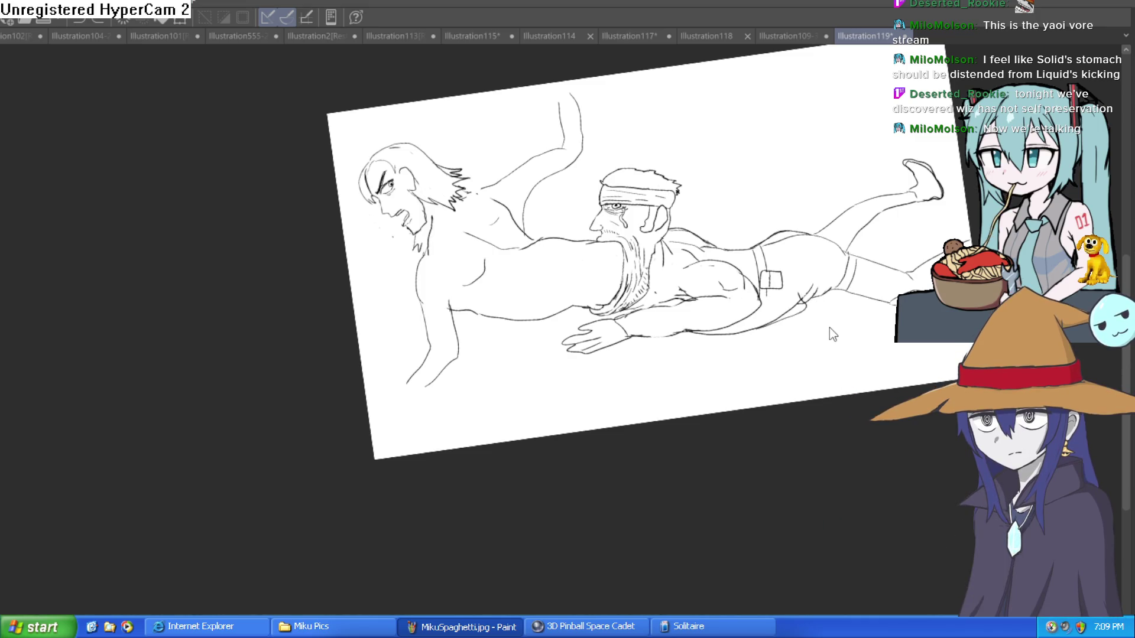
left_click_drag(828, 328, 312, 276)
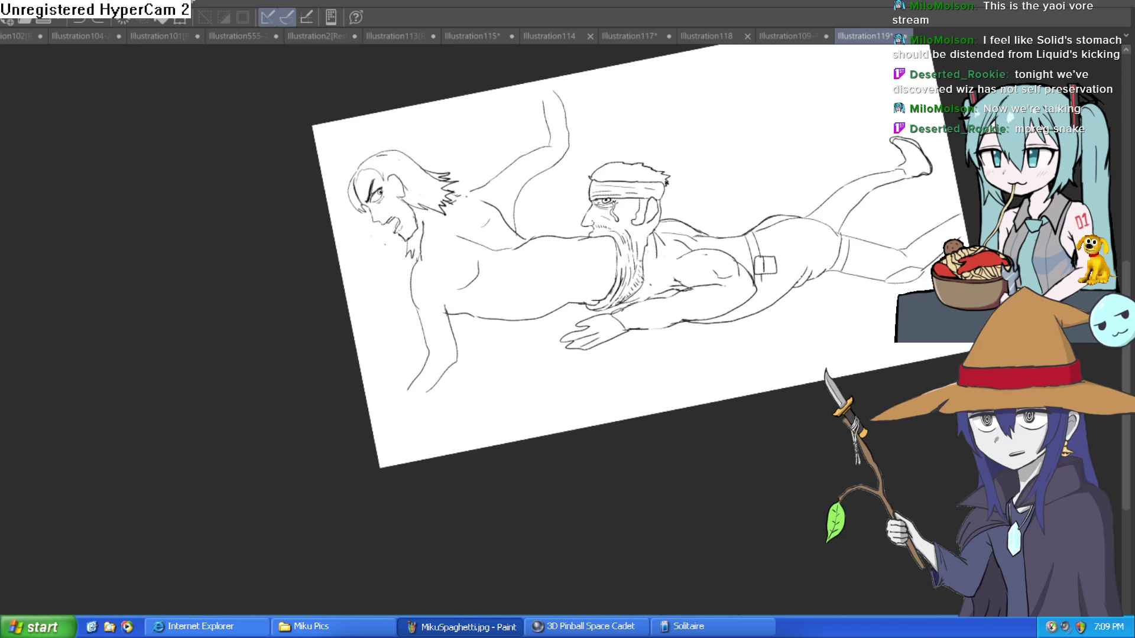
mouse_move(720, 306)
left_mouse_down()
mouse_move(683, 260)
mouse_move(720, 261)
mouse_move(748, 352)
mouse_move(667, 358)
mouse_move(668, 340)
mouse_move(674, 367)
mouse_move(730, 325)
mouse_move(724, 313)
mouse_move(619, 332)
mouse_move(737, 224)
left_mouse_up()
mouse_move(694, 279)
left_mouse_down()
mouse_move(717, 286)
mouse_move(672, 304)
mouse_move(408, 328)
left_mouse_up()
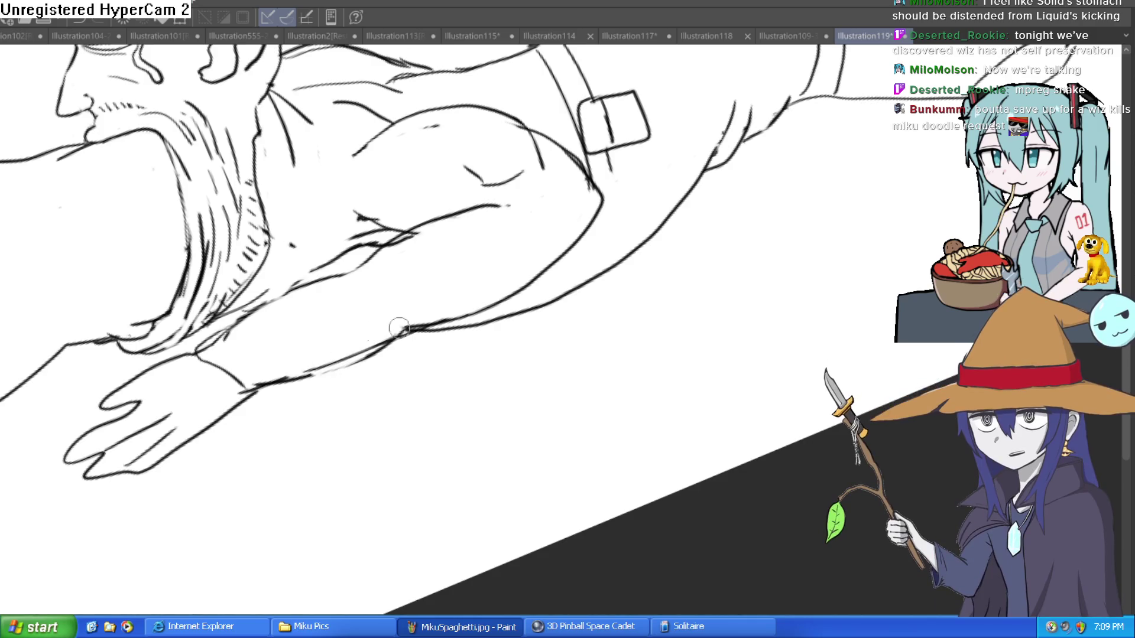
mouse_move(560, 340)
left_mouse_down()
mouse_move(459, 375)
mouse_move(577, 353)
mouse_move(691, 190)
left_mouse_up()
left_click_drag(670, 260, 726, 200)
mouse_move(671, 240)
left_mouse_down()
mouse_move(708, 208)
mouse_move(647, 260)
left_mouse_up()
mouse_move(680, 201)
left_mouse_down()
mouse_move(659, 245)
mouse_move(545, 357)
left_mouse_up()
scroll(545, 357, "down", 5)
scroll(591, 349, "up", 2)
scroll(658, 335, "up", 1)
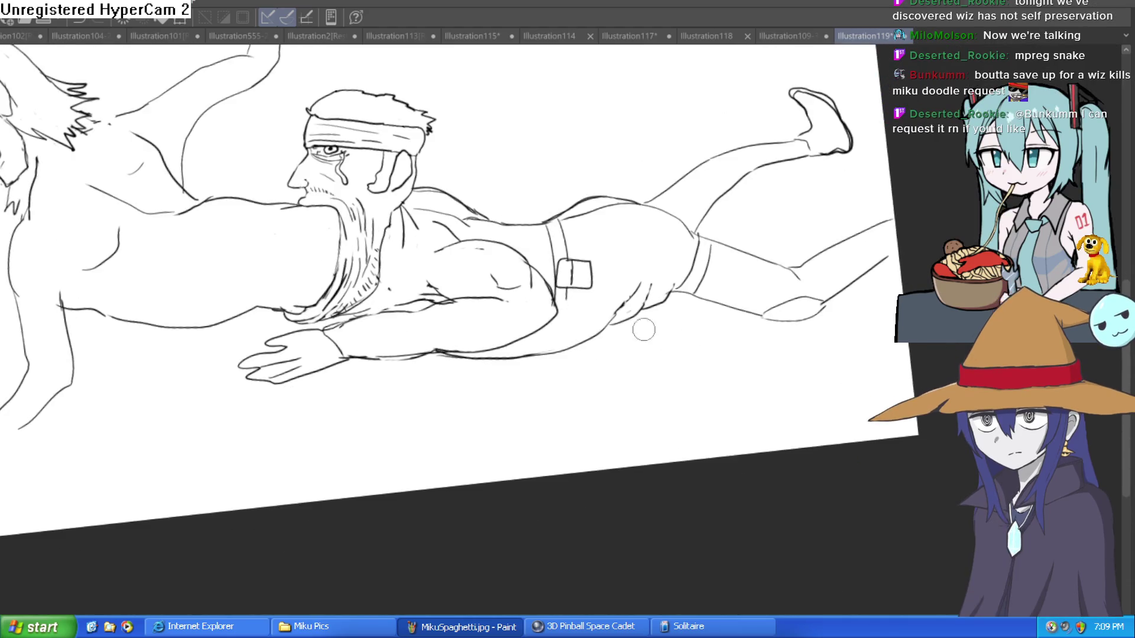
- Draw the back outline of the headbanded man's thigh
left_click_drag(514, 345, 617, 235)
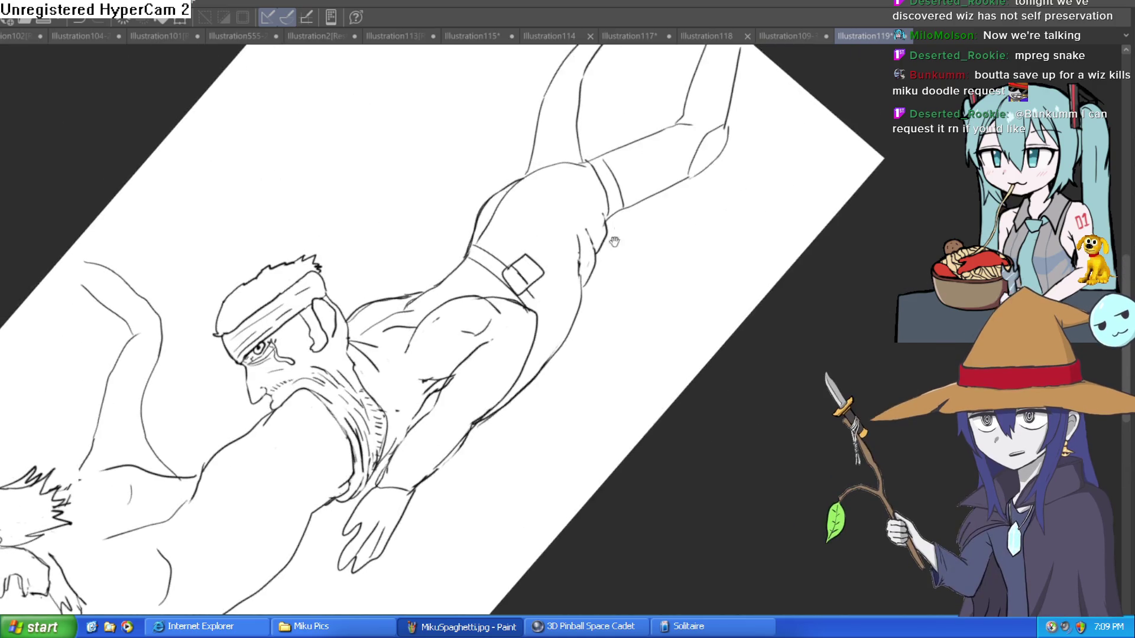
left_click_drag(575, 336, 592, 274)
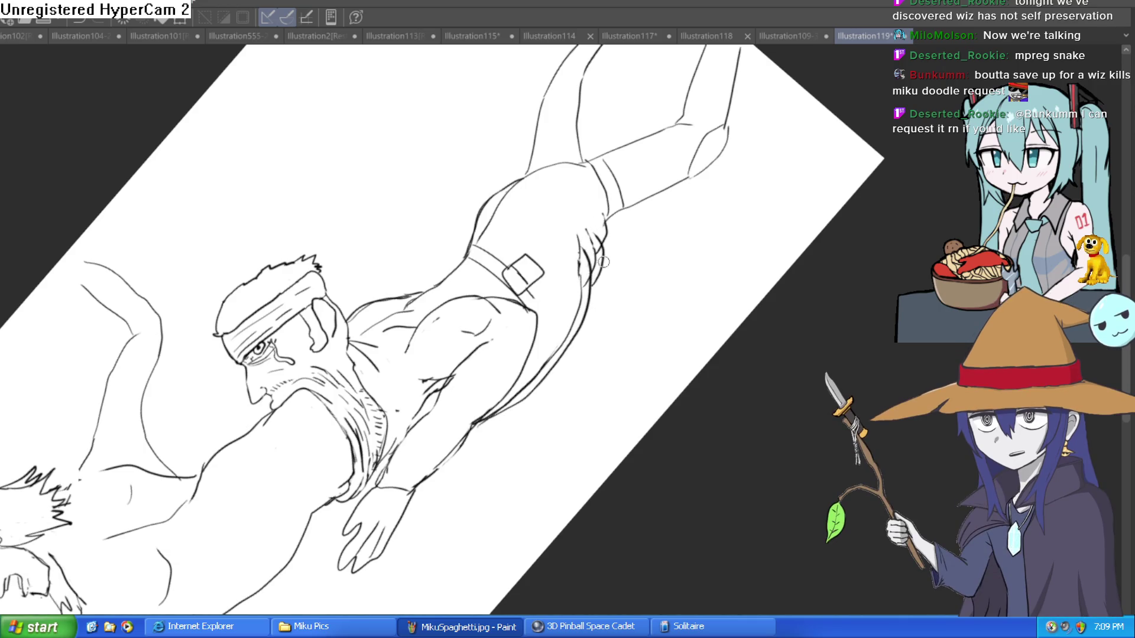
scroll(604, 242, "up", 2)
scroll(604, 242, "up", 2)
- Erase leftover stray strokes along the leg and the upper of the two parallel arm lines
mouse_move(578, 185)
left_mouse_down()
mouse_move(557, 284)
mouse_move(555, 220)
mouse_move(597, 332)
left_mouse_up()
mouse_move(524, 279)
left_mouse_down()
mouse_move(486, 370)
mouse_move(520, 177)
mouse_move(498, 336)
left_mouse_up()
scroll(525, 250, "up", 2)
mouse_move(525, 250)
left_mouse_down()
mouse_move(583, 190)
mouse_move(573, 86)
mouse_move(580, 220)
mouse_move(632, 65)
left_mouse_up()
scroll(577, 101, "down", 5)
scroll(580, 221, "up", 3)
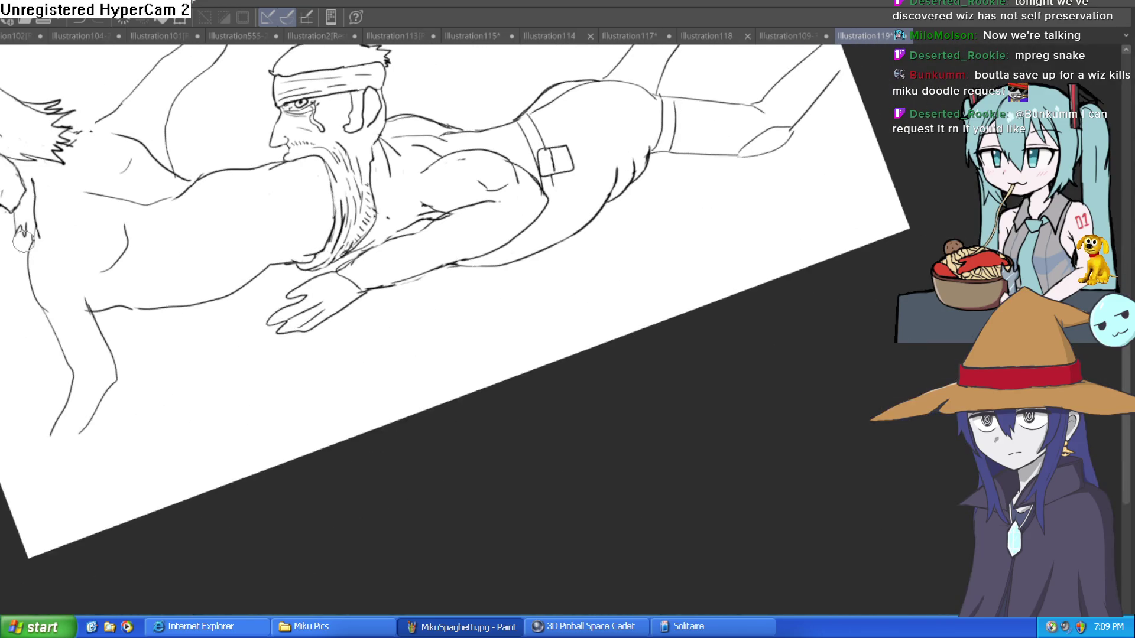
scroll(495, 291, "up", 3)
scroll(396, 301, "up", 1)
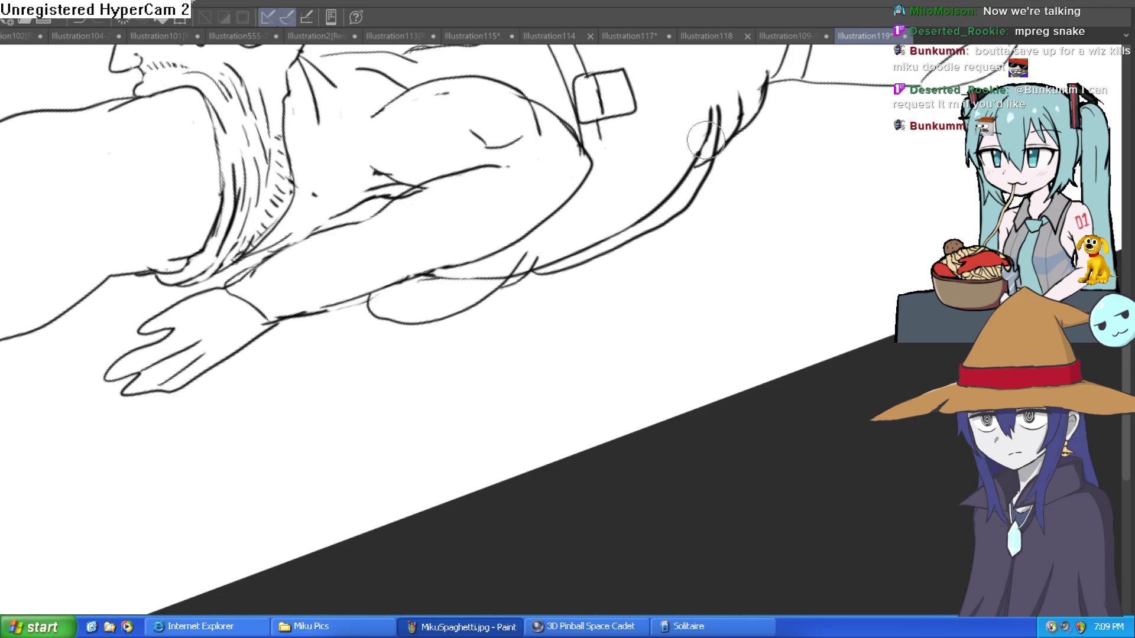
left_click_drag(709, 157, 579, 255)
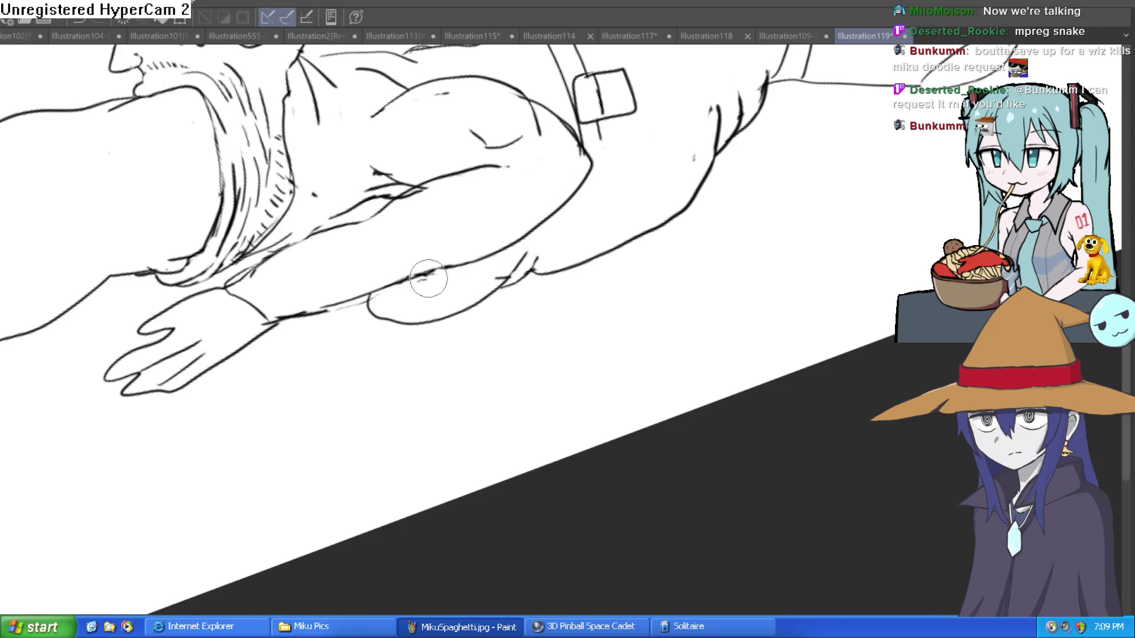
scroll(420, 282, "down", 5)
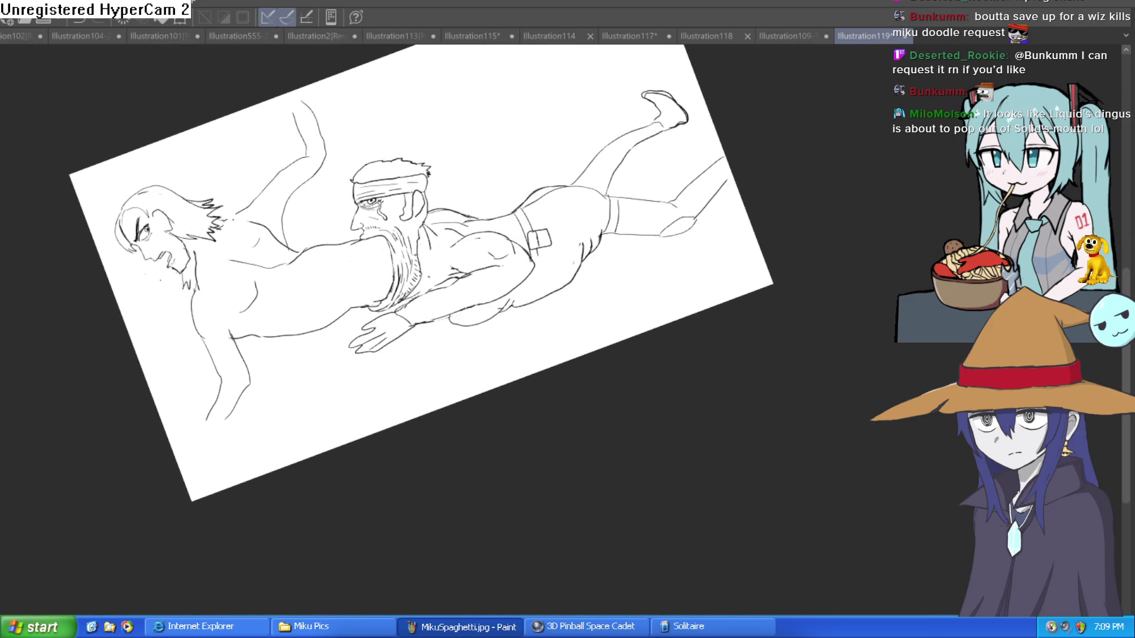
- Ink the upper contour of the headbanded man's arm, redoing the strokes near the elbow
scroll(677, 247, "up", 4)
scroll(525, 284, "up", 2)
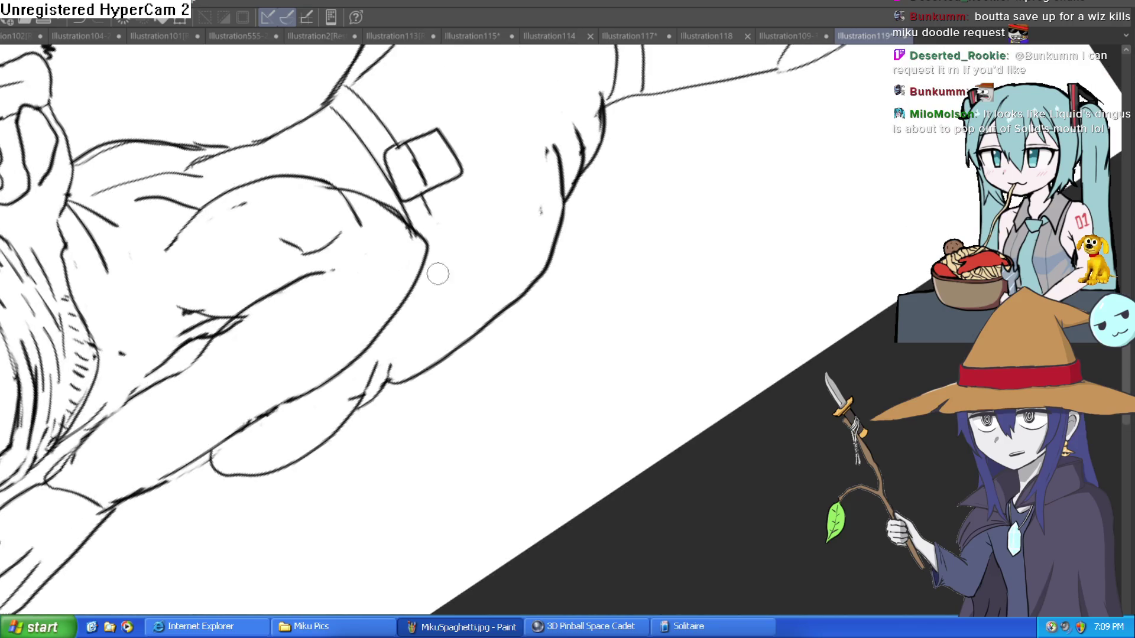
scroll(640, 303, "up", 2)
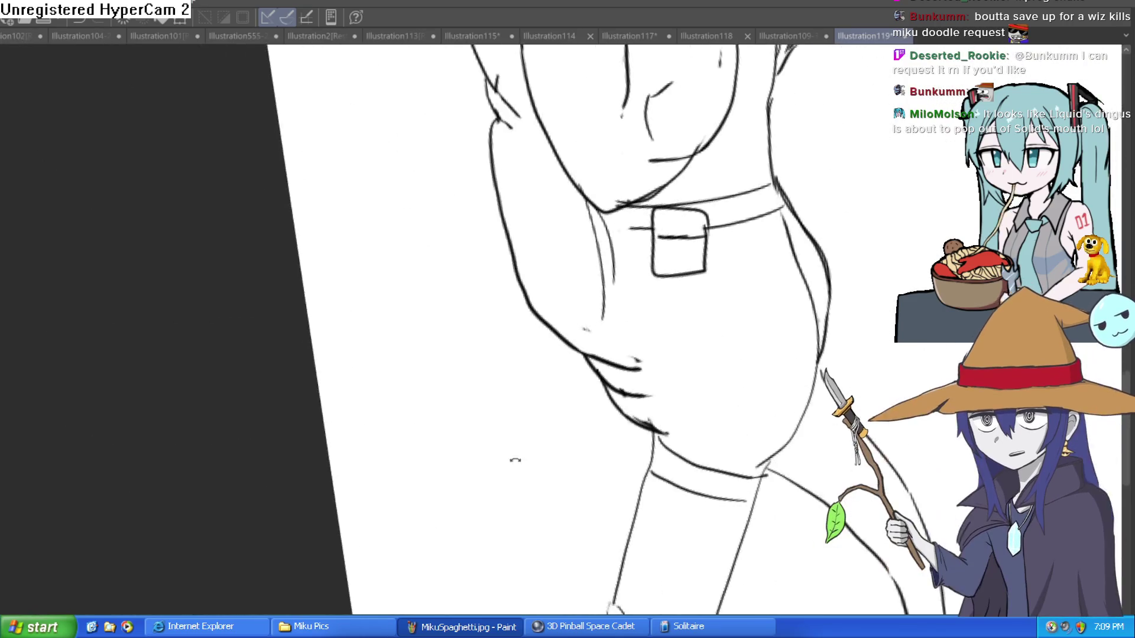
left_click_drag(640, 303, 646, 237)
scroll(646, 237, "up", 3)
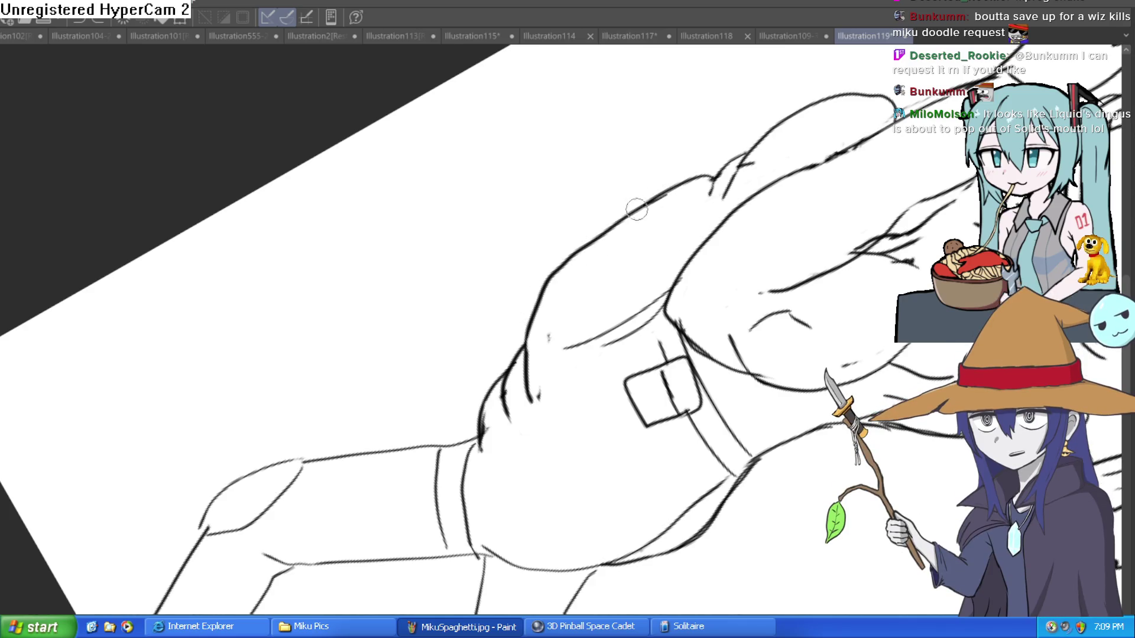
left_click_drag(667, 193, 520, 349)
left_click_drag(520, 295, 501, 376)
key("ctrl+z")
mouse_move(513, 306)
left_mouse_down()
mouse_move(469, 376)
mouse_move(482, 452)
left_mouse_up()
key("ctrl+z")
left_click_drag(535, 307, 520, 346)
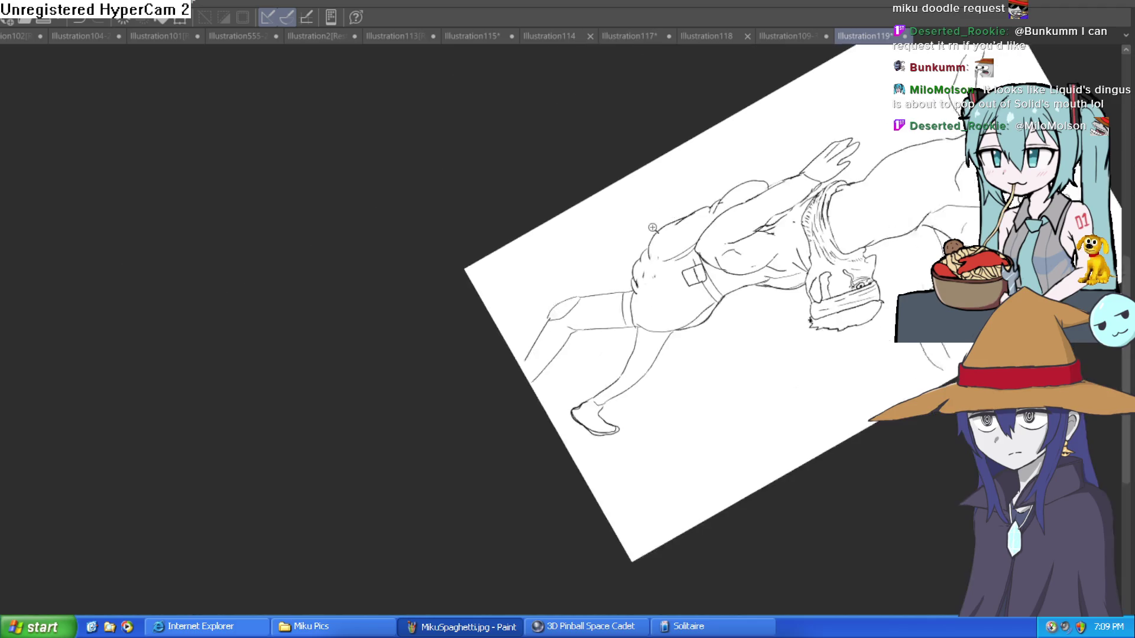
- Undo the stray strokes left on the headbanded man's belly and hip
key("ctrl+0")
left_click_drag(413, 296, 555, 269)
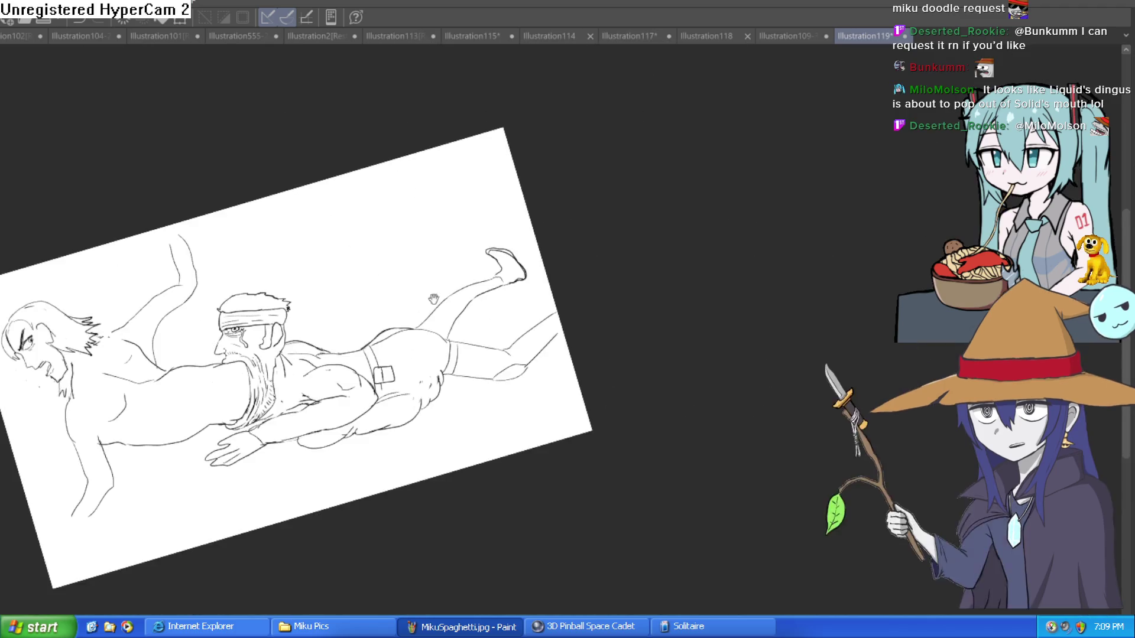
key("ctrl+z")
key("ctrl+z")
key("ctrl+z")
key("ctrl+z")
key("ctrl+z")
left_click_drag(554, 287, 515, 269)
scroll(590, 275, "up", 5)
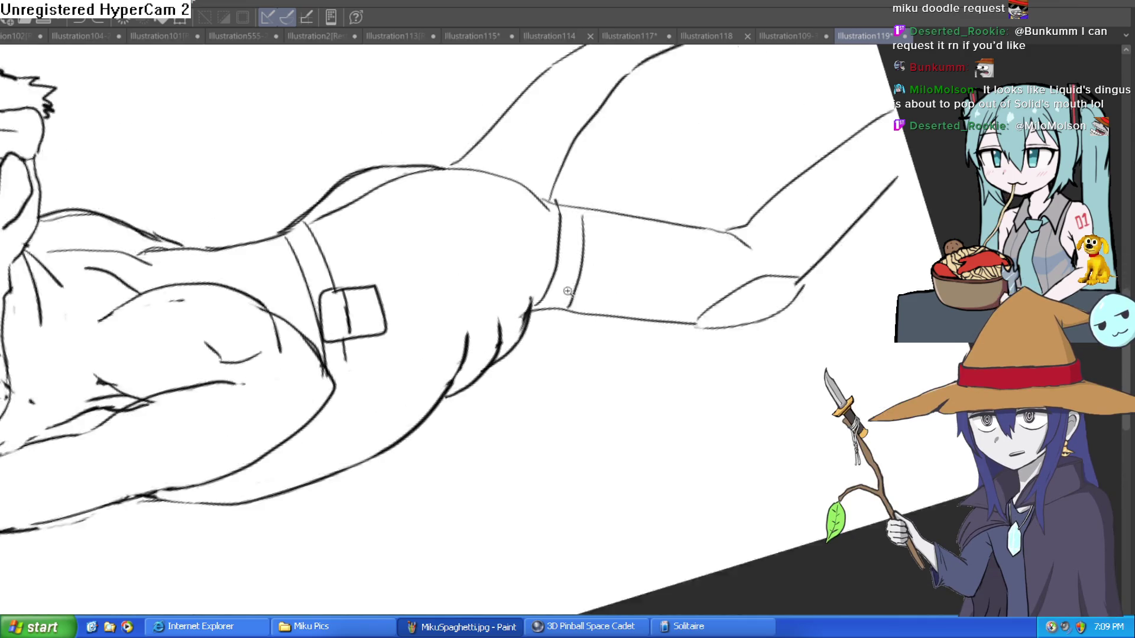
key("ctrl+z")
key("ctrl+z")
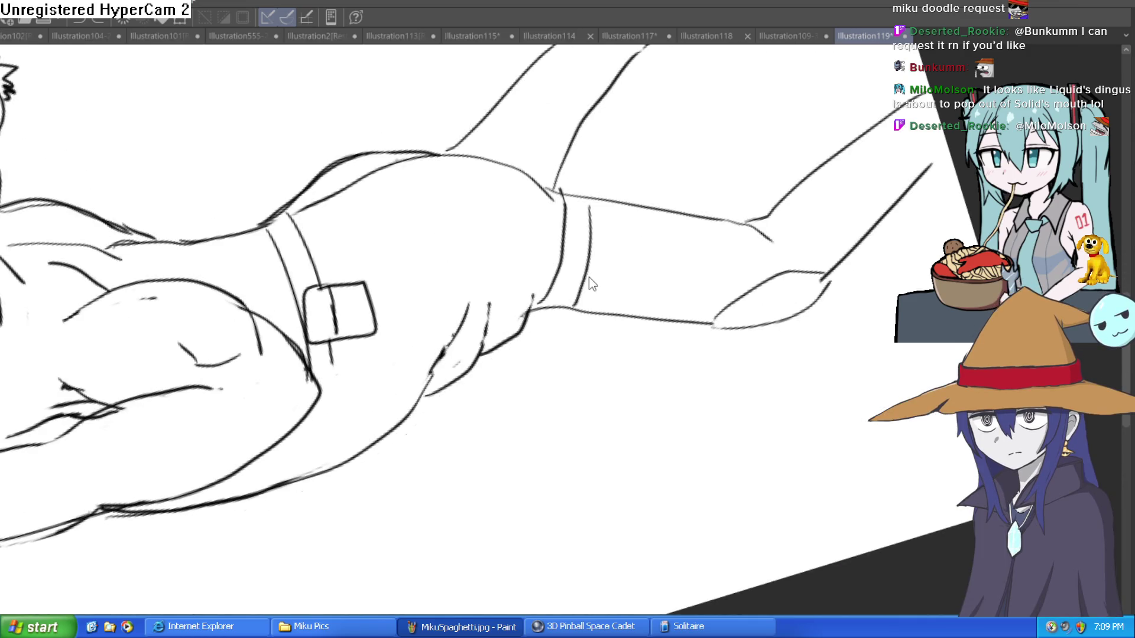
scroll(589, 276, "down", 5)
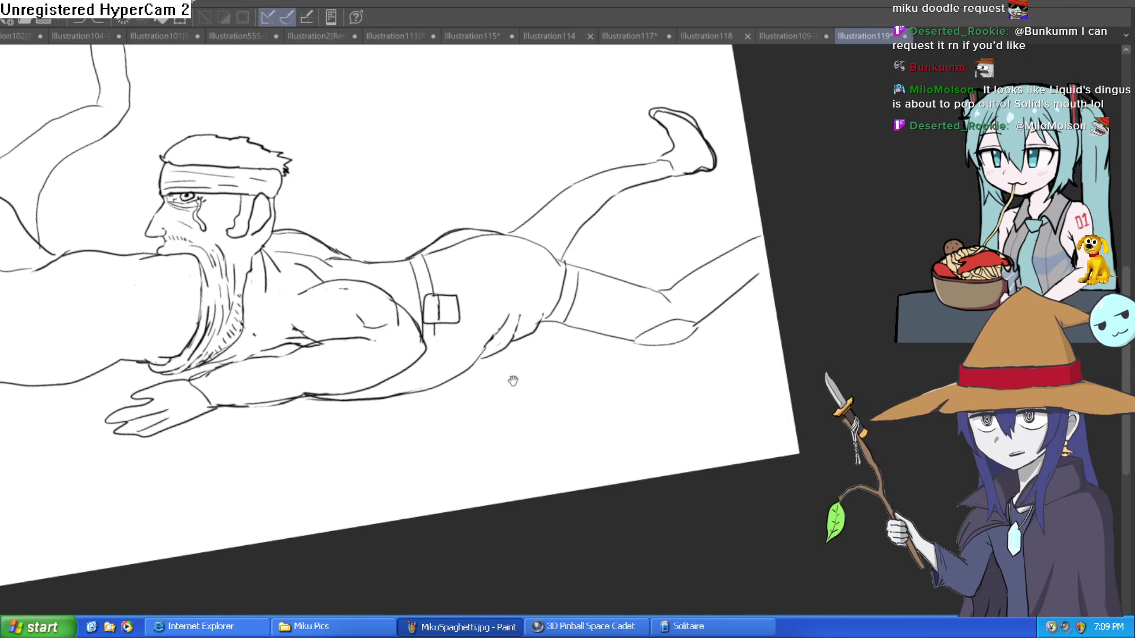
left_click_drag(507, 378, 611, 363)
left_click_drag(140, 270, 417, 279)
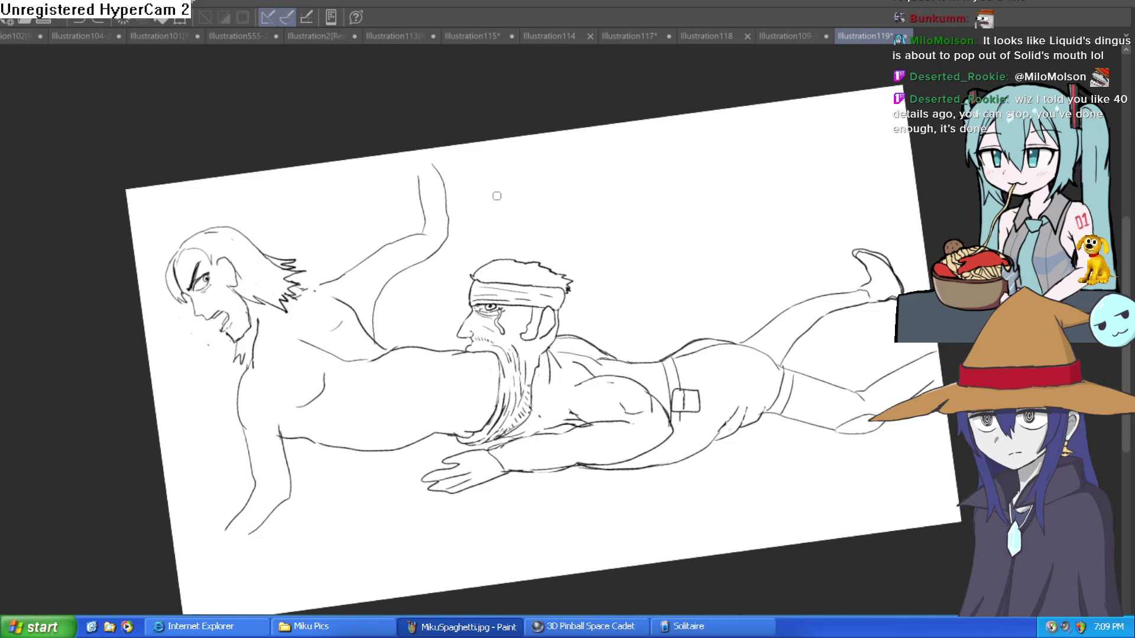
scroll(661, 390, "down", 3)
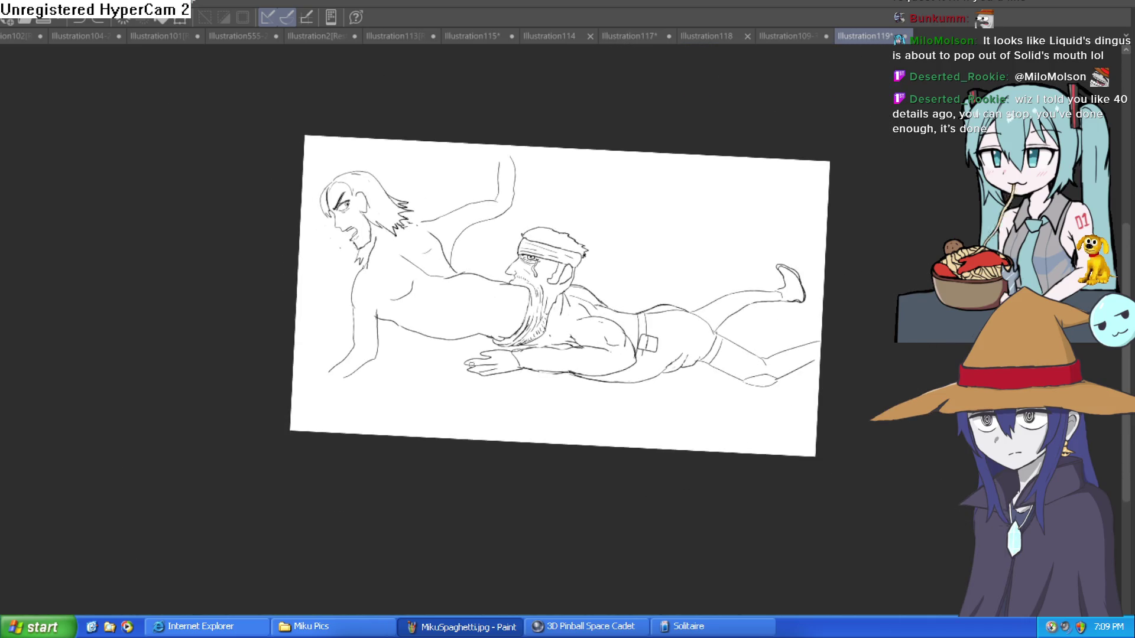
- Zoom in on the belt and legs and ink the lower leg outline
scroll(629, 416, "up", 3)
mouse_move(706, 385)
left_mouse_down()
mouse_move(778, 329)
mouse_move(742, 314)
left_mouse_up()
scroll(706, 269, "up", 1)
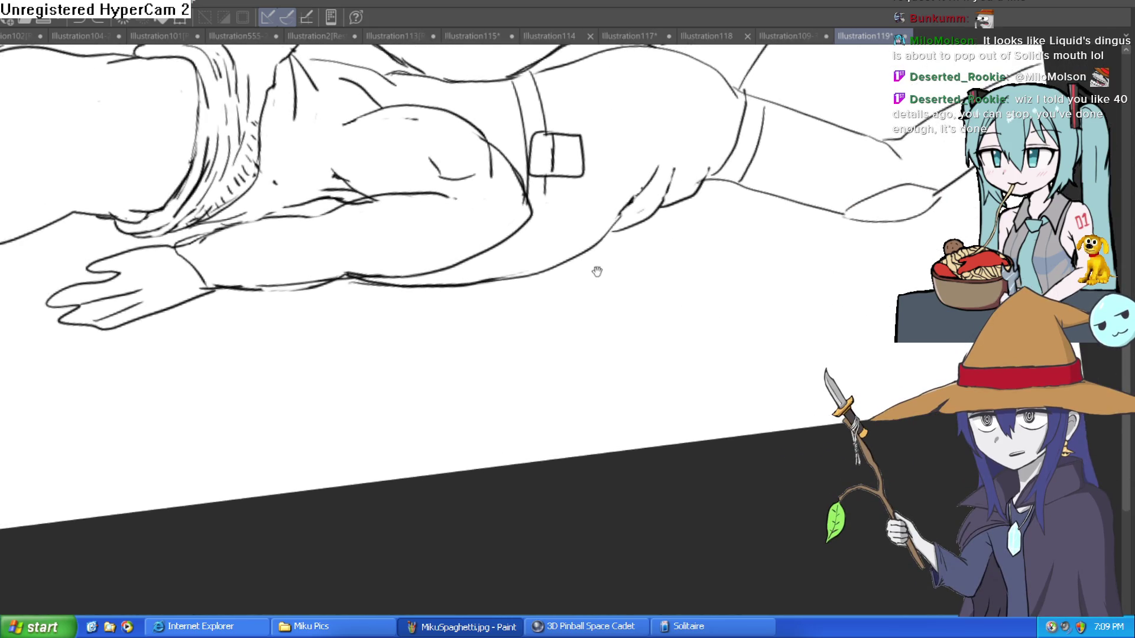
scroll(552, 279, "up", 1)
scroll(375, 311, "up", 1)
left_click_drag(387, 349, 687, 284)
left_click_drag(635, 355, 764, 269)
- Ink and rework the arm and hand outline strokes, adding a short stroke on the arm
mouse_move(789, 216)
left_mouse_down()
mouse_move(739, 307)
mouse_move(824, 225)
left_mouse_up()
mouse_move(783, 281)
left_mouse_down()
mouse_move(869, 210)
mouse_move(798, 260)
left_mouse_up()
left_click_drag(863, 220, 827, 254)
mouse_move(880, 186)
left_mouse_down()
mouse_move(795, 227)
mouse_move(745, 296)
left_mouse_up()
mouse_move(775, 231)
left_mouse_down()
mouse_move(742, 284)
mouse_move(798, 195)
mouse_move(733, 277)
mouse_move(663, 337)
left_mouse_up()
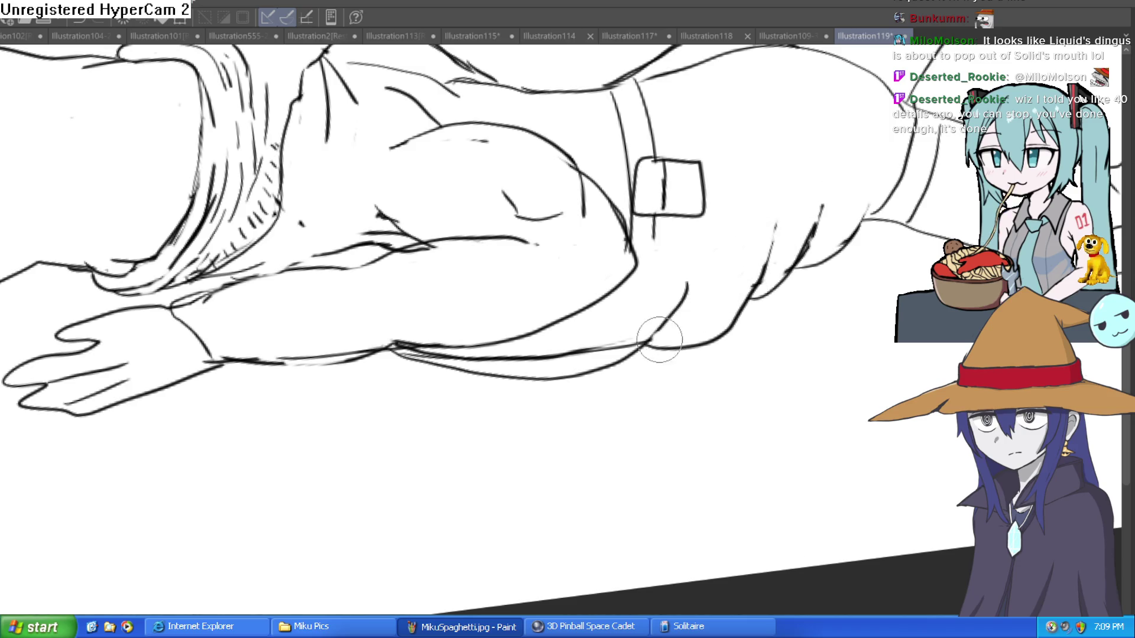
key("^")
mouse_move(552, 287)
left_mouse_down()
mouse_move(537, 307)
mouse_move(570, 216)
mouse_move(598, 197)
mouse_move(586, 185)
mouse_move(570, 266)
left_mouse_up()
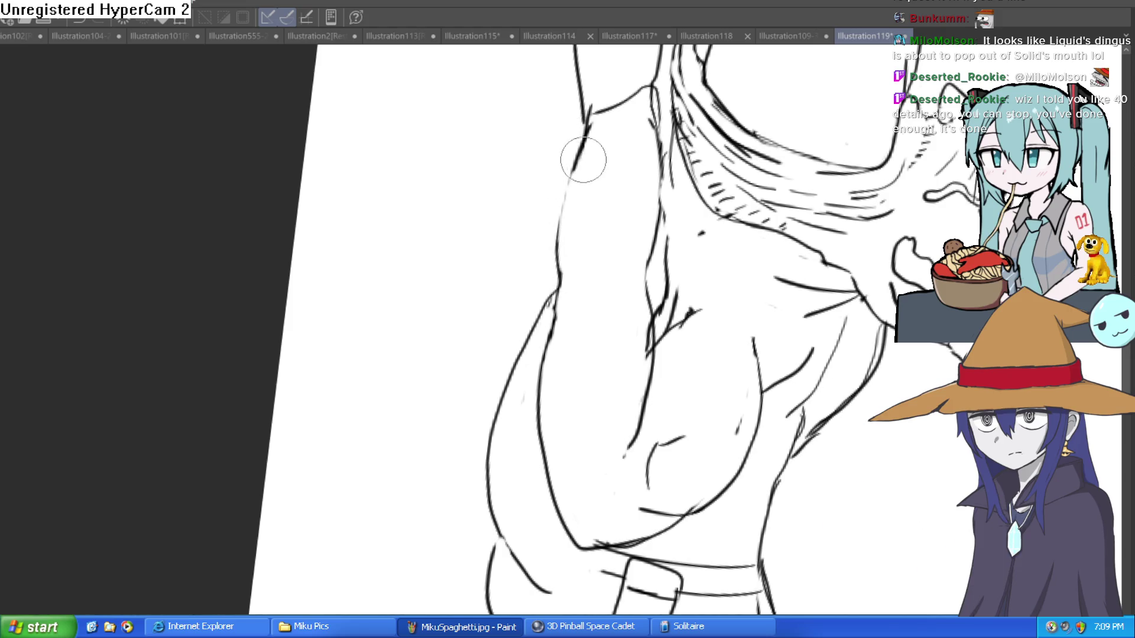
- Ink the finger lines of the headbanded man's hand near the belt
scroll(583, 165, "down", 5)
key("-")
scroll(44, 283, "up", 2)
scroll(43, 283, "up", 1)
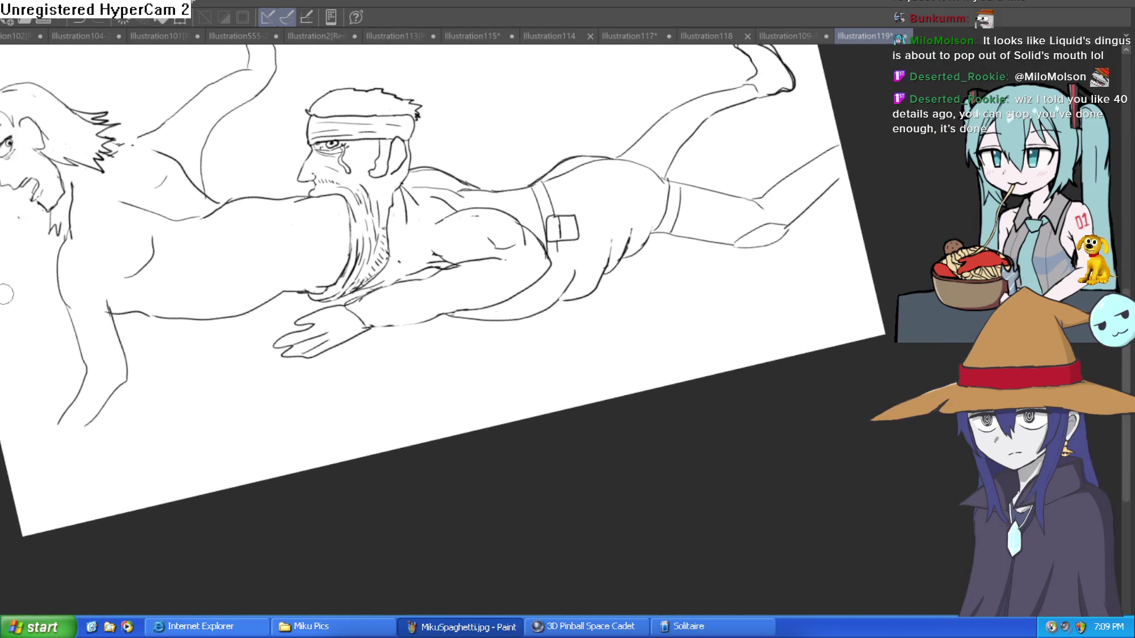
scroll(568, 319, "up", 2)
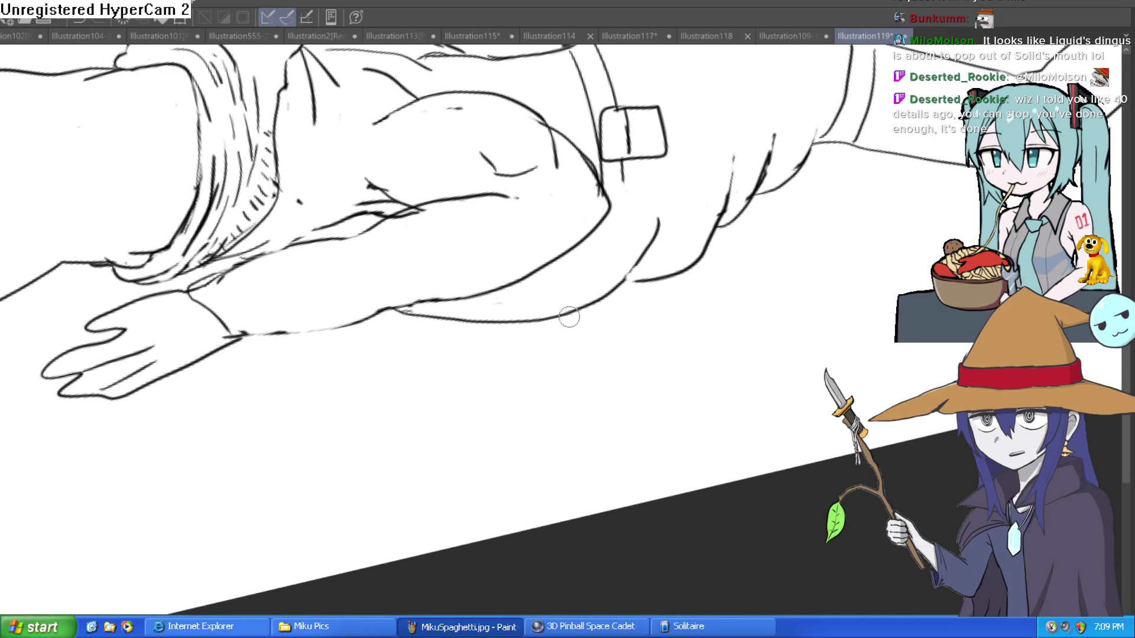
left_click_drag(658, 230, 586, 355)
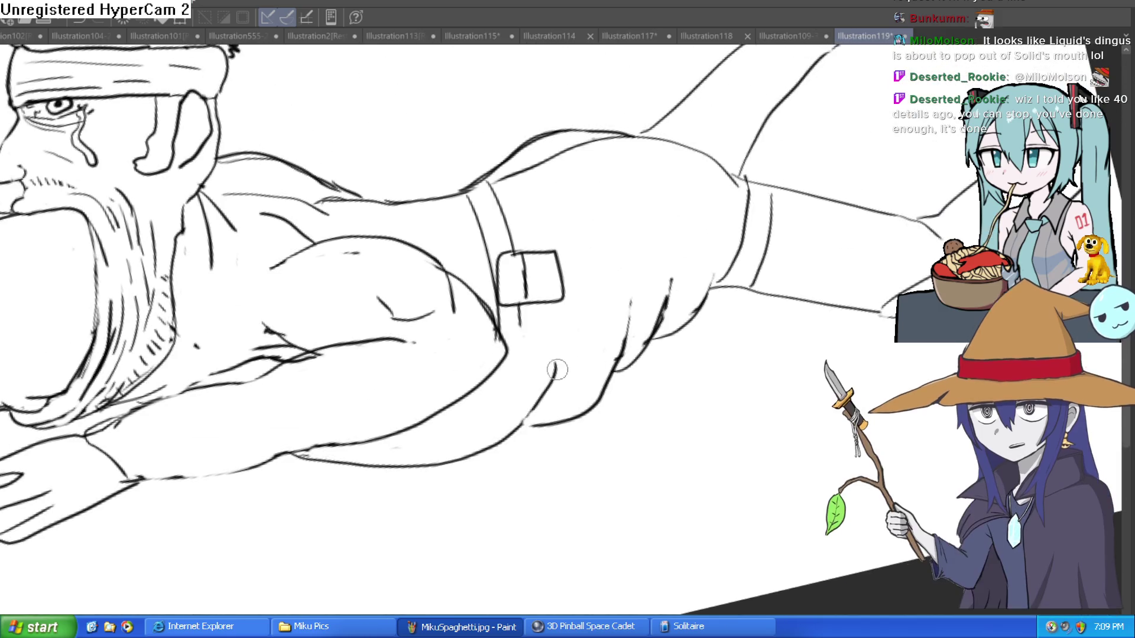
mouse_move(685, 254)
left_mouse_down()
mouse_move(663, 296)
mouse_move(627, 301)
left_mouse_up()
mouse_move(698, 295)
left_mouse_down()
mouse_move(650, 340)
mouse_move(656, 305)
left_mouse_up()
scroll(656, 305, "down", 2)
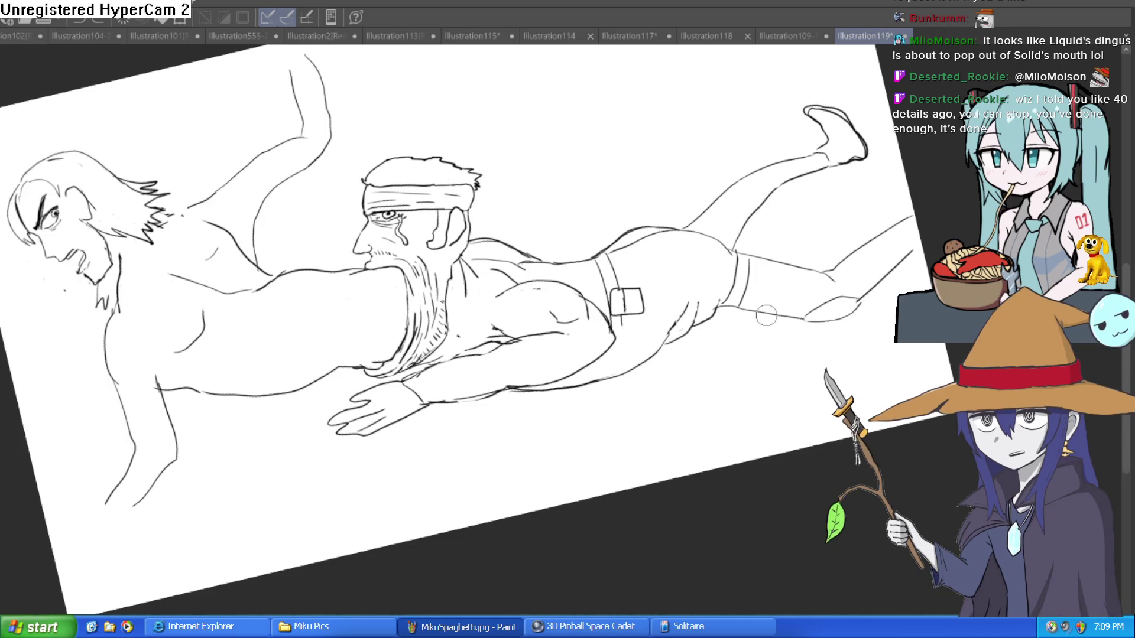
- Rotate the page nearly level and bring the long-haired man's lower arm into view
scroll(757, 322, "down", 2)
mouse_move(686, 361)
left_mouse_down()
mouse_move(787, 357)
mouse_move(771, 385)
left_mouse_up()
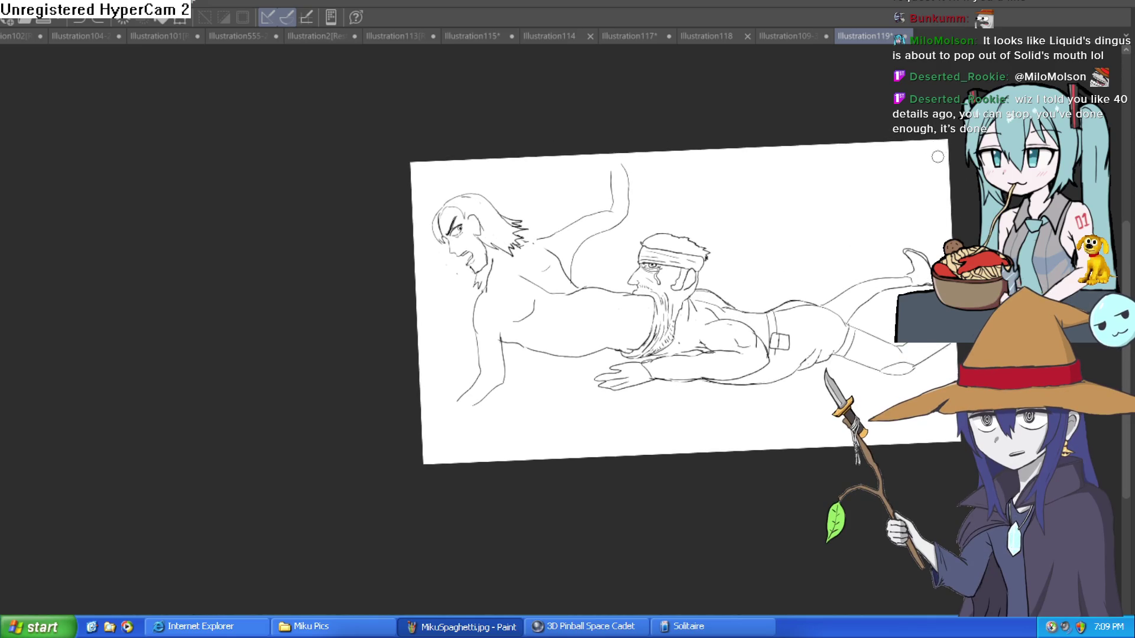
scroll(662, 340, "up", 2)
scroll(650, 346, "up", 1)
scroll(637, 353, "up", 1)
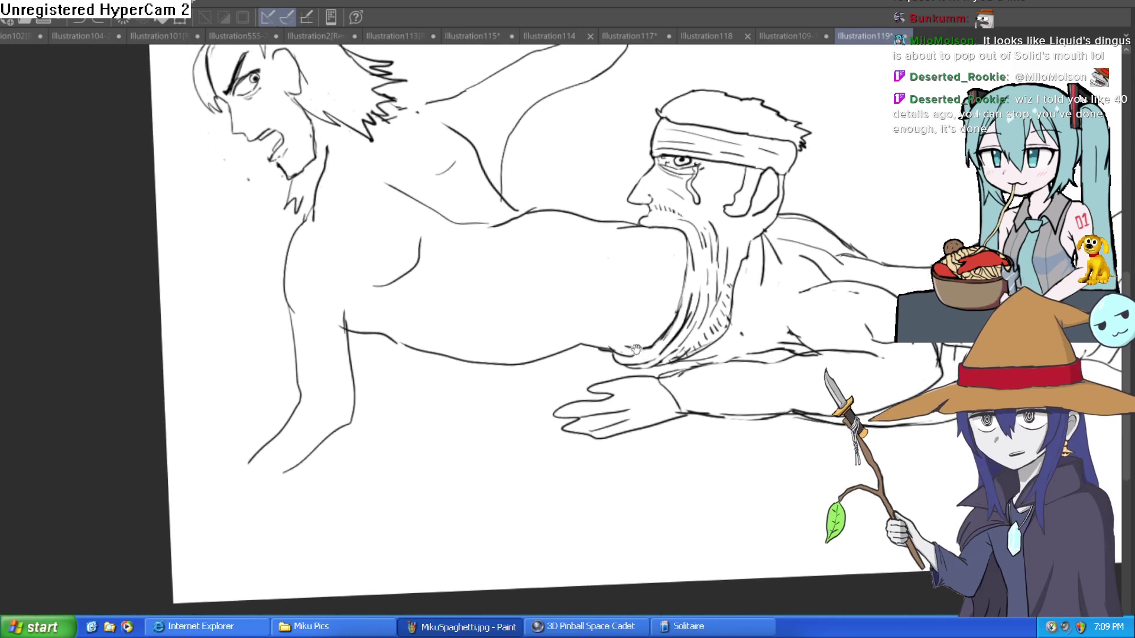
left_click_drag(604, 337, 780, 331)
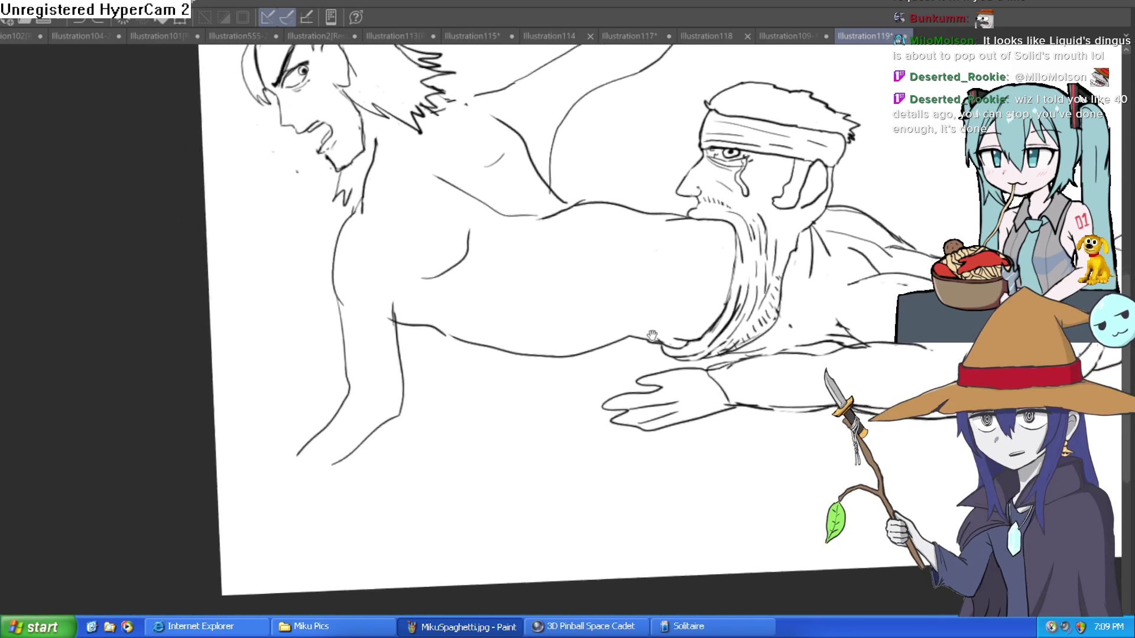
left_click_drag(659, 333, 599, 363)
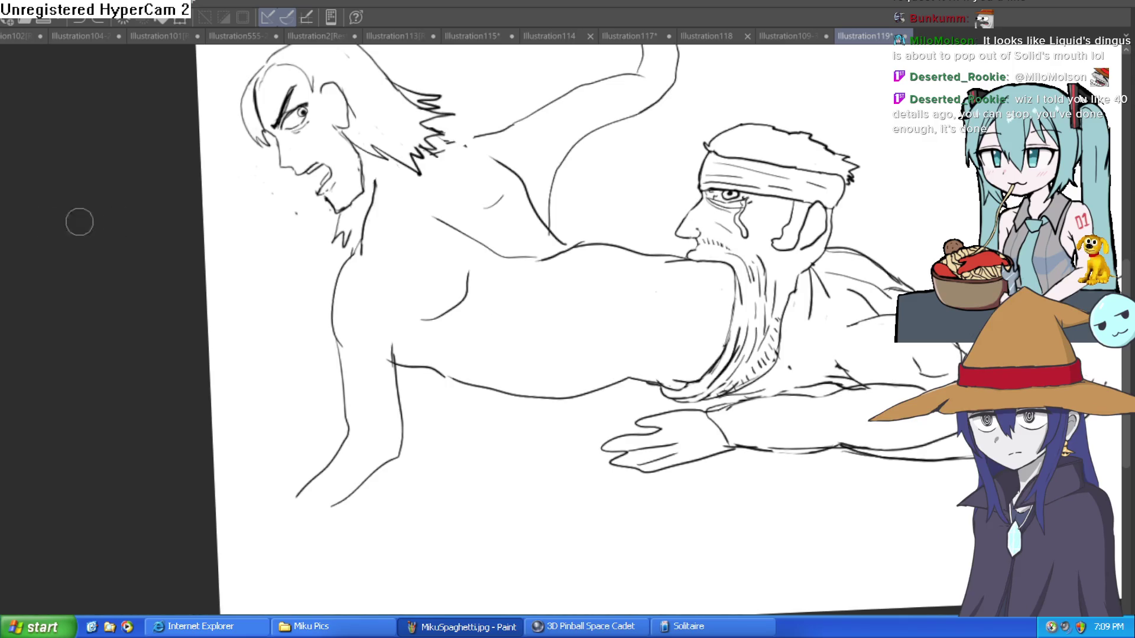
left_click_drag(656, 274, 599, 362)
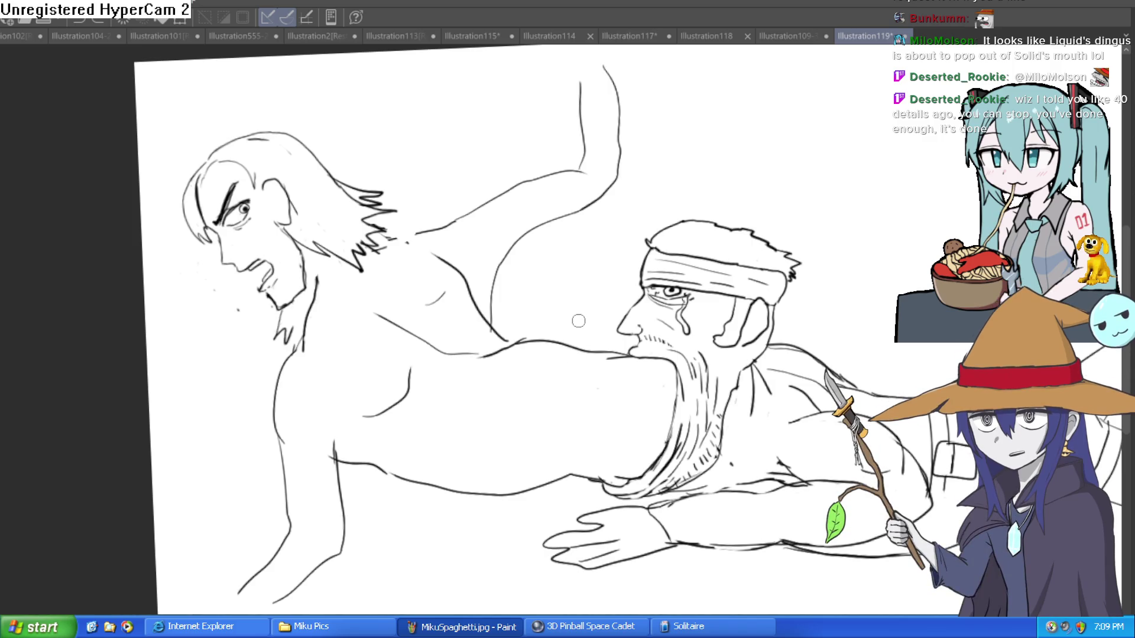
left_click_drag(428, 330, 664, 235)
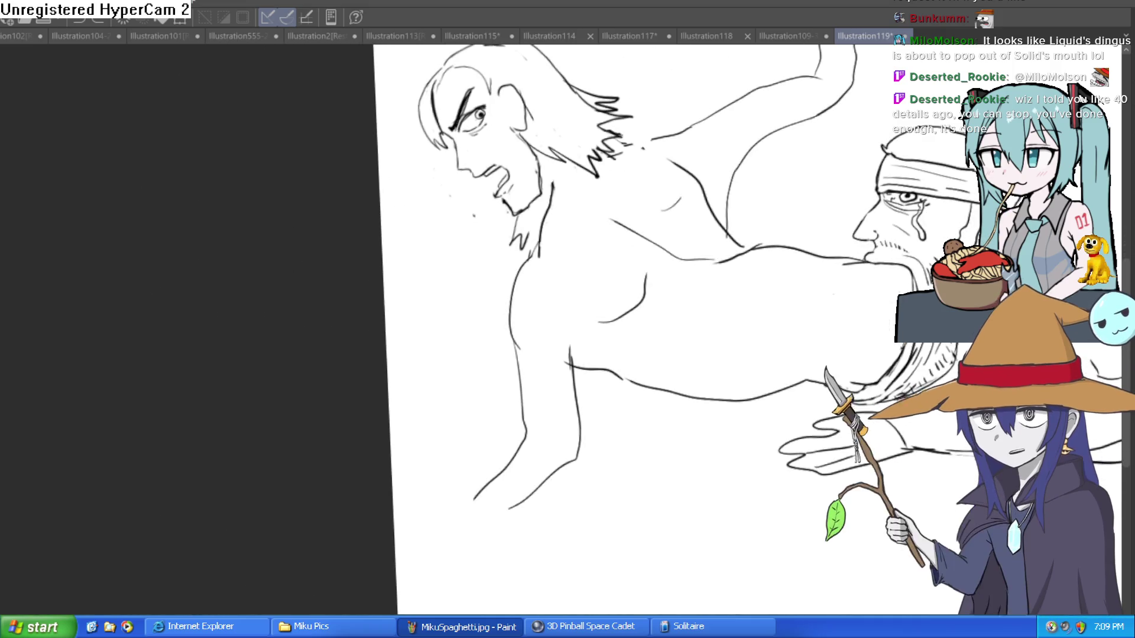
left_click_drag(457, 130, 171, 335)
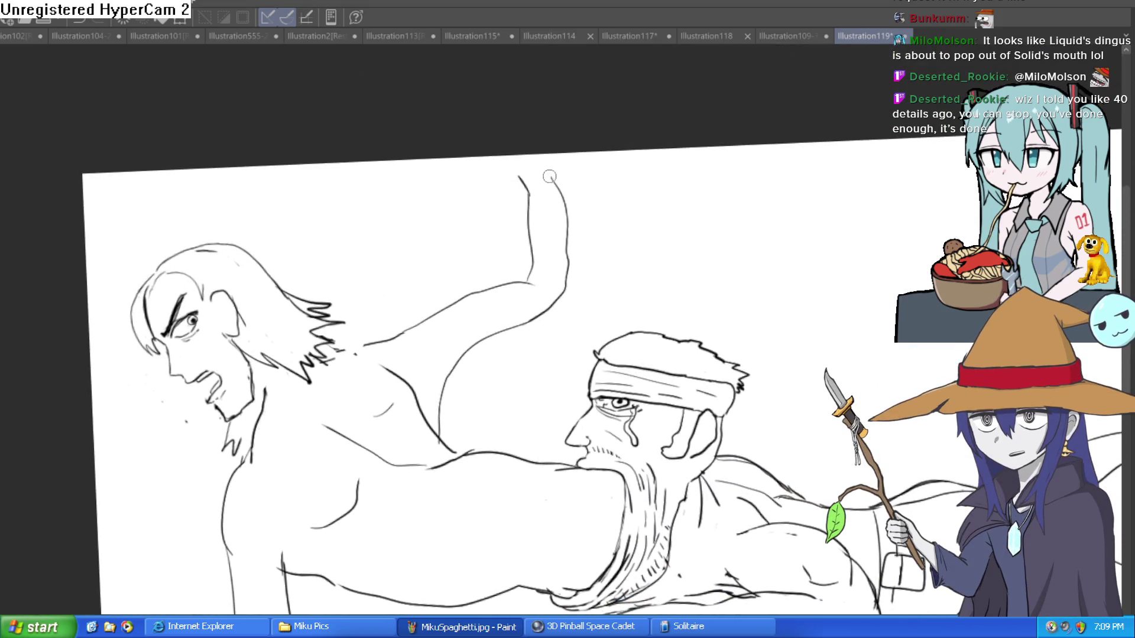
left_click_drag(493, 338, 571, 106)
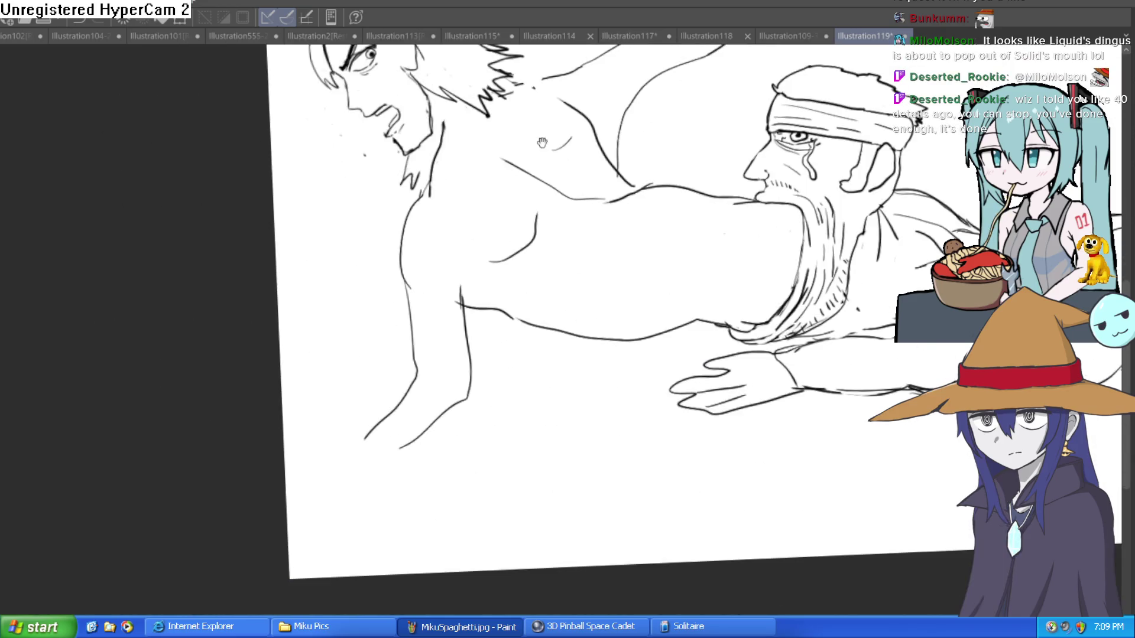
- Extend the long-haired man's lower-left arm line, cap its end, and join a shoulder stroke
left_click_drag(414, 444, 322, 491)
left_click_drag(353, 438, 329, 446)
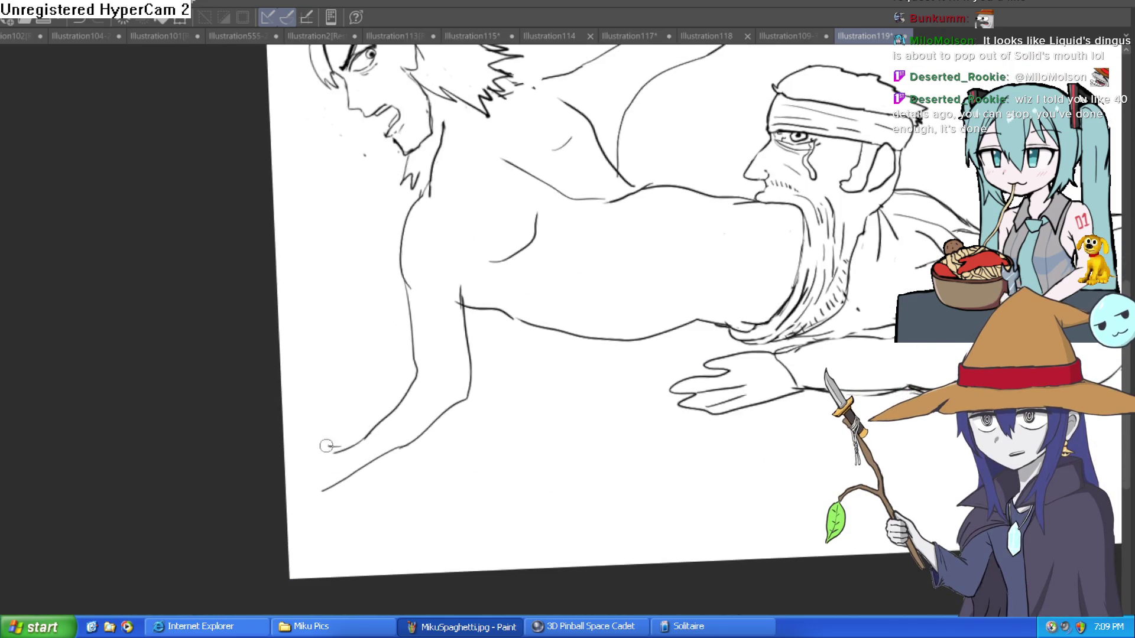
left_click_drag(324, 489, 281, 498)
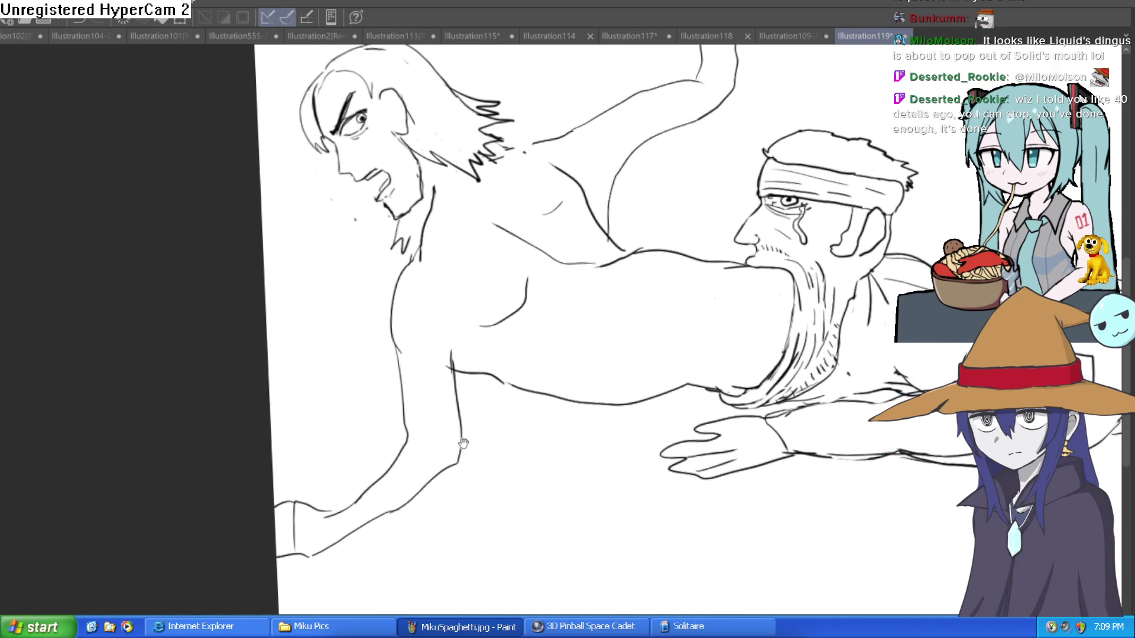
left_click_drag(435, 393, 425, 457)
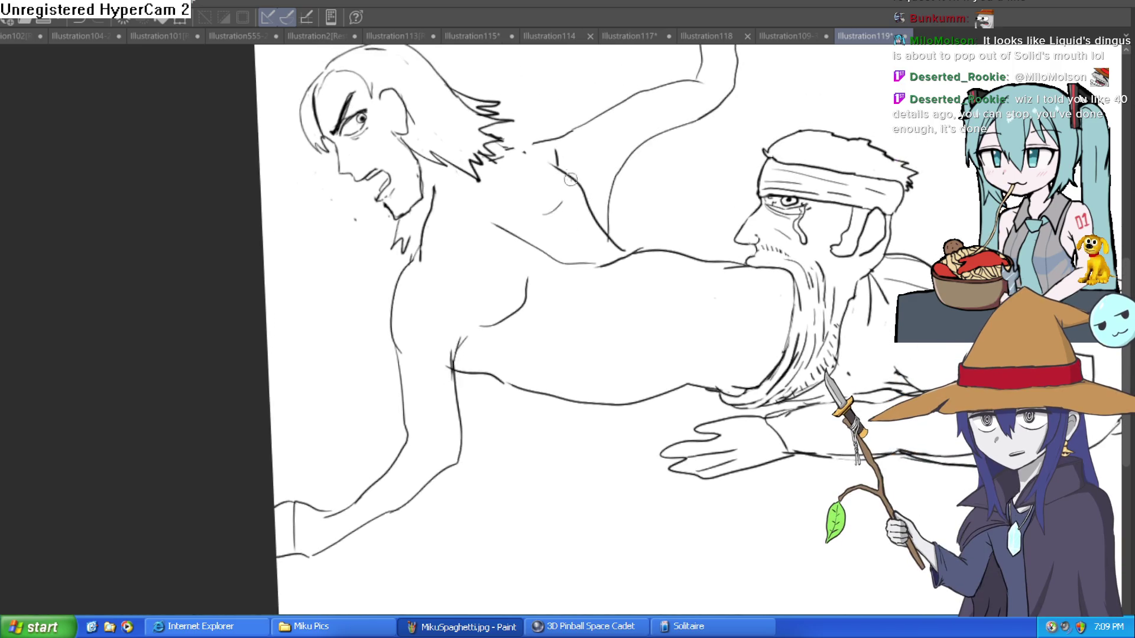
left_click_drag(572, 181, 561, 161)
left_click_drag(480, 140, 497, 251)
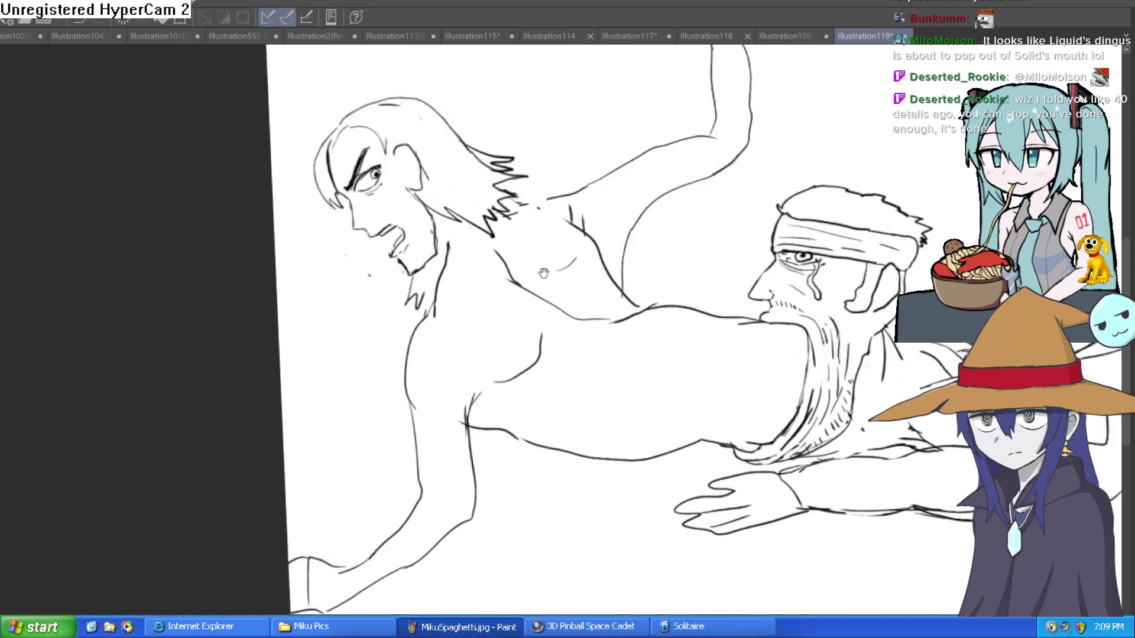
mouse_move(1028, 488)
left_mouse_down()
mouse_move(802, 413)
mouse_move(522, 366)
mouse_move(476, 329)
mouse_move(469, 349)
left_mouse_up()
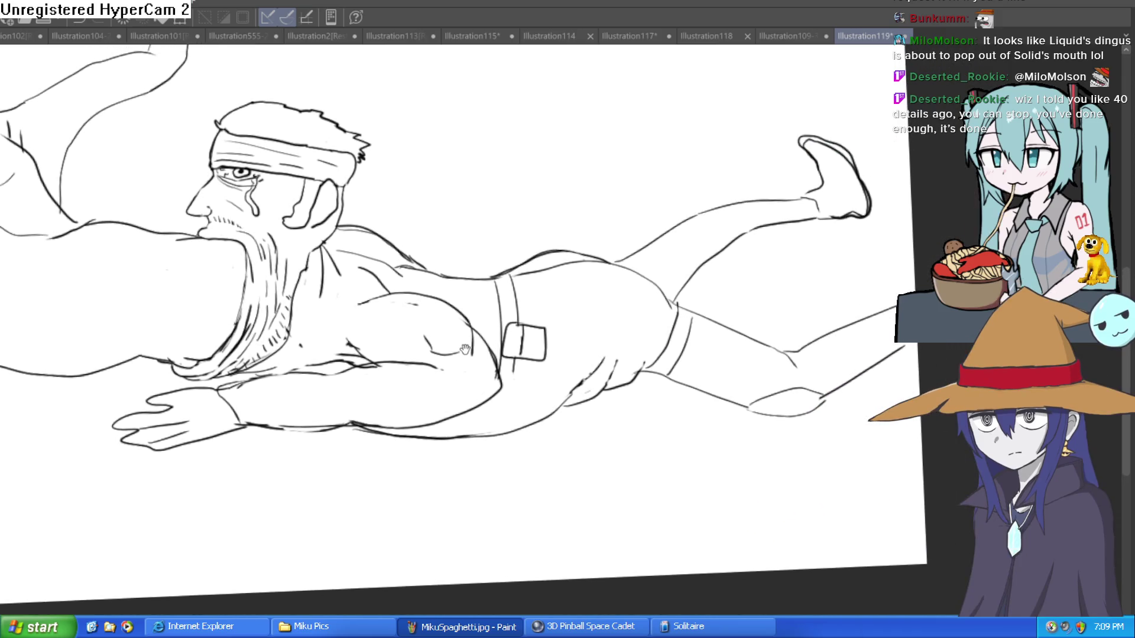
- Ink the curve over the headbanded man's upper back and buttock above the belt
left_click(560, 254)
mouse_move(476, 289)
left_mouse_down()
mouse_move(588, 226)
mouse_move(680, 268)
left_mouse_up()
mouse_move(518, 292)
left_mouse_down()
mouse_move(691, 269)
mouse_move(762, 322)
left_mouse_up()
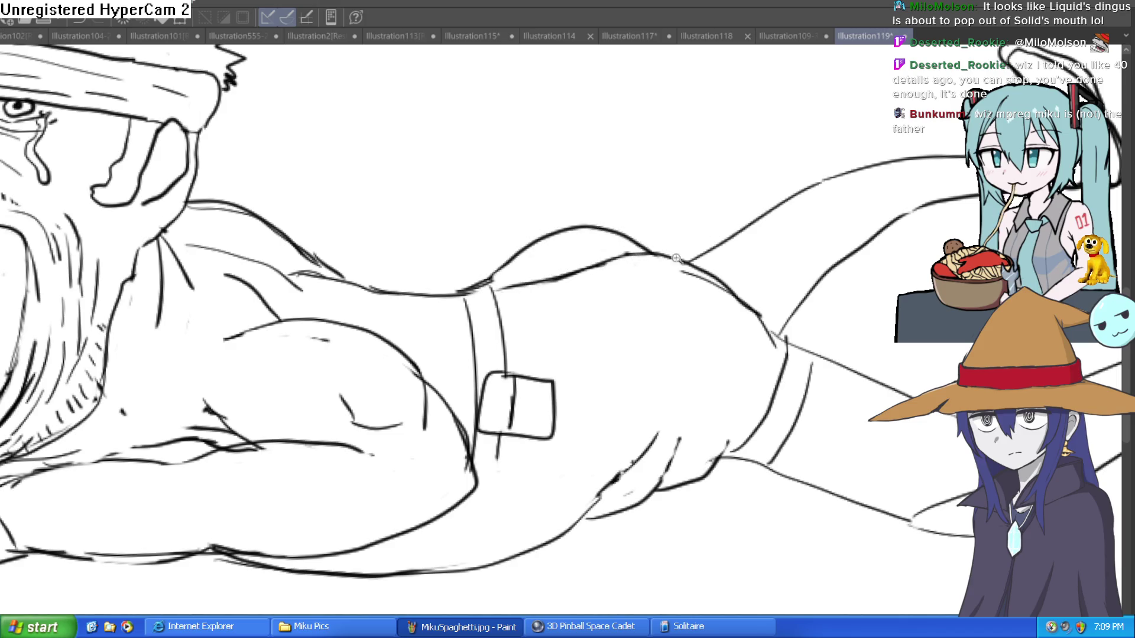
- Check the whole illustration, zoom back in, and enlarge the brush size
key("ctrl+0")
scroll(685, 252, "up", 5)
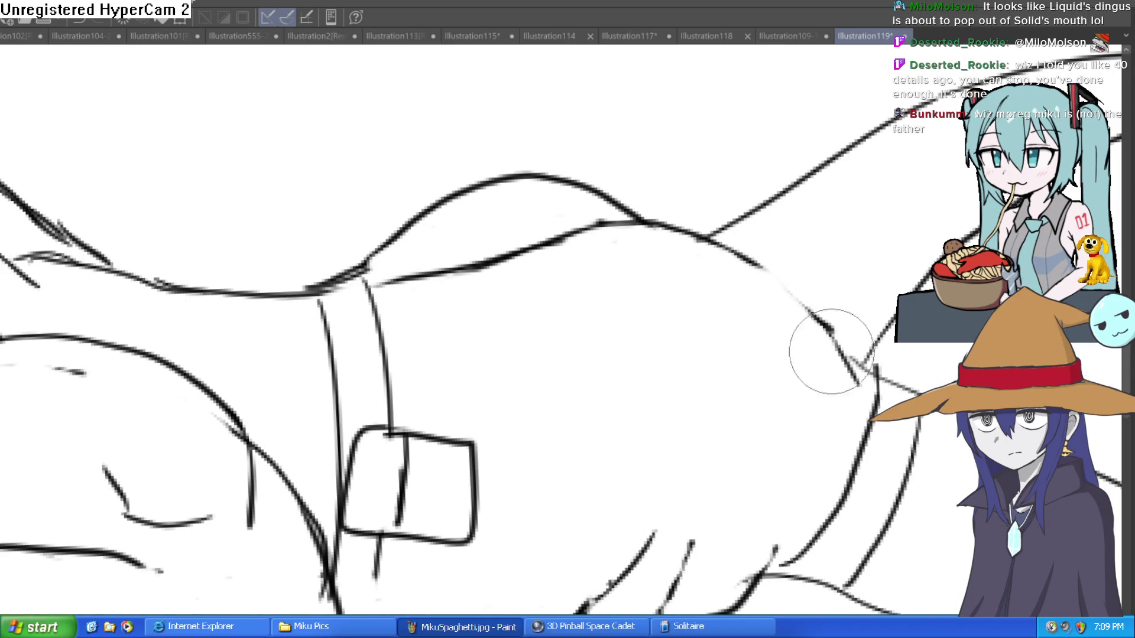
scroll(810, 337, "down", 5)
left_click_drag(831, 355, 800, 342)
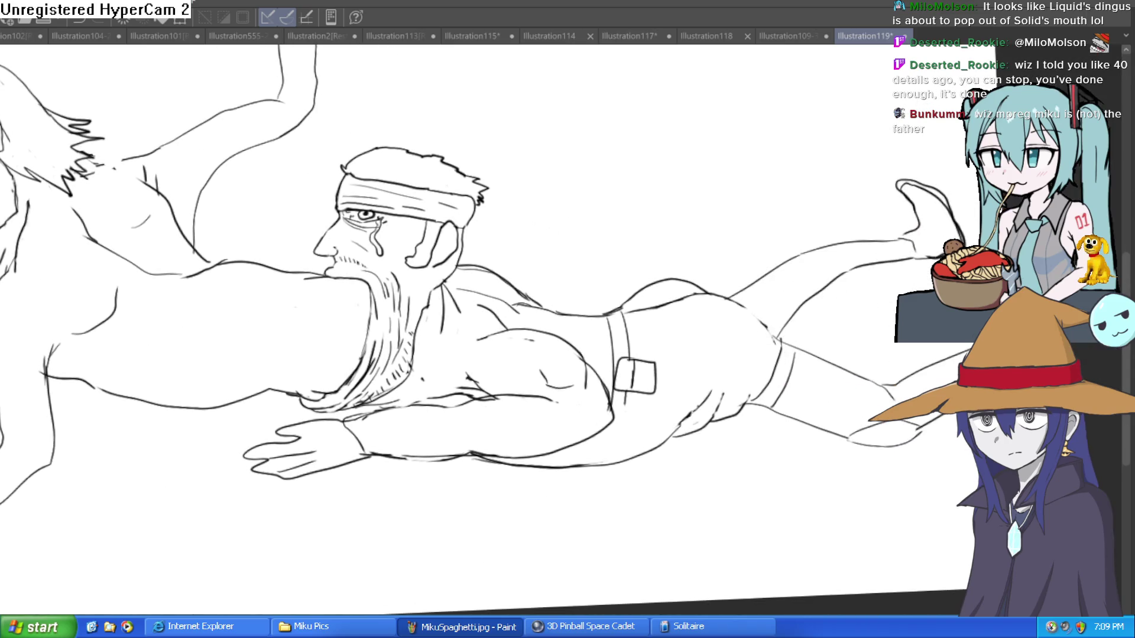
scroll(727, 302, "up", 3)
scroll(727, 303, "up", 1)
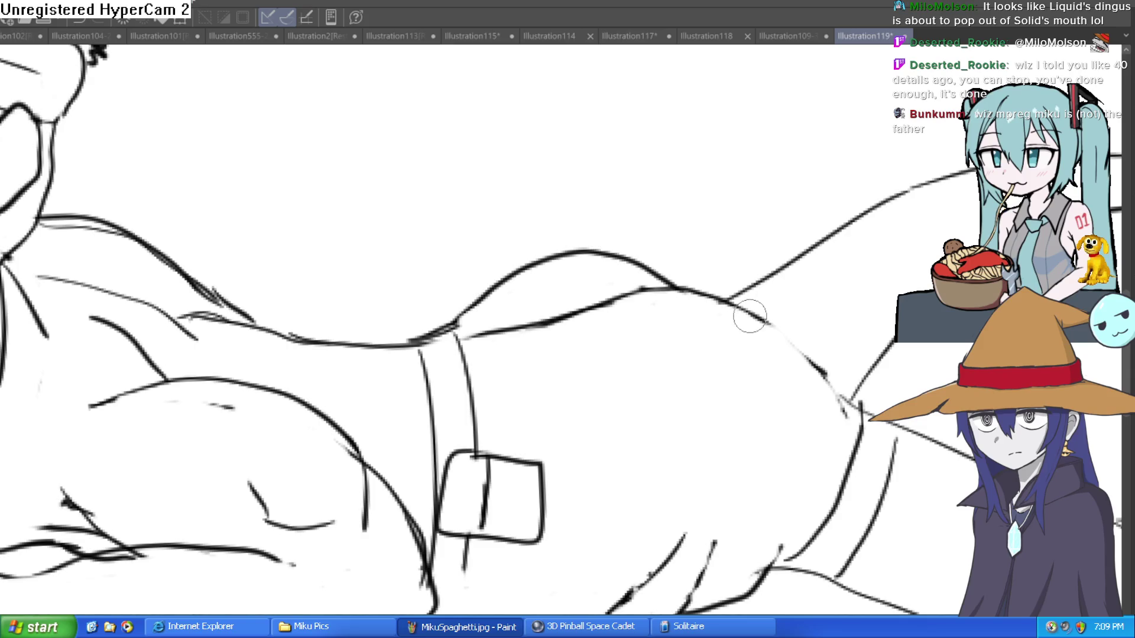
key("bracketright")
key("bracketright")
key("bracketright")
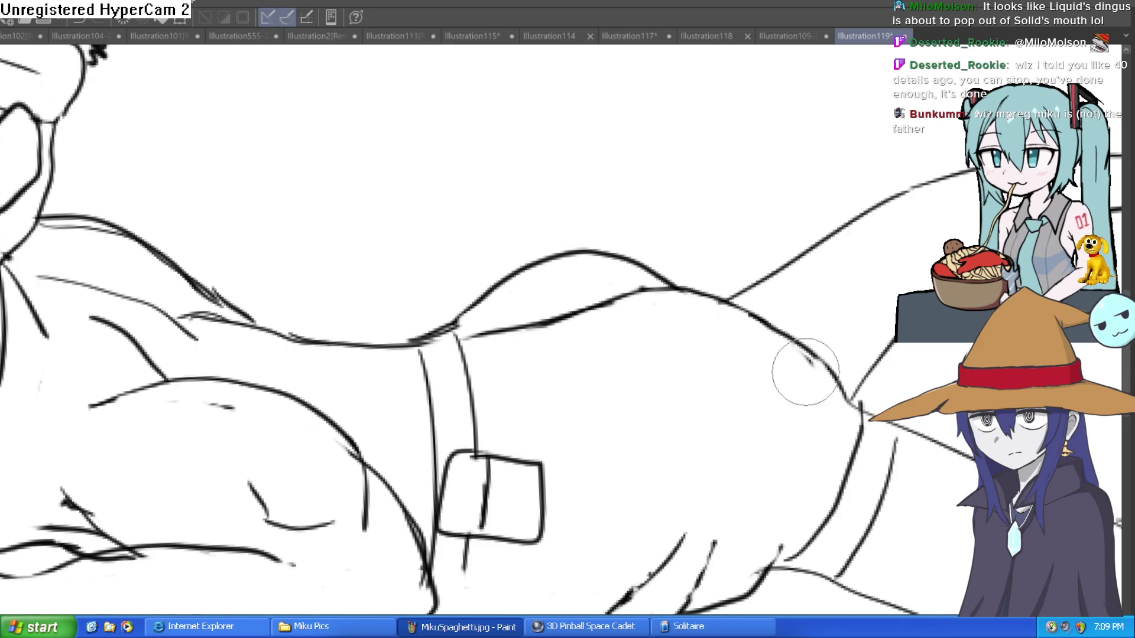
scroll(827, 361, "down", 2)
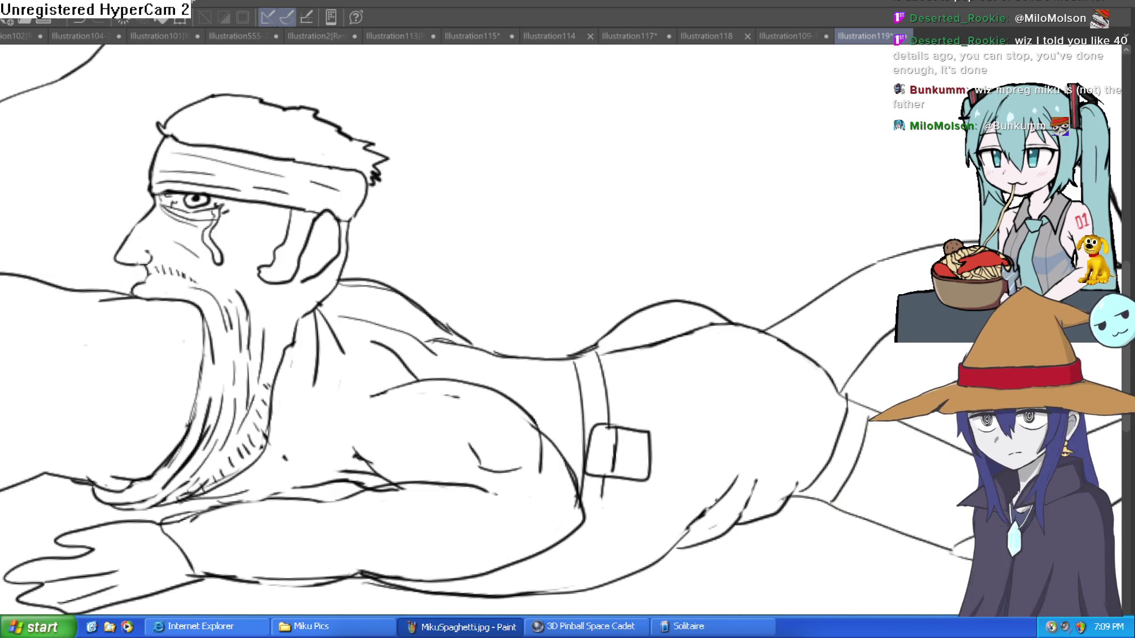
scroll(617, 201, "down", 5)
mouse_move(617, 201)
left_mouse_down()
mouse_move(765, 202)
mouse_move(803, 215)
left_mouse_up()
left_click_drag(654, 246, 597, 233)
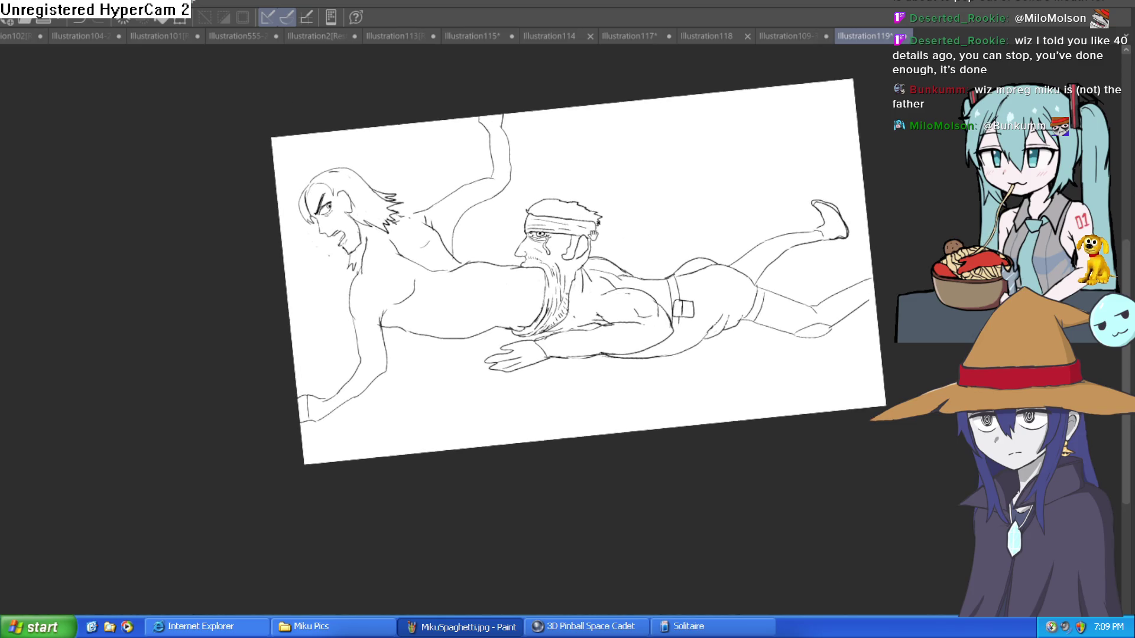
scroll(630, 213, "up", 5)
scroll(743, 261, "down", 5)
left_click_drag(743, 260, 674, 220)
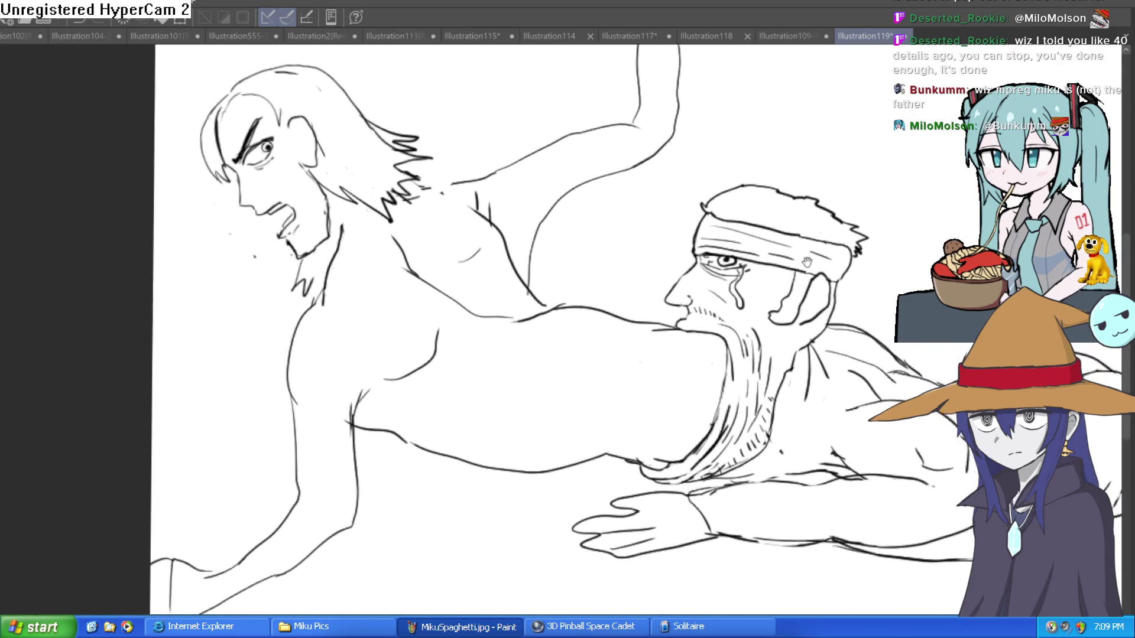
left_click_drag(780, 100, 681, 174)
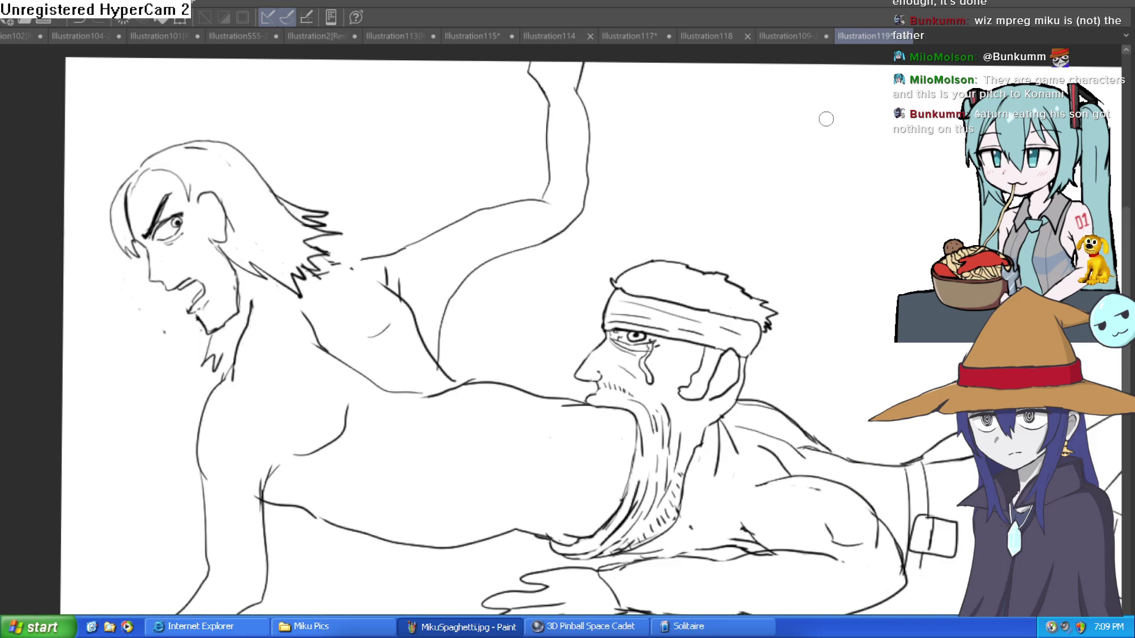
left_click_drag(788, 197, 693, 190)
mouse_move(579, 219)
left_mouse_down()
mouse_move(673, 198)
mouse_move(672, 253)
mouse_move(521, 230)
left_mouse_up()
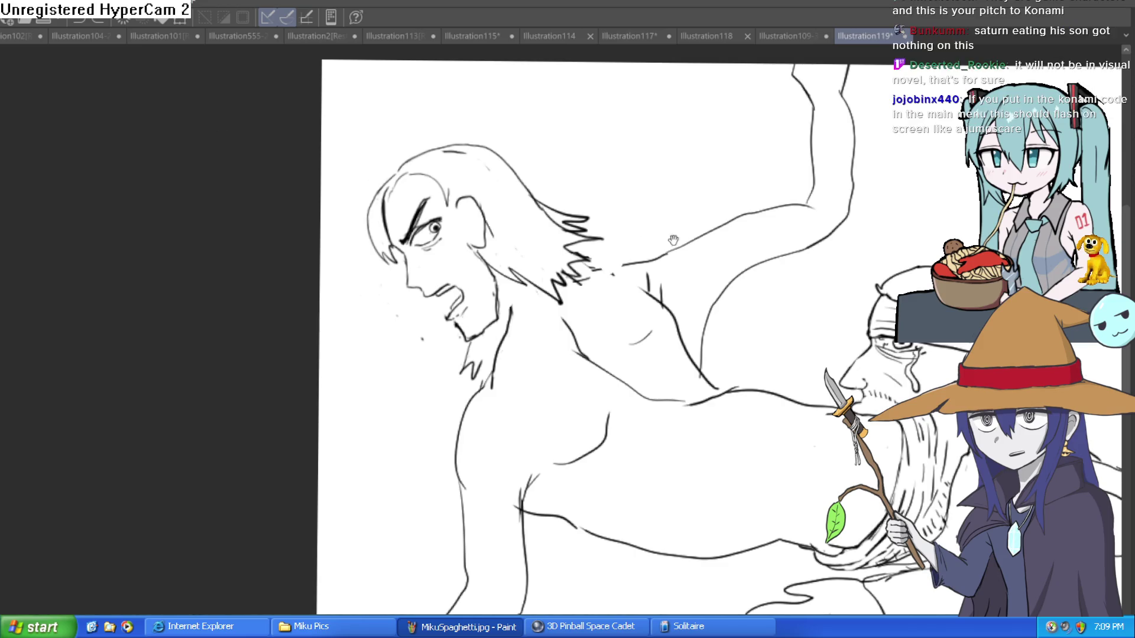
- Redraw the long-haired man's hair outline over the head top and left side down to the jaw
scroll(627, 248, "up", 1)
scroll(552, 236, "up", 2)
mouse_move(254, 198)
left_mouse_down()
mouse_move(398, 114)
mouse_move(540, 224)
mouse_move(578, 281)
left_mouse_up()
left_click_drag(297, 131, 247, 191)
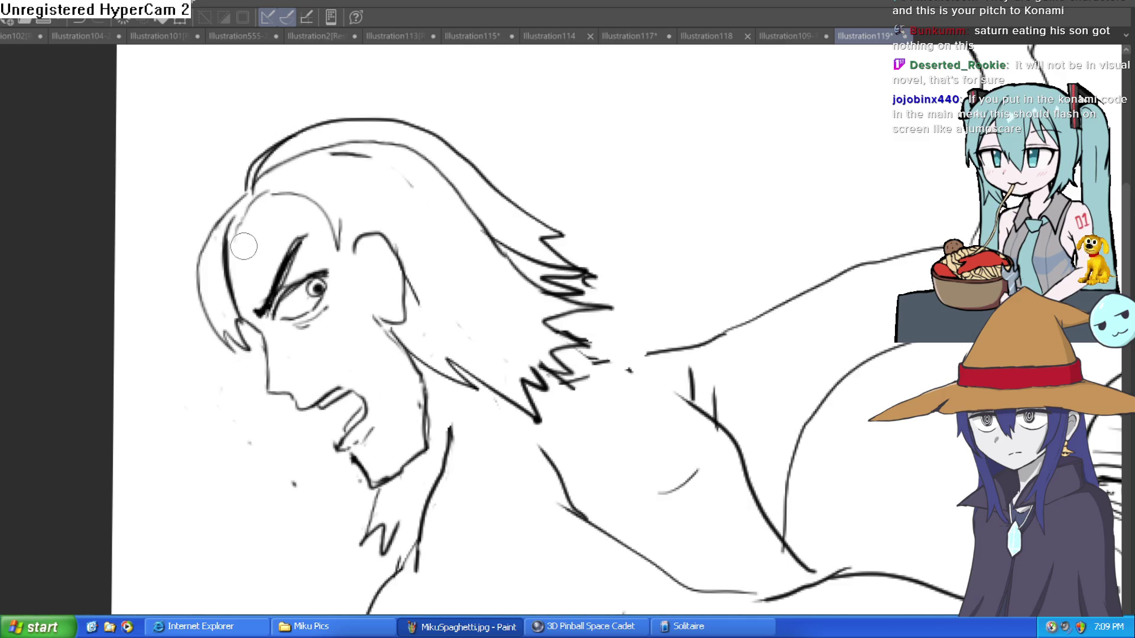
left_click_drag(228, 282, 236, 235)
mouse_move(243, 192)
left_mouse_down()
mouse_move(387, 94)
mouse_move(596, 243)
left_mouse_up()
mouse_move(248, 158)
left_mouse_down()
mouse_move(202, 190)
mouse_move(245, 384)
left_mouse_up()
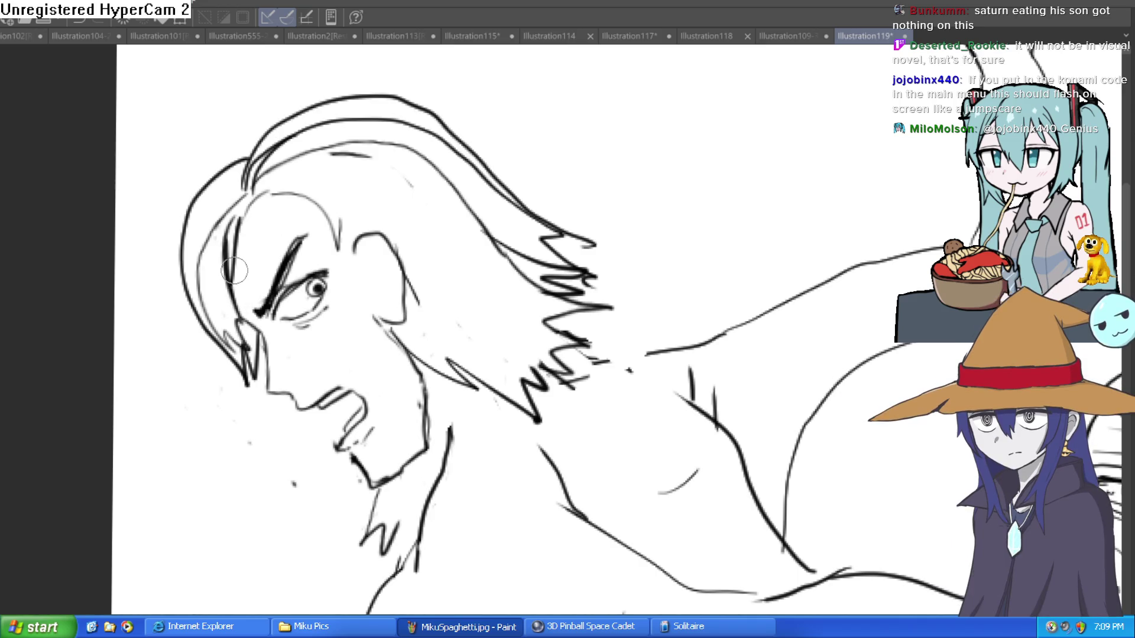
- Erase stray hair lines across the top of the head
mouse_move(225, 195)
left_mouse_down()
mouse_move(263, 150)
mouse_move(328, 121)
mouse_move(414, 148)
left_mouse_up()
scroll(501, 174, "down", 3)
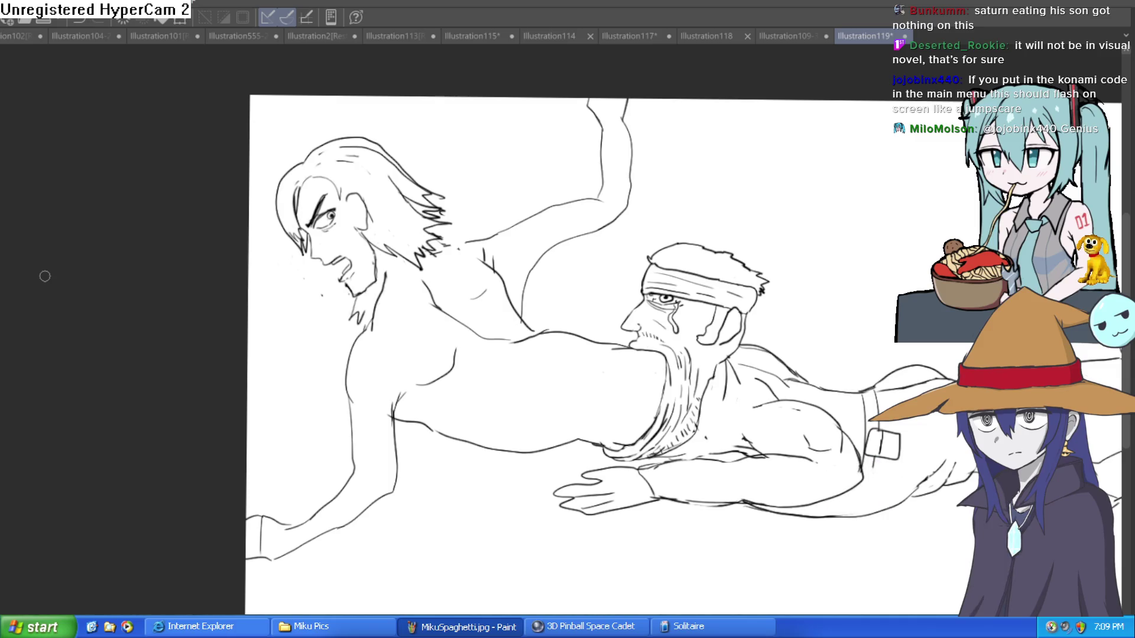
left_click_drag(522, 313, 515, 293)
scroll(514, 293, "up", 2)
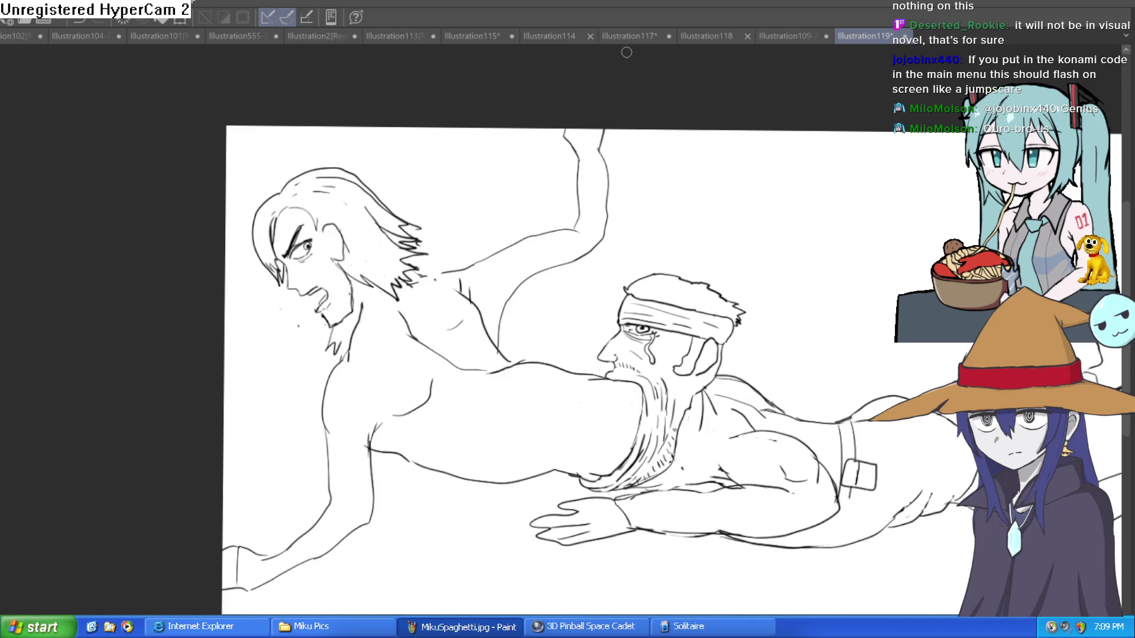
left_click_drag(367, 521, 162, 474)
left_click_drag(228, 337, 254, 339)
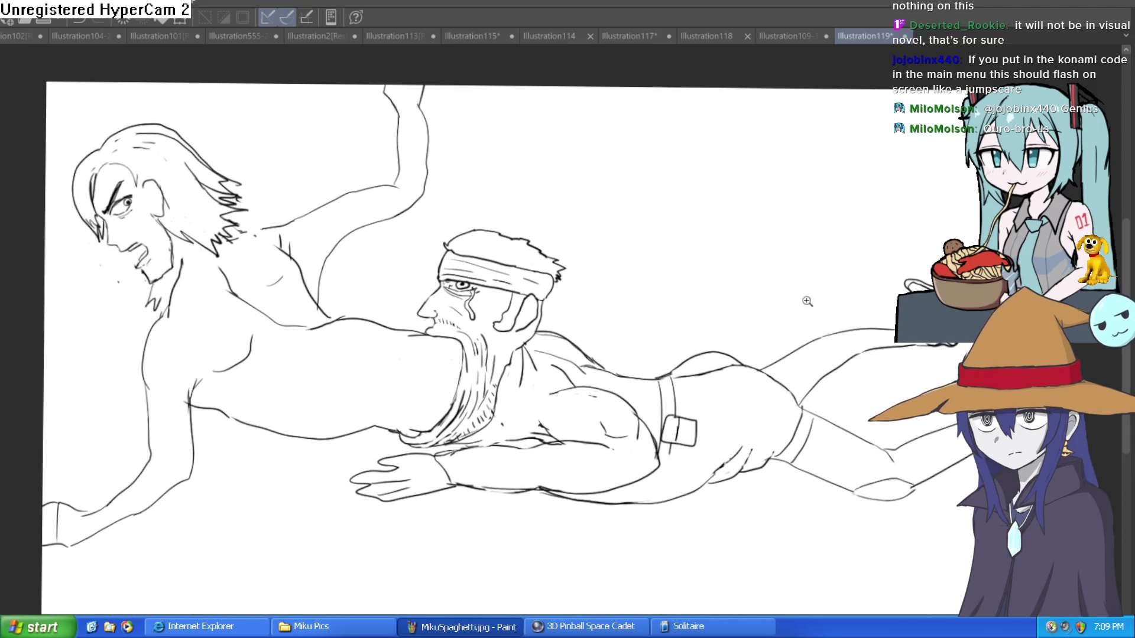
- Draw the curved cuff line on the raised leg just below the shorts
scroll(807, 296, "up", 2)
scroll(843, 329, "up", 1)
scroll(805, 317, "up", 1)
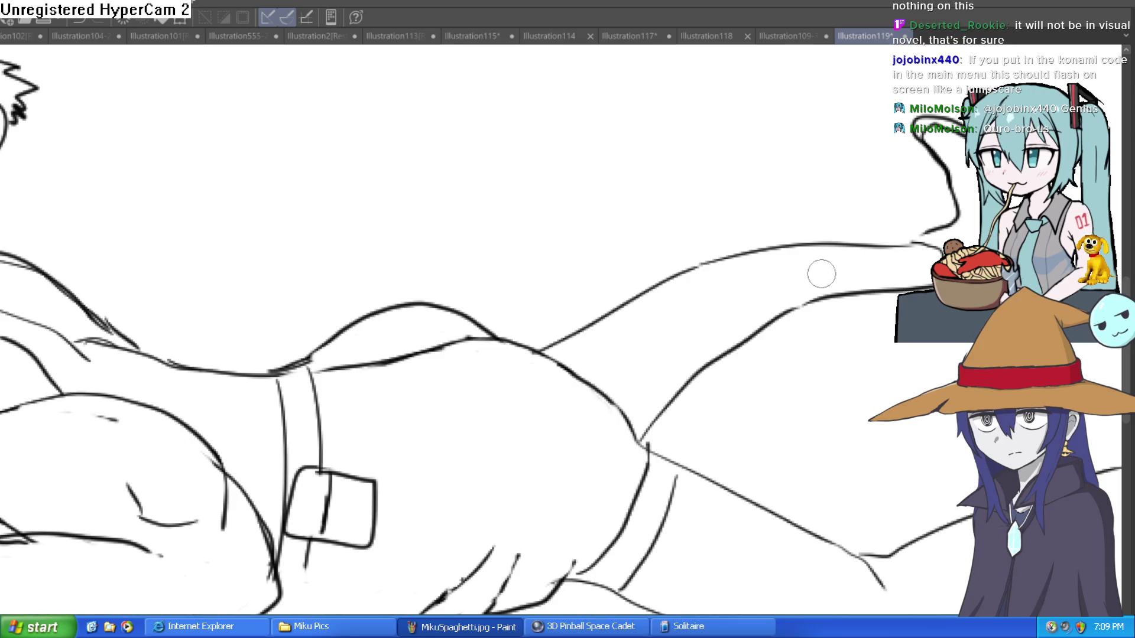
mouse_move(686, 260)
left_mouse_down()
mouse_move(639, 293)
mouse_move(731, 346)
mouse_move(750, 331)
left_mouse_up()
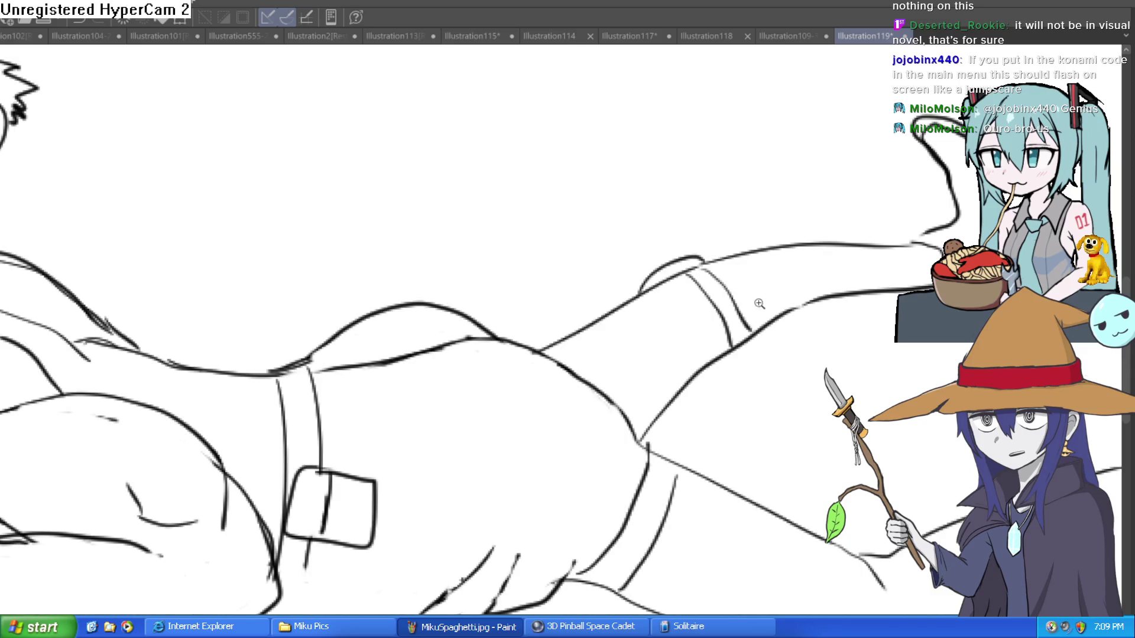
- Draw a line down from the shorts' belt tab, then undo it
scroll(755, 303, "down", 2)
scroll(756, 325, "down", 2)
scroll(757, 325, "up", 4)
scroll(754, 348, "down", 1)
scroll(709, 320, "down", 2)
scroll(666, 304, "up", 2)
left_click_drag(646, 248, 611, 391)
key("ctrl+z")
- Sketch a faint stroke across the shorts, undo it, and reposition the view
scroll(713, 371, "down", 2)
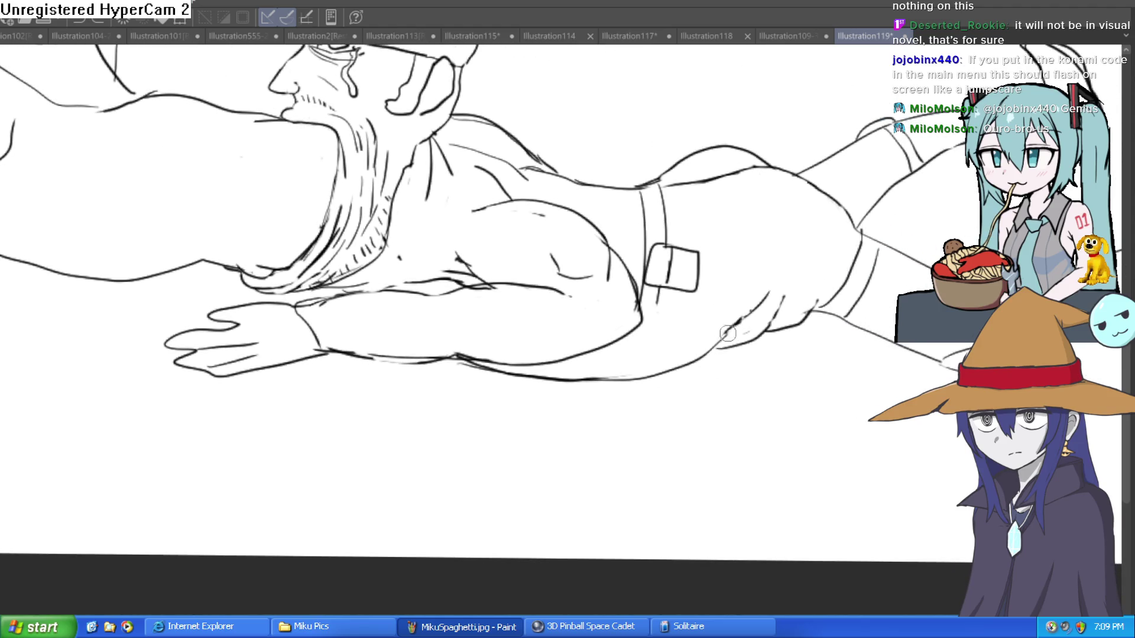
scroll(573, 303, "down", 2)
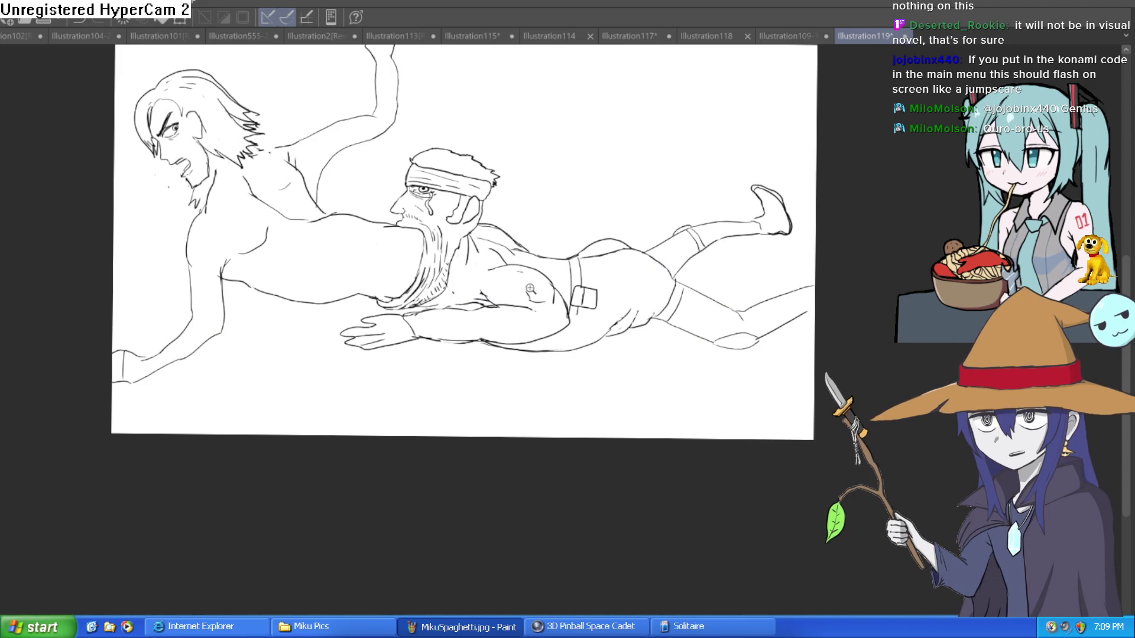
scroll(524, 291, "up", 2)
left_click_drag(413, 214, 549, 263)
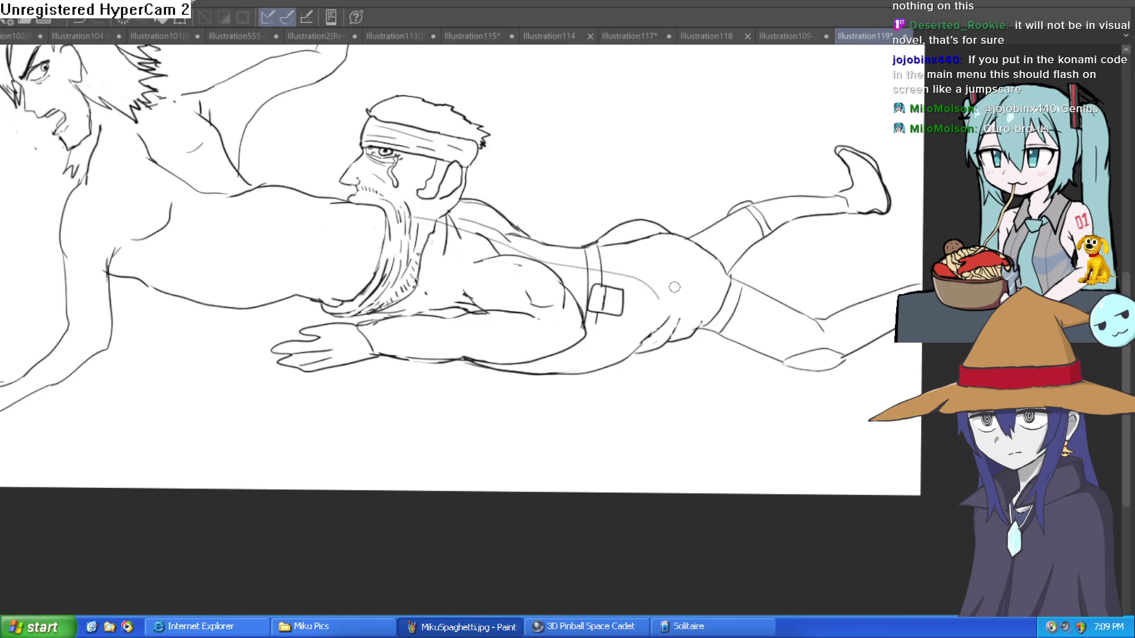
key("ctrl+z")
left_click_drag(1006, 60, 1017, 25)
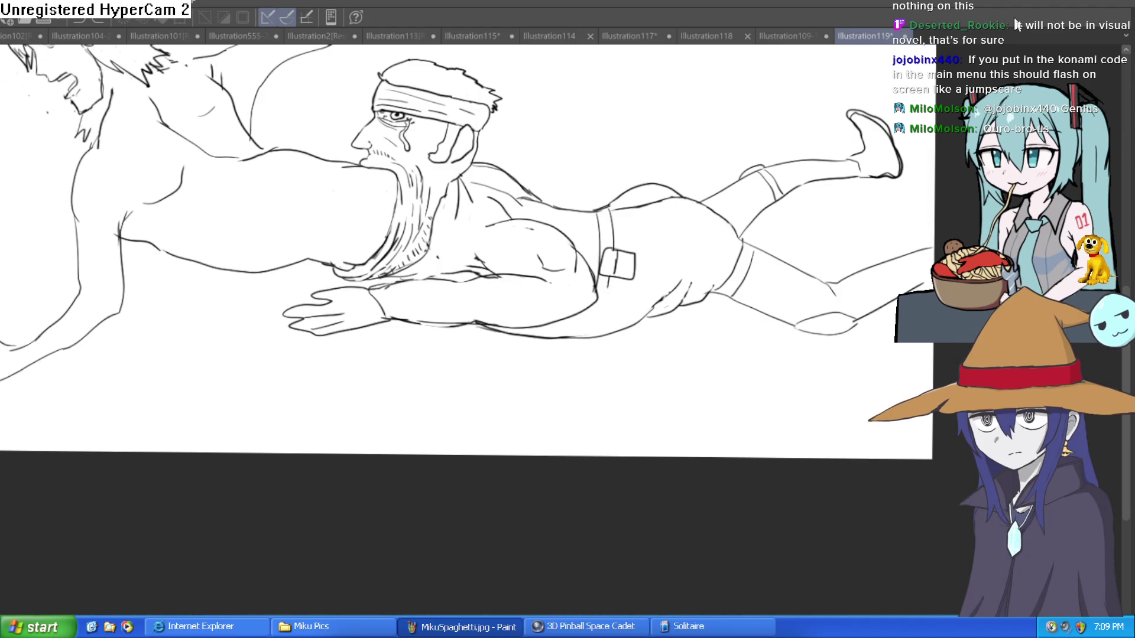
left_click_drag(607, 252, 654, 251)
scroll(672, 296, "down", 2)
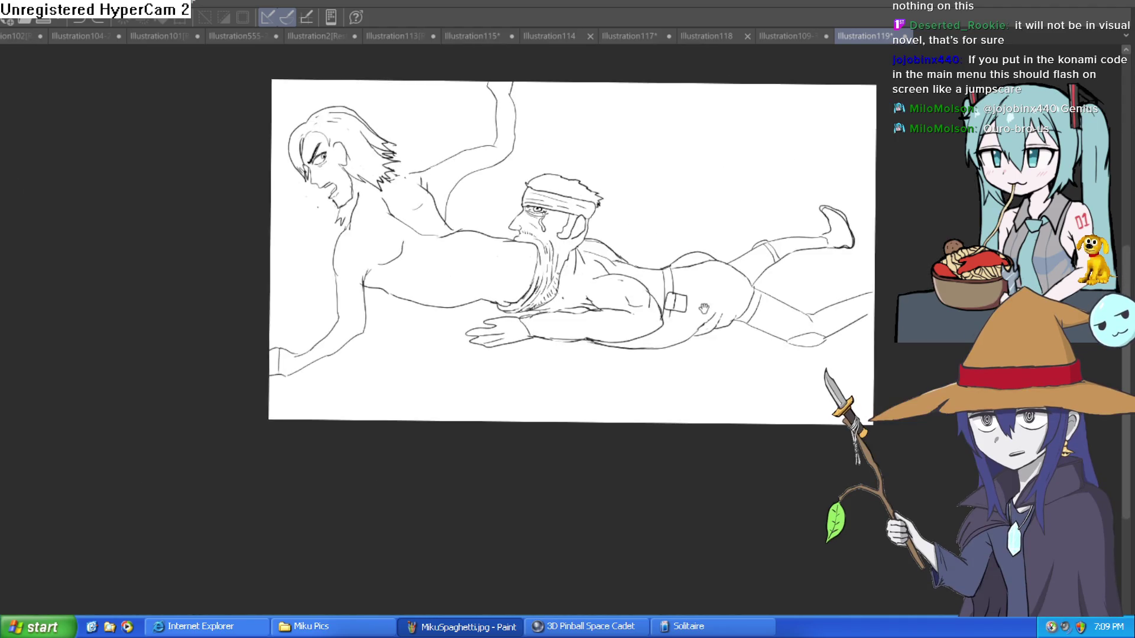
- Draw the tucked knee loop below the headbanded man's hip, redoing the first attempt
scroll(668, 293, "up", 1)
scroll(653, 290, "up", 1)
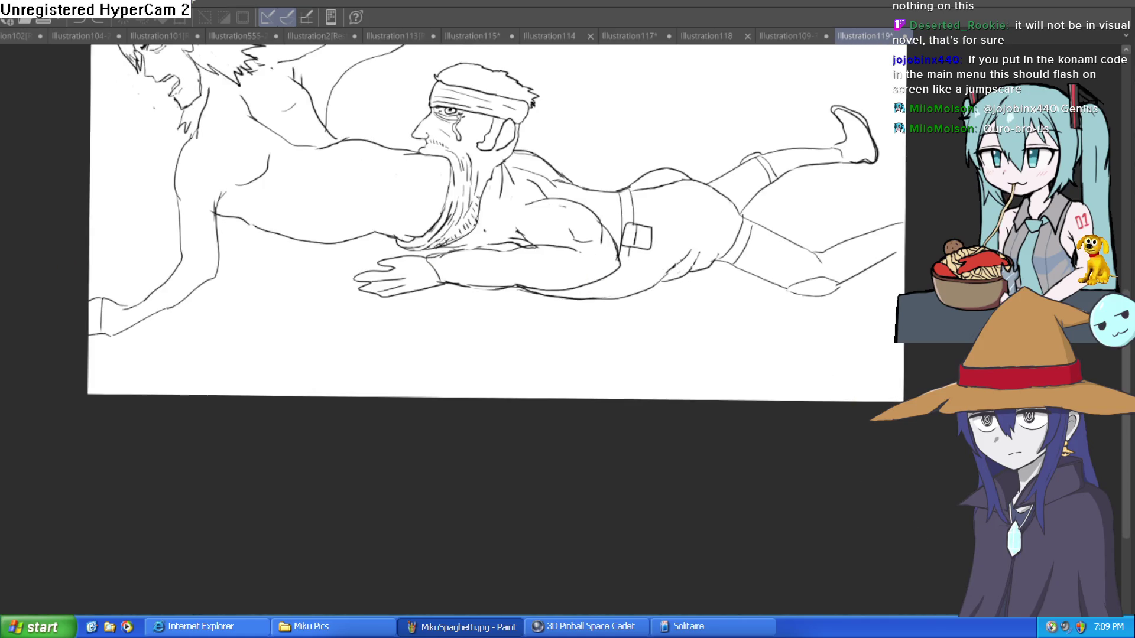
scroll(622, 322, "up", 3)
scroll(636, 332, "up", 1)
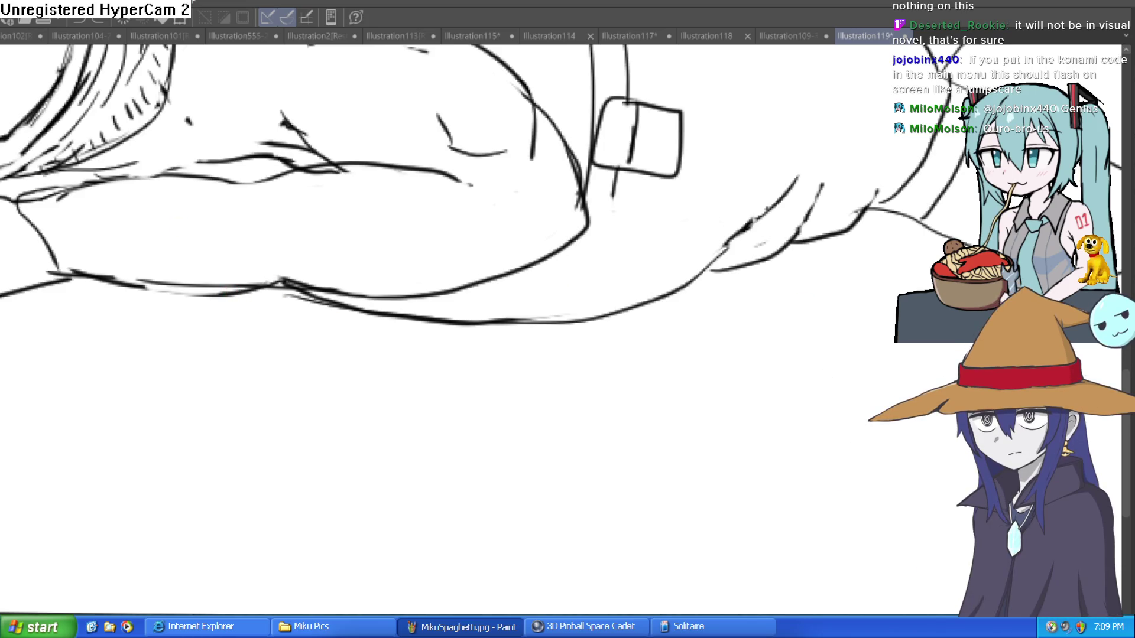
left_click_drag(260, 299, 349, 310)
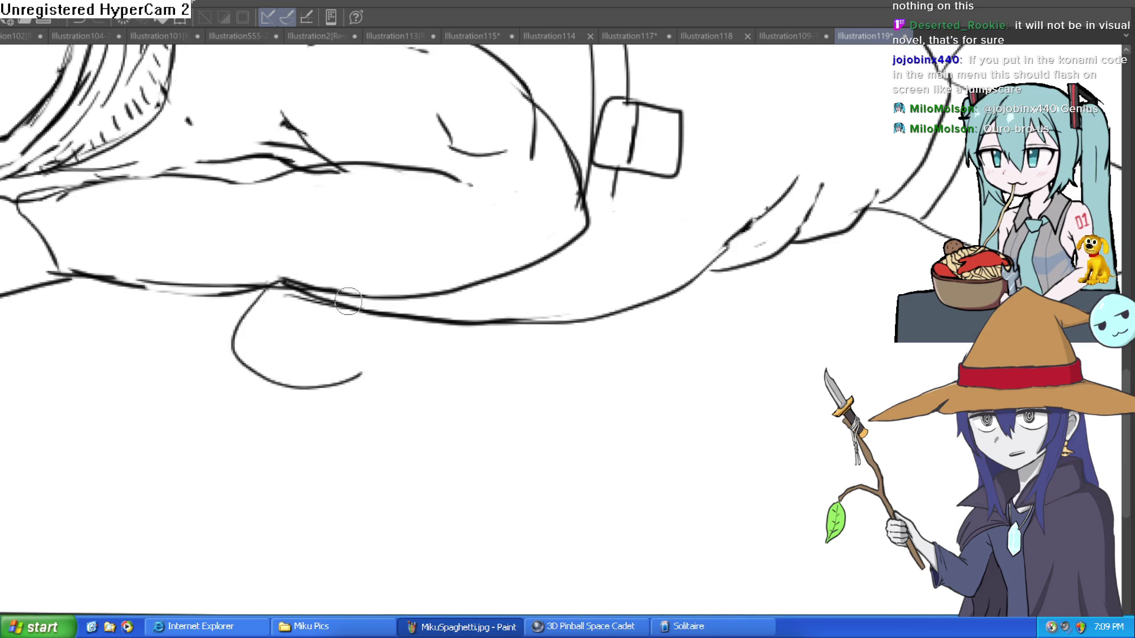
key("ctrl+z")
mouse_move(172, 294)
left_mouse_down()
mouse_move(165, 304)
mouse_move(354, 362)
mouse_move(425, 307)
mouse_move(477, 295)
mouse_move(398, 349)
left_mouse_up()
- Draw the tucked leg's lower contour, a finger line and long body contour, erasing stray strokes
mouse_move(337, 387)
left_mouse_down()
mouse_move(382, 413)
mouse_move(558, 434)
mouse_move(667, 420)
mouse_move(749, 288)
left_mouse_up()
mouse_move(696, 410)
left_mouse_down()
mouse_move(731, 400)
mouse_move(781, 325)
left_mouse_up()
mouse_move(746, 387)
left_mouse_down()
mouse_move(833, 272)
mouse_move(857, 220)
mouse_move(834, 259)
mouse_move(775, 263)
mouse_move(704, 305)
mouse_move(625, 309)
mouse_move(555, 370)
mouse_move(383, 378)
mouse_move(515, 360)
mouse_move(611, 327)
left_mouse_up()
mouse_move(378, 364)
left_mouse_down()
mouse_move(341, 373)
mouse_move(380, 346)
mouse_move(346, 378)
mouse_move(253, 362)
left_mouse_up()
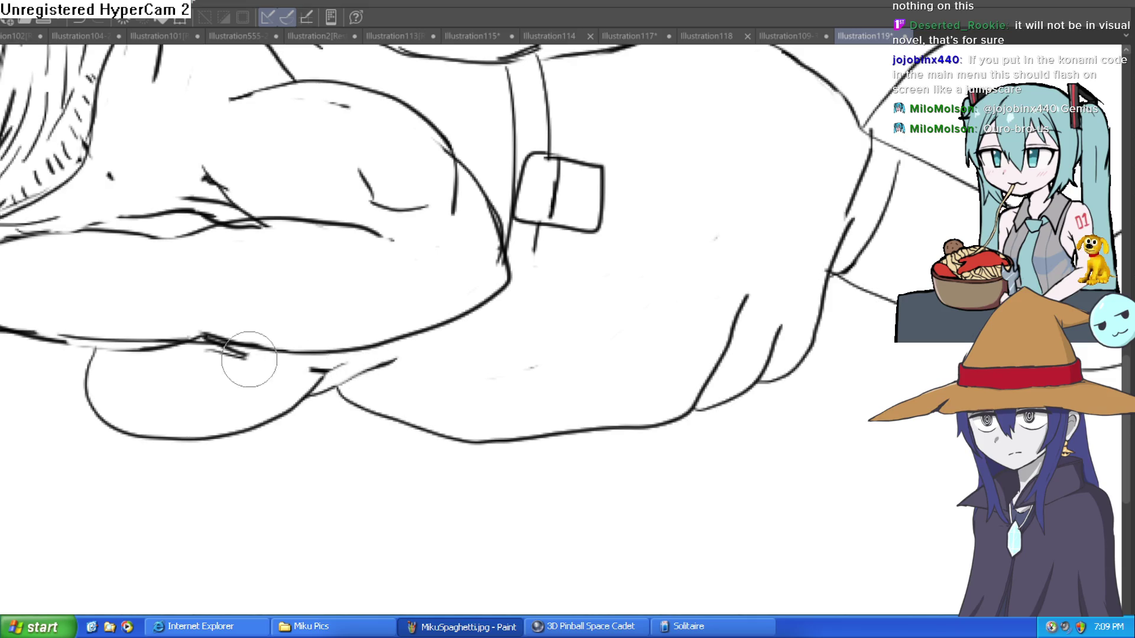
- Turn the canvas sideways and draw a contour along the torso's side
key("ctrl+0")
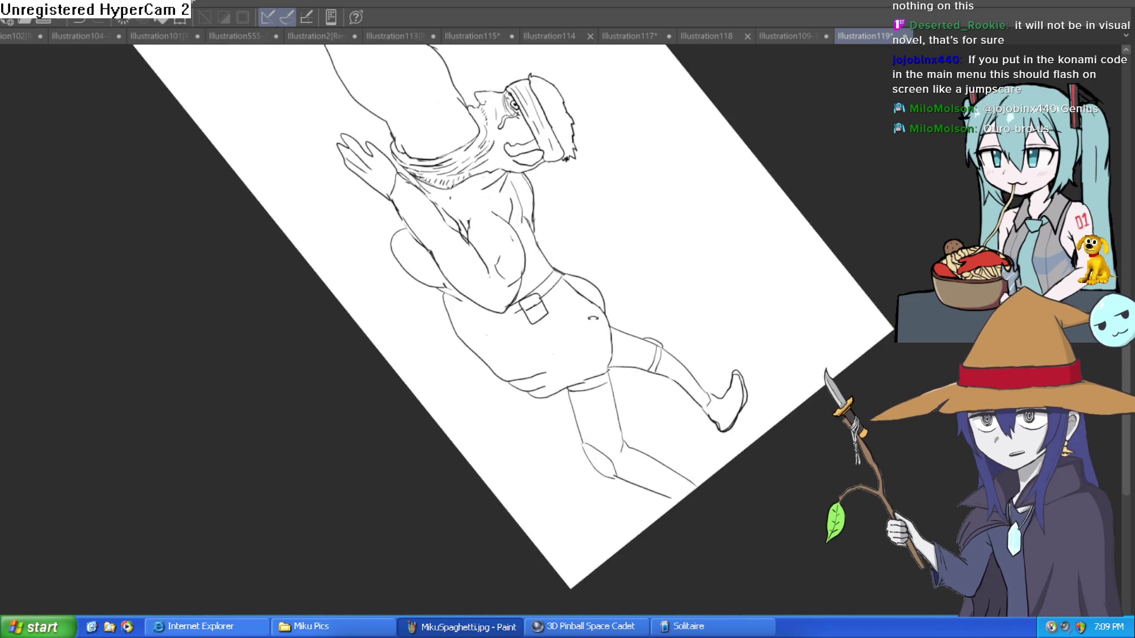
left_click_drag(12, 268, 689, 274)
scroll(611, 227, "up", 3)
left_click_drag(611, 227, 563, 363)
mouse_move(455, 236)
left_mouse_down()
mouse_move(467, 277)
mouse_move(436, 332)
left_mouse_up()
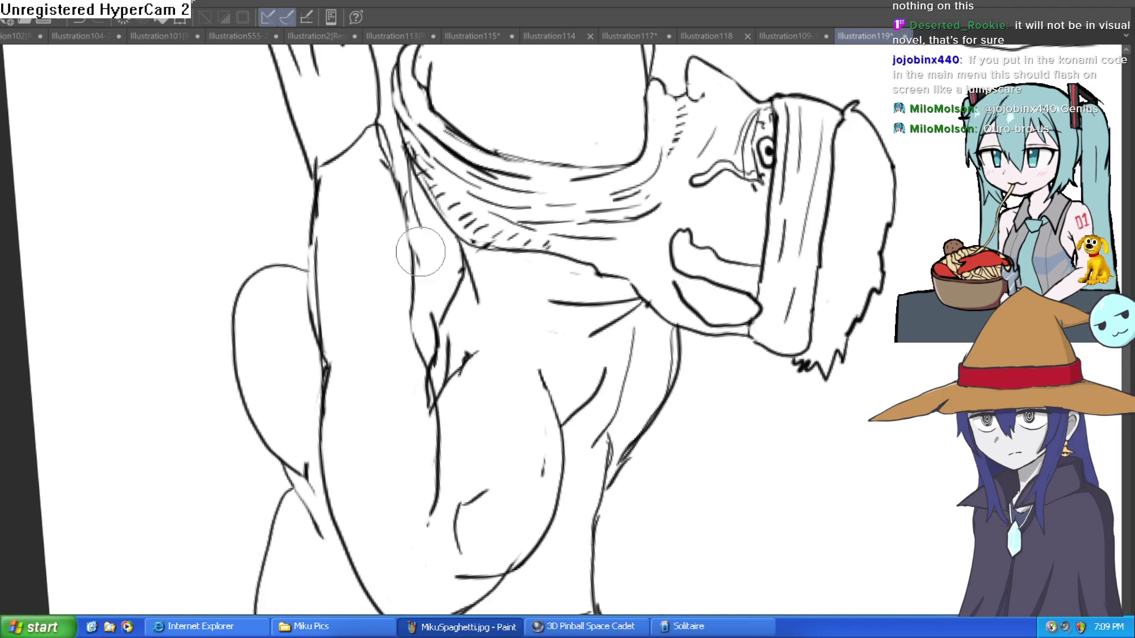
- Add short strokes and a curved line around the arm and hip, erasing strays near the hip
scroll(408, 189, "down", 2)
left_click_drag(408, 190, 532, 266)
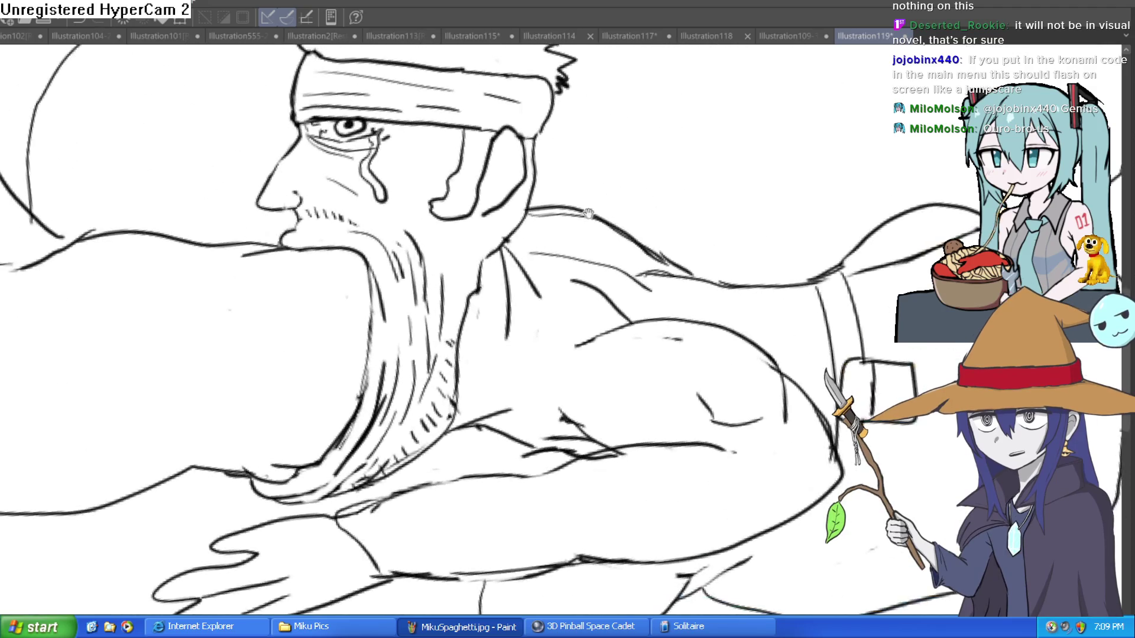
scroll(532, 265, "down", 3)
left_click_drag(759, 294, 715, 291)
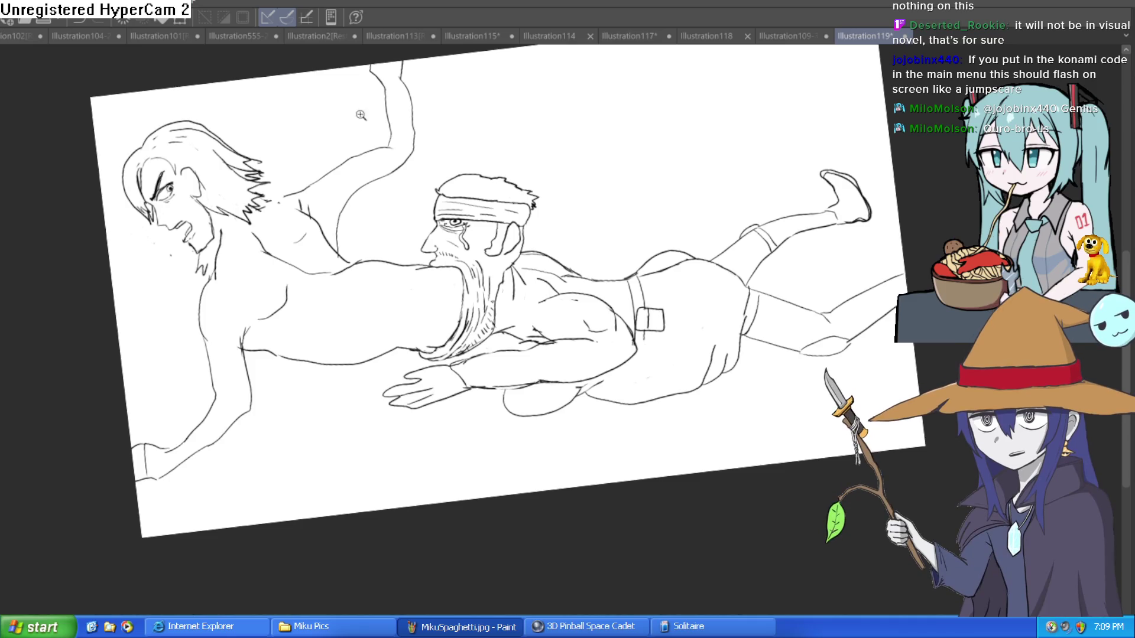
scroll(579, 367, "up", 3)
left_click_drag(482, 348, 514, 310)
left_click_drag(538, 255, 568, 278)
left_click_drag(568, 287, 515, 302)
left_click_drag(504, 255, 482, 328)
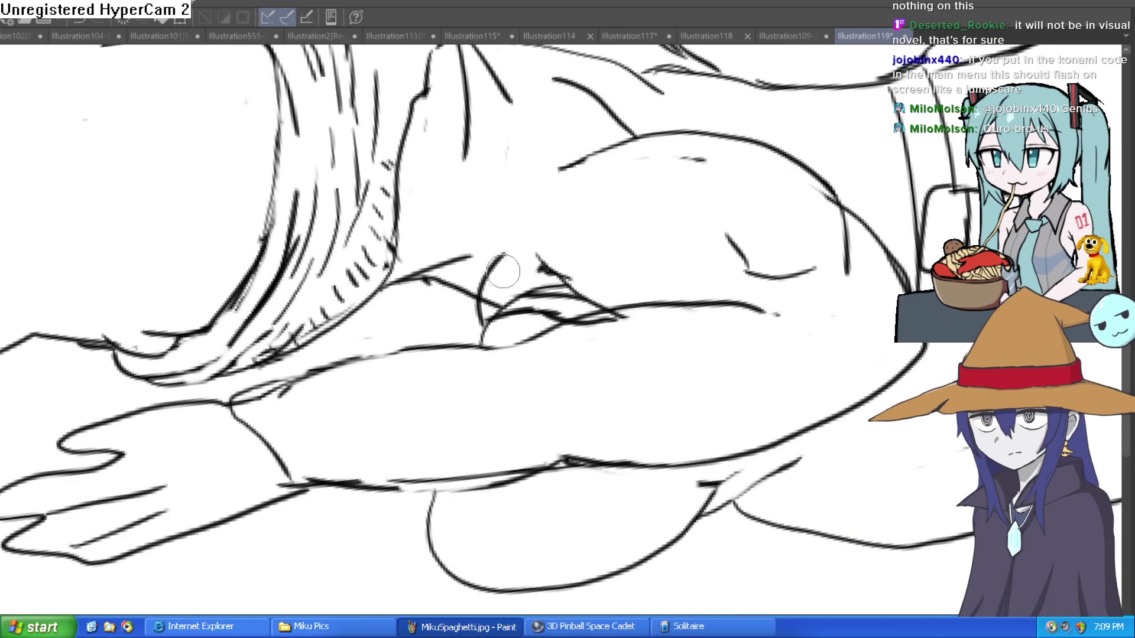
mouse_move(556, 299)
left_mouse_down()
mouse_move(547, 296)
mouse_move(556, 307)
left_mouse_up()
scroll(680, 295, "down", 5)
mouse_move(760, 464)
left_mouse_down()
mouse_move(769, 377)
mouse_move(715, 353)
mouse_move(747, 288)
left_mouse_up()
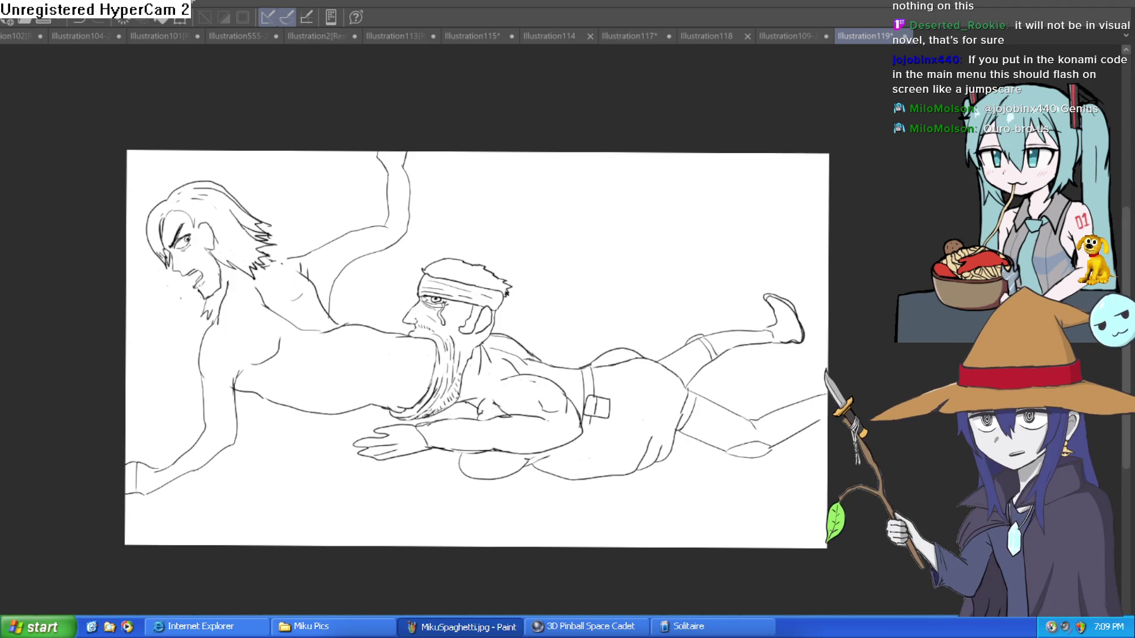
key("minus")
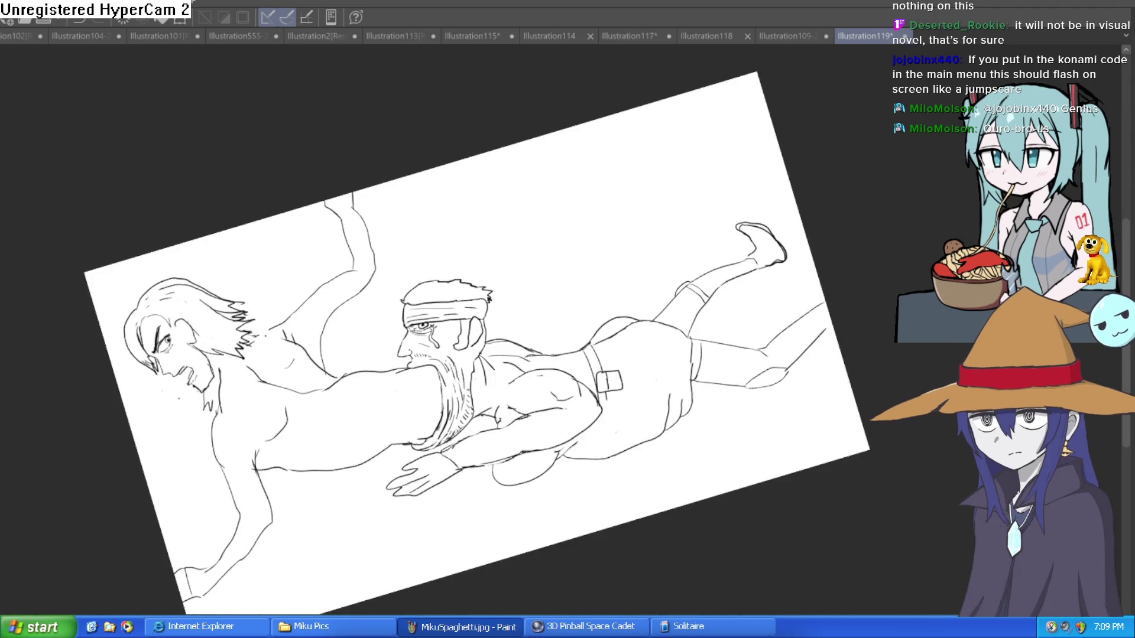
key("asciicircum")
key("asciicircum")
key("asciicircum")
key("asciicircum")
key("asciicircum")
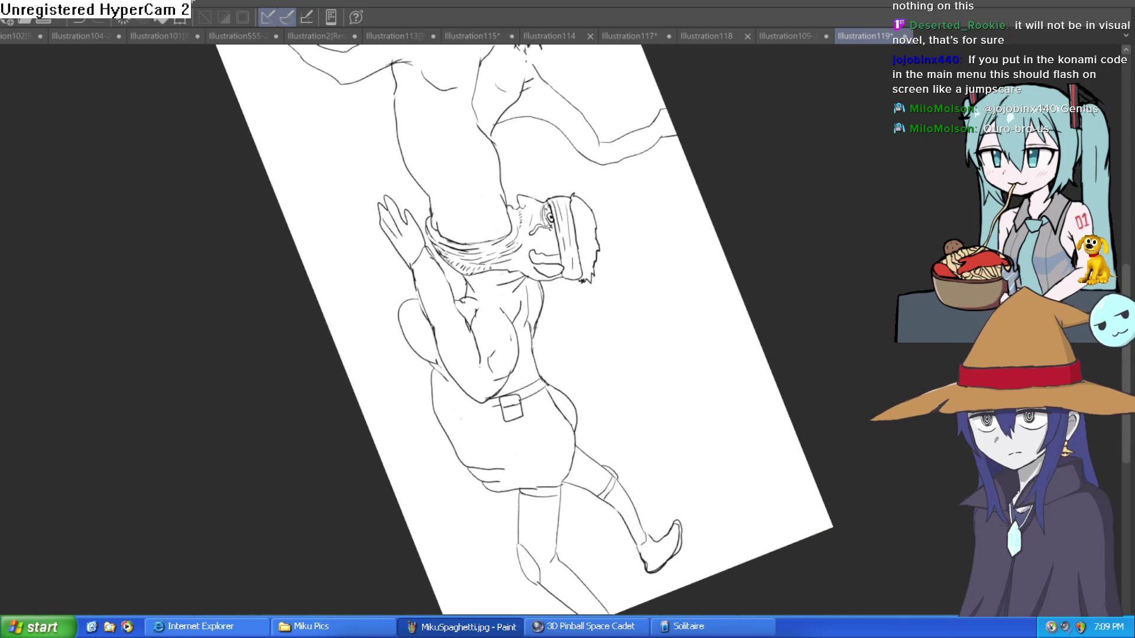
key("ctrl+0")
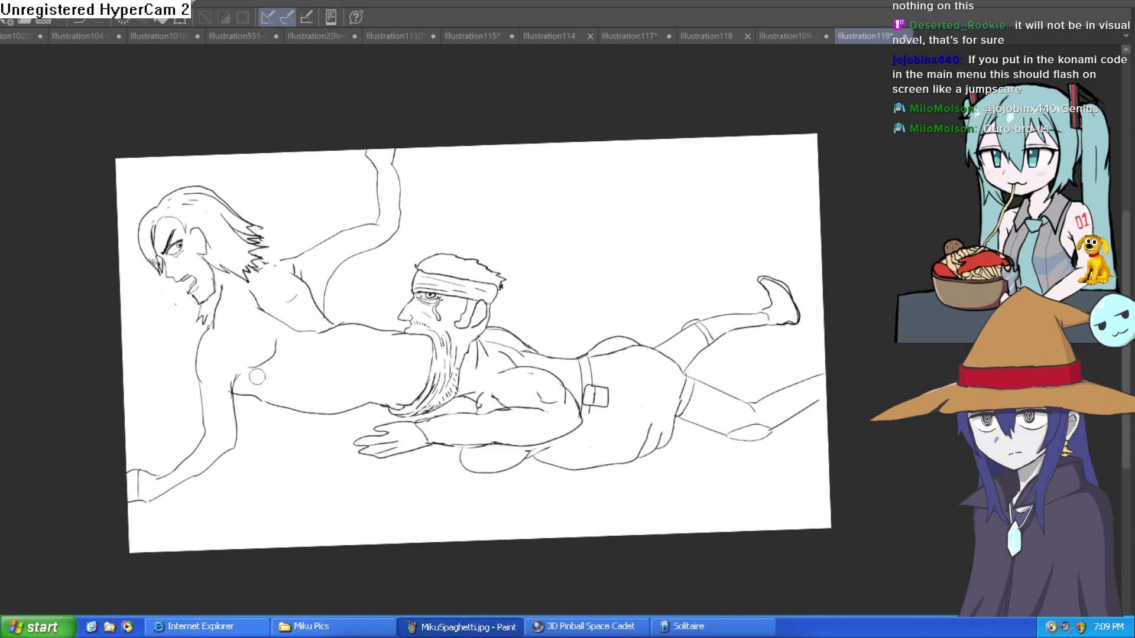
left_click(621, 419)
left_click(697, 337)
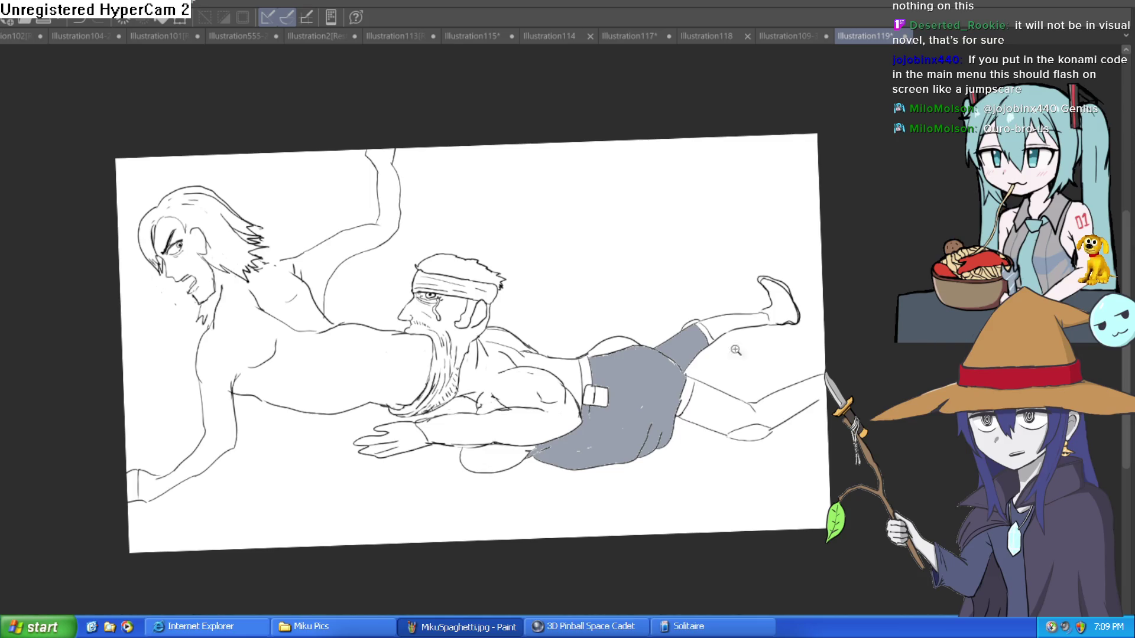
scroll(748, 331, "up", 3)
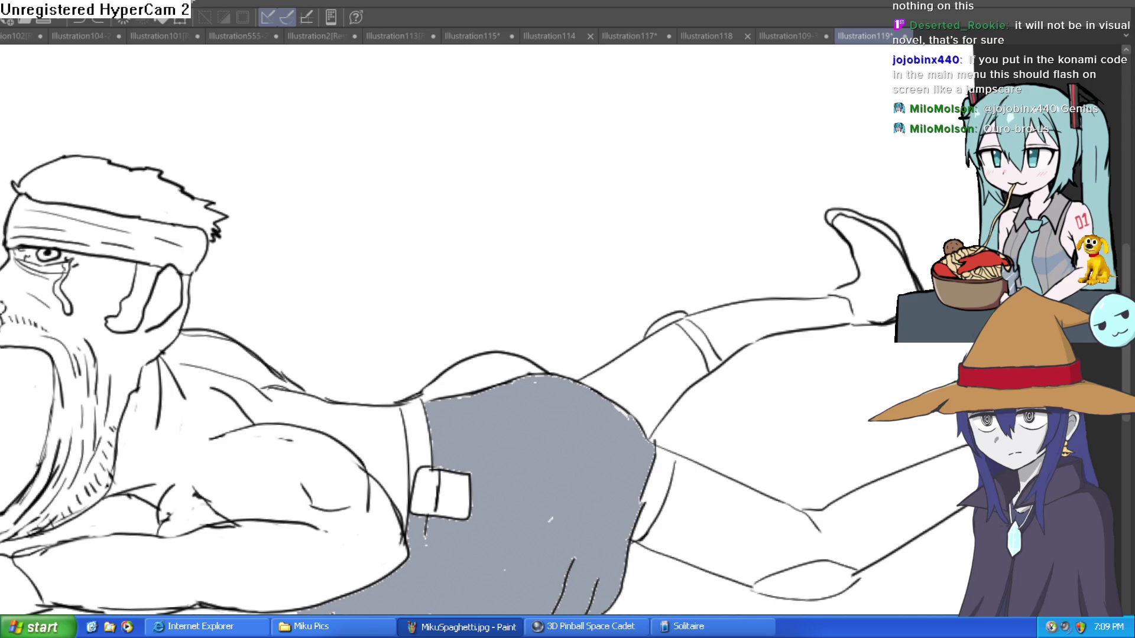
key("ctrl+z")
left_click_drag(565, 529, 559, 438)
left_click(532, 425)
left_click(489, 274)
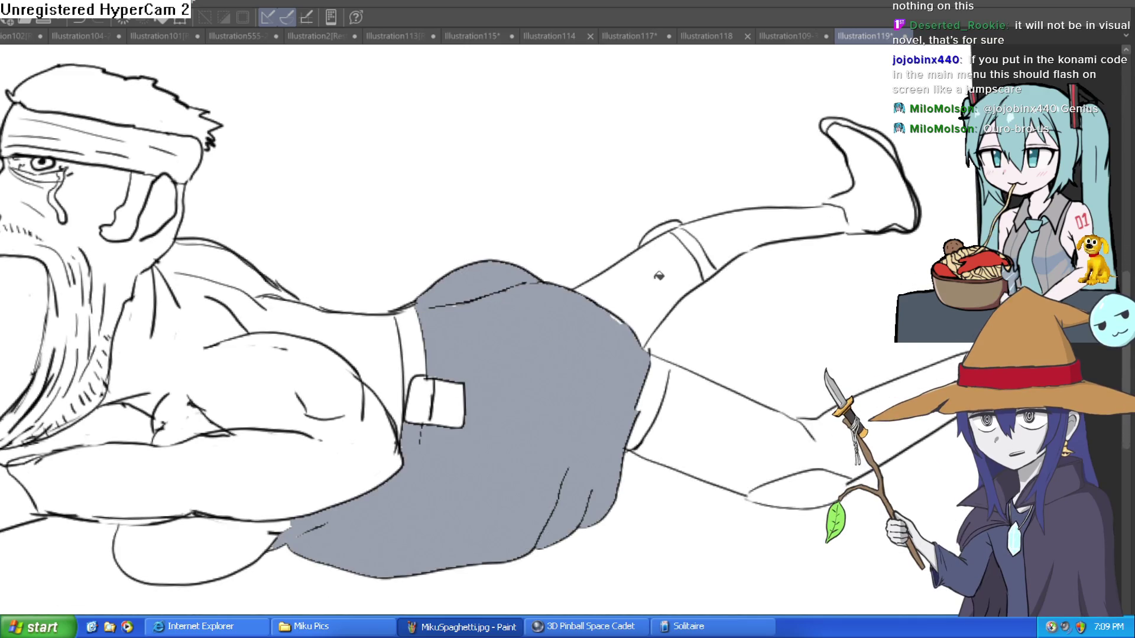
left_click(655, 274)
left_click(729, 237)
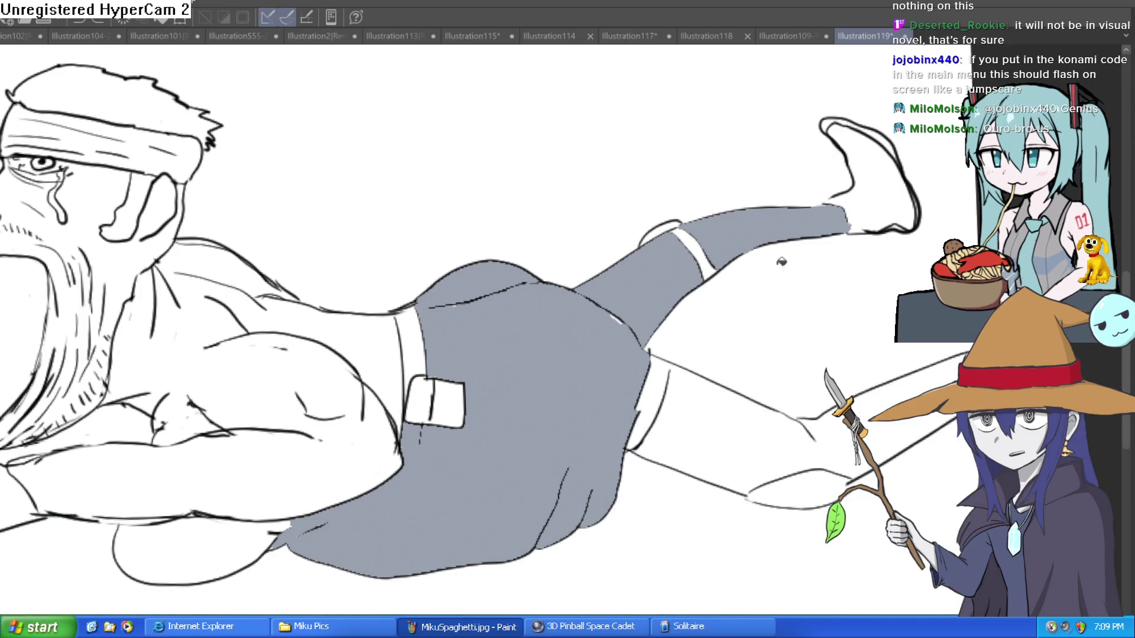
left_click_drag(745, 309, 719, 291)
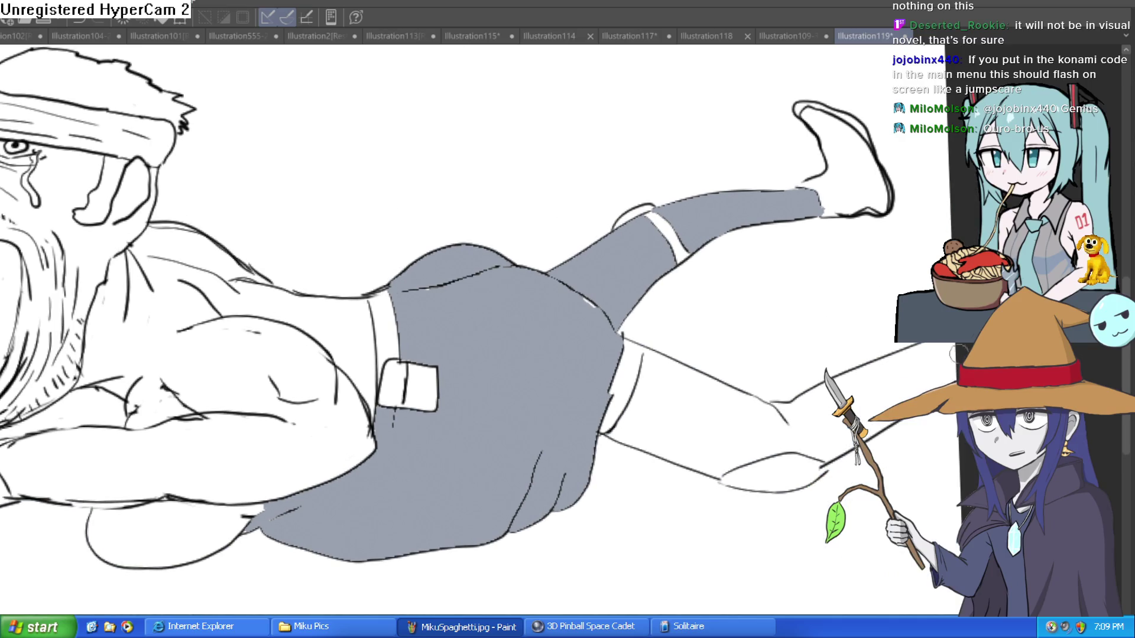
left_click(926, 374)
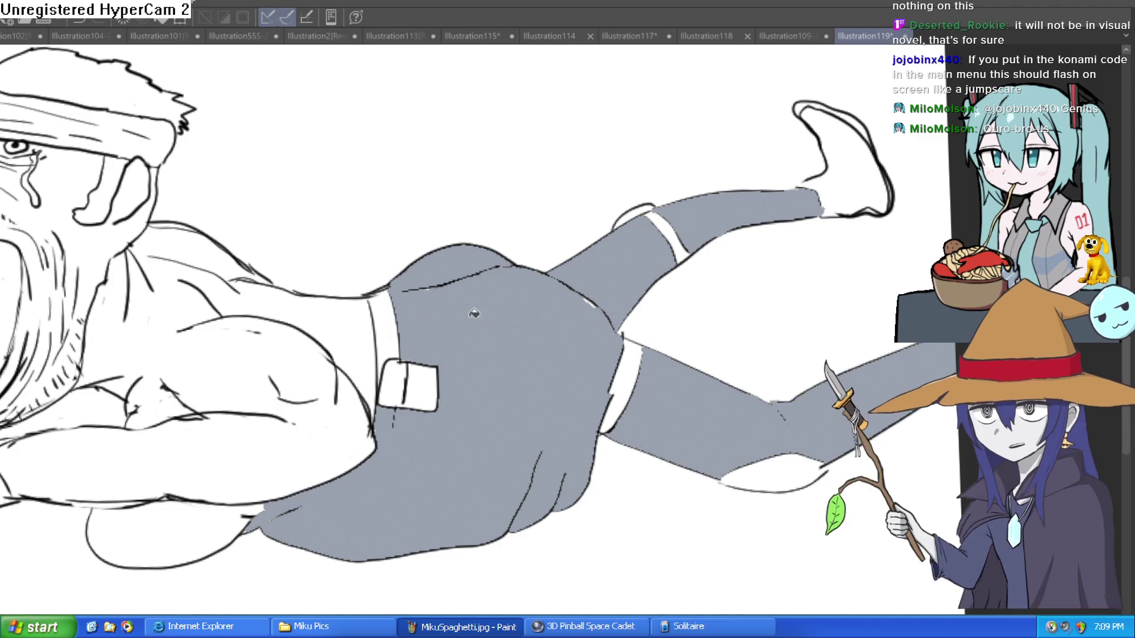
left_click(302, 286)
left_click(213, 244)
left_click_drag(283, 321, 436, 223)
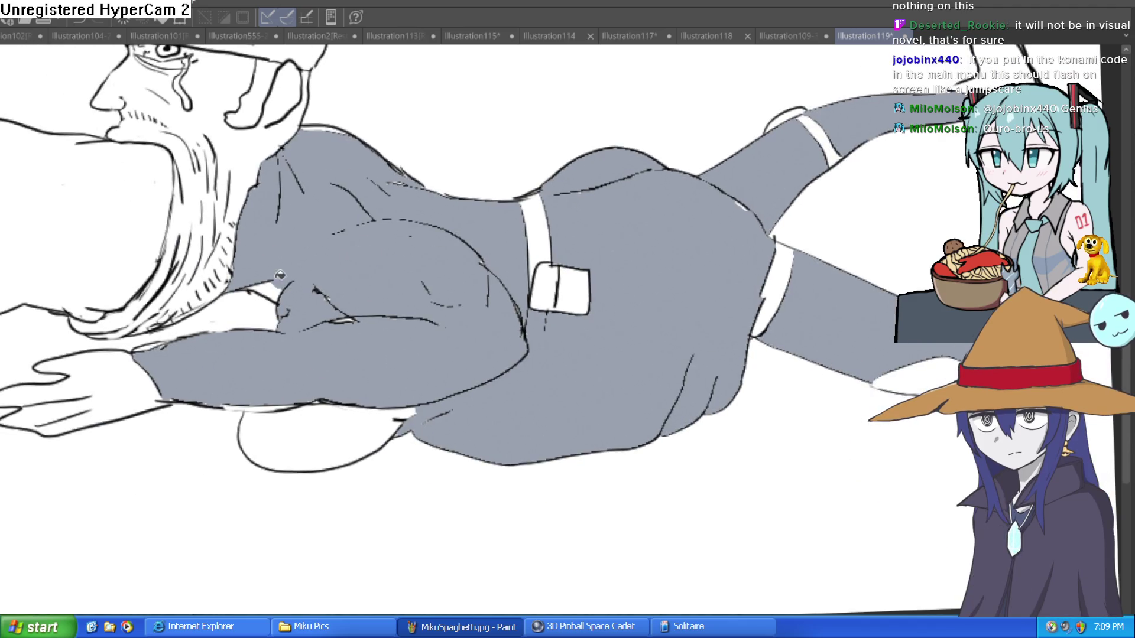
left_click(325, 430)
left_click(271, 406)
key("ctrl+z")
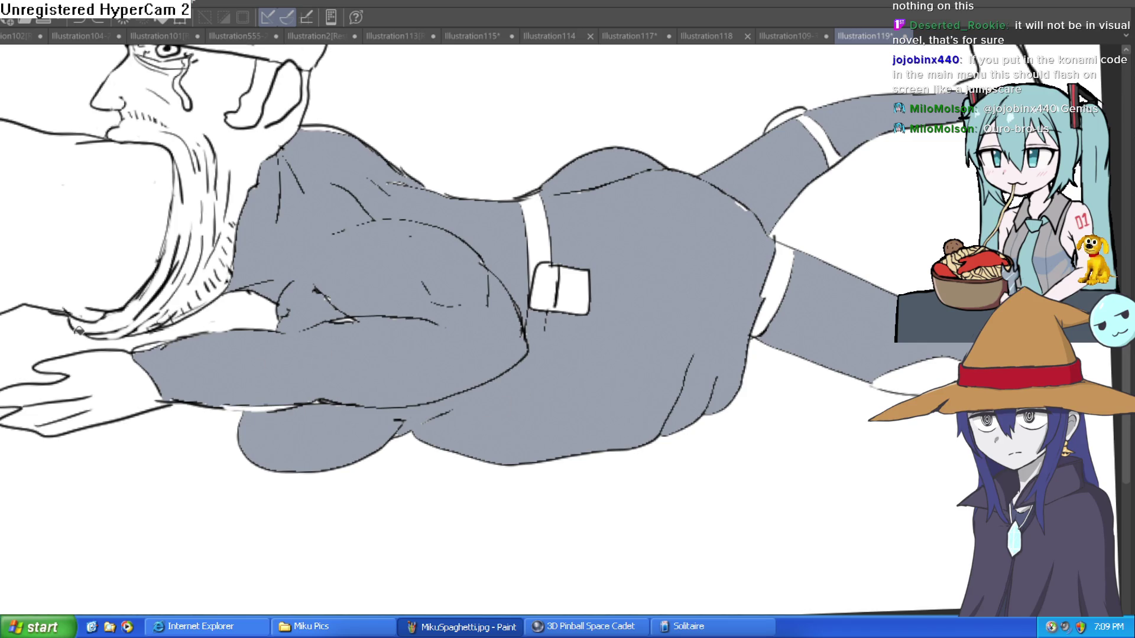
left_click(278, 406)
scroll(306, 394, "down", 4)
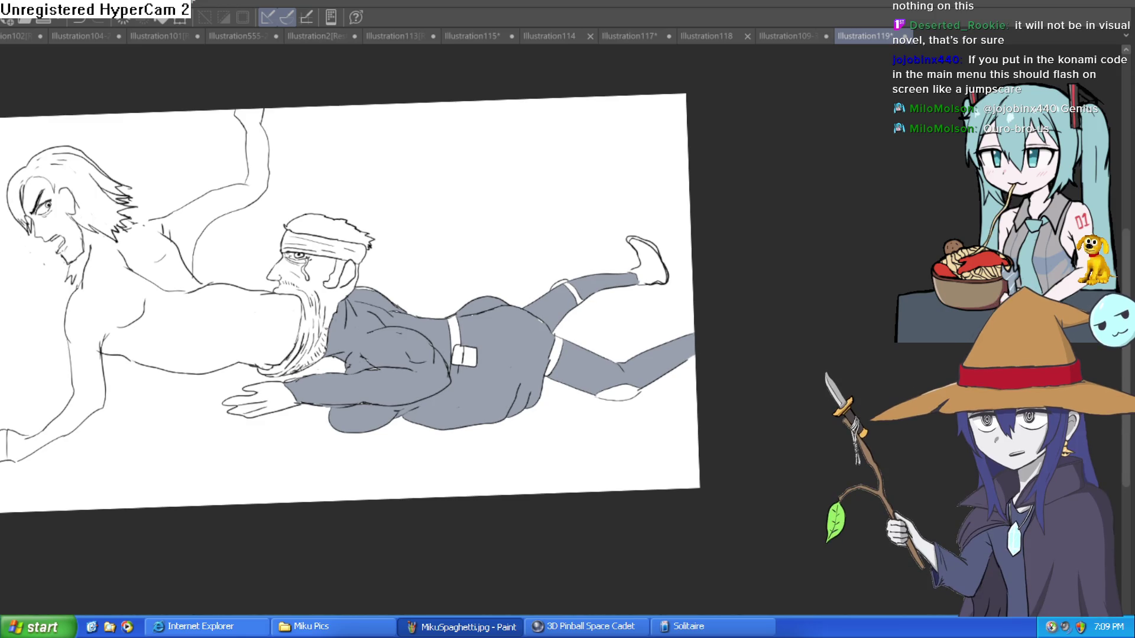
scroll(458, 363, "up", 1)
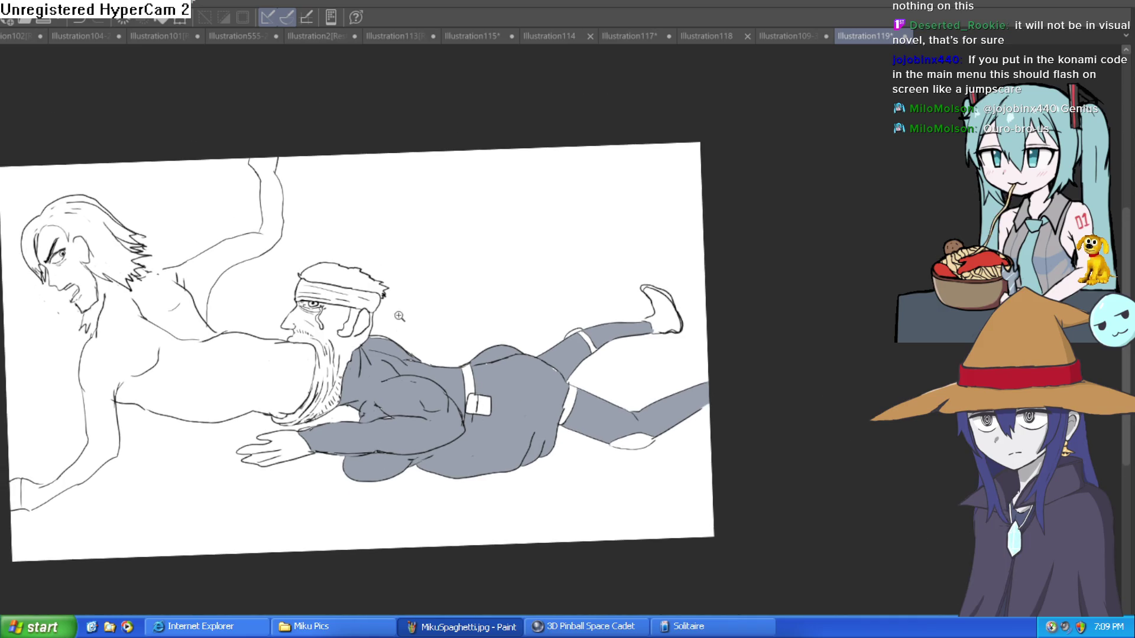
scroll(465, 363, "up", 2)
left_click_drag(466, 364, 525, 293)
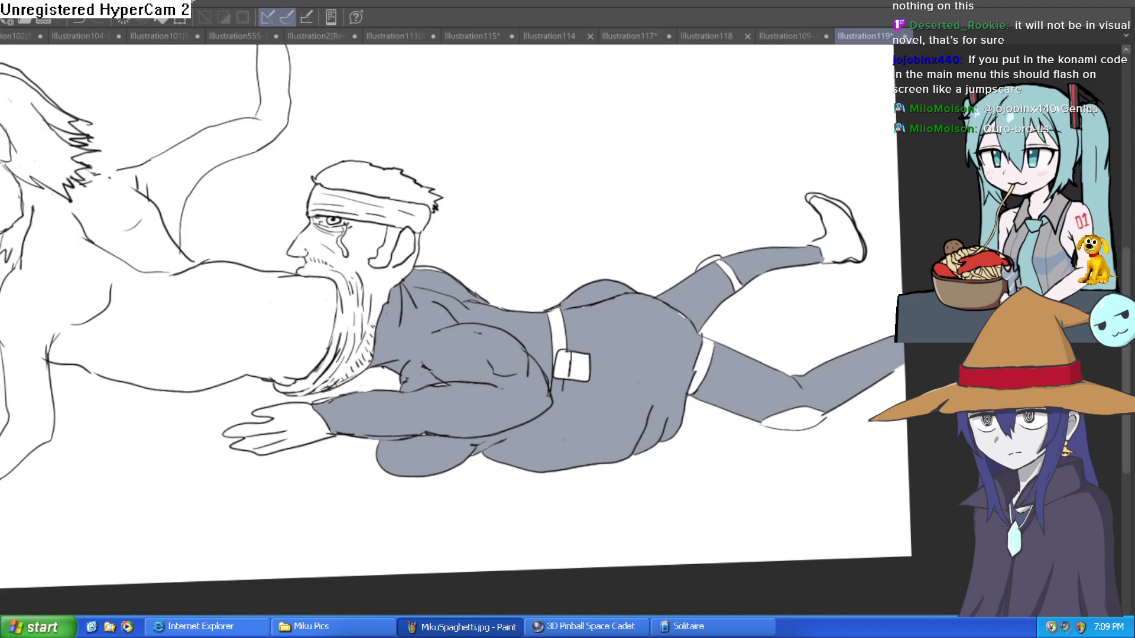
scroll(354, 304, "up", 2)
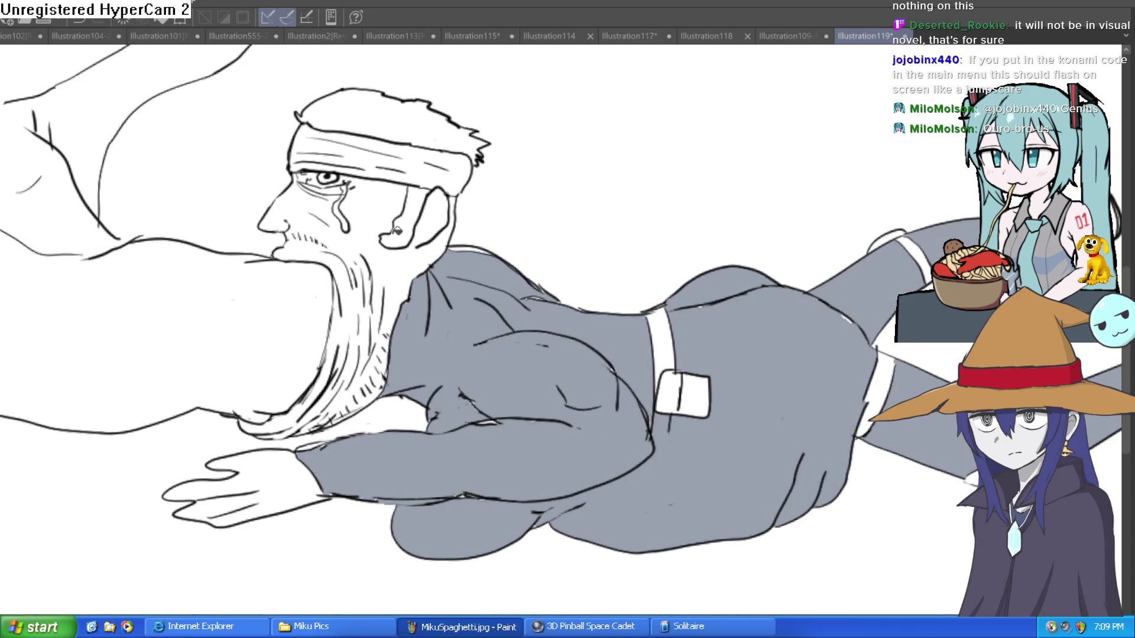
- Fill the headbanded man's face, neck and beard gaps with skin colour, redoing the first face fill
left_click(399, 244)
key("ctrl+z")
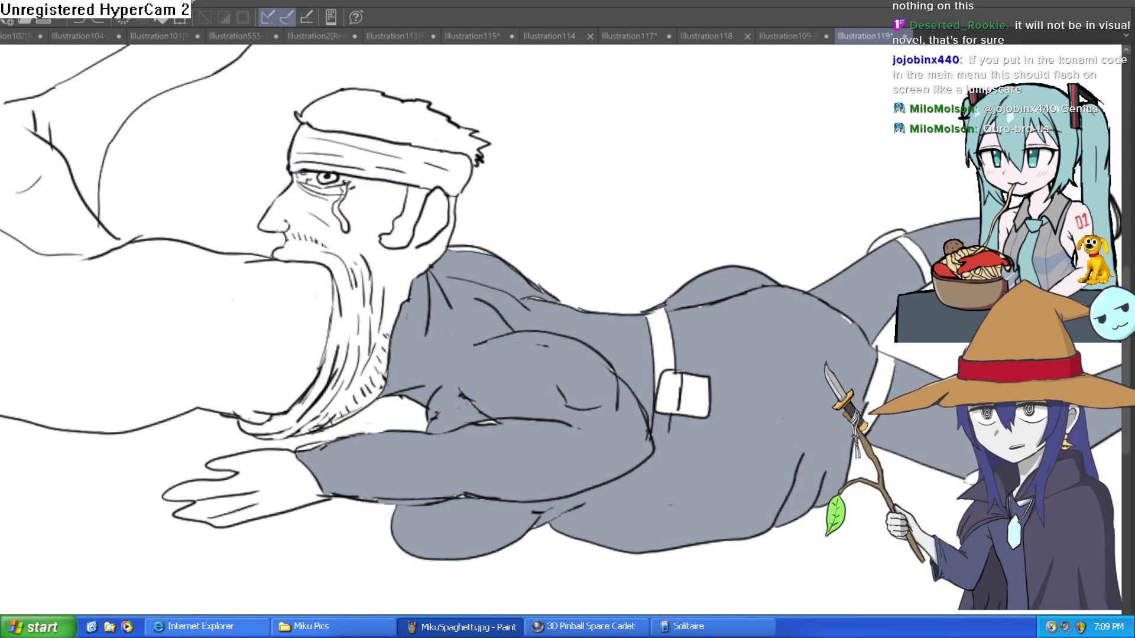
left_click(385, 273)
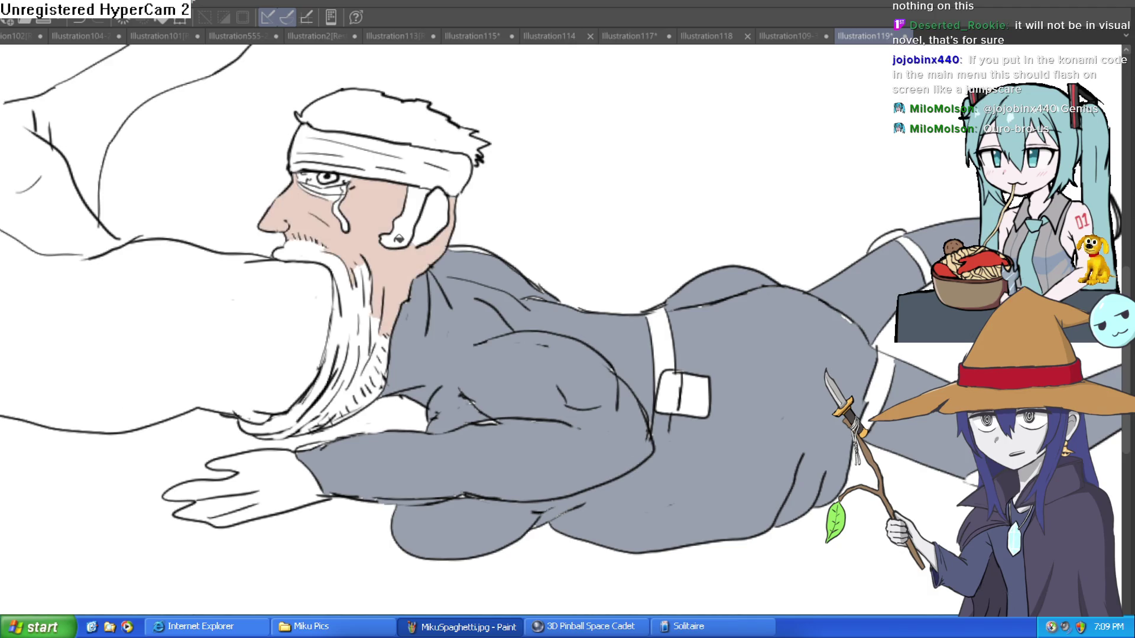
left_click(368, 279)
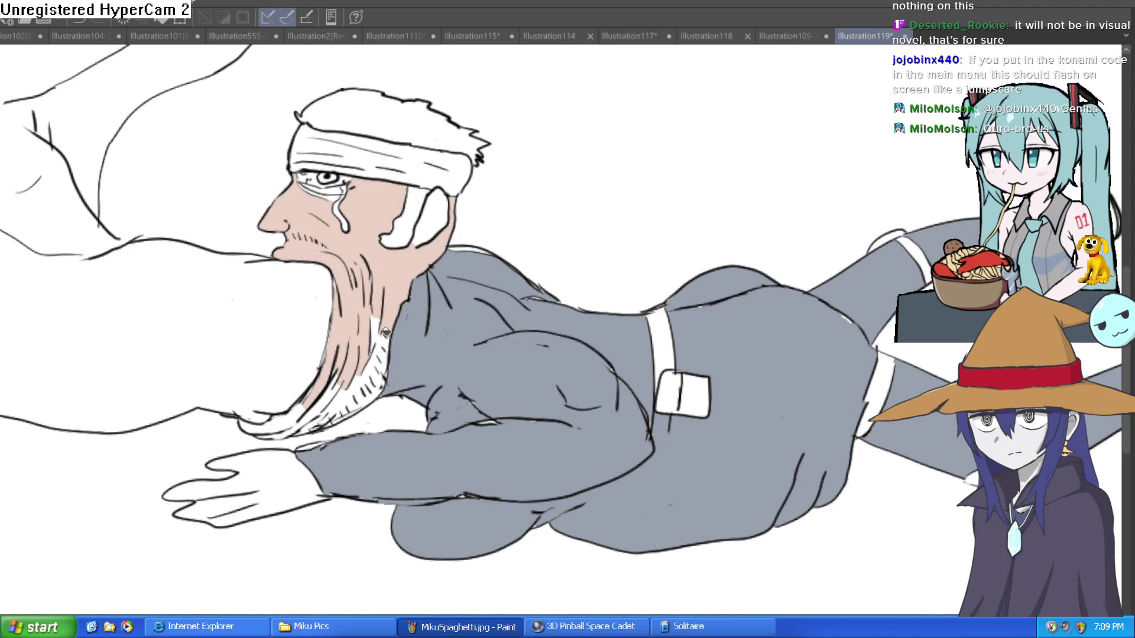
left_click(378, 365)
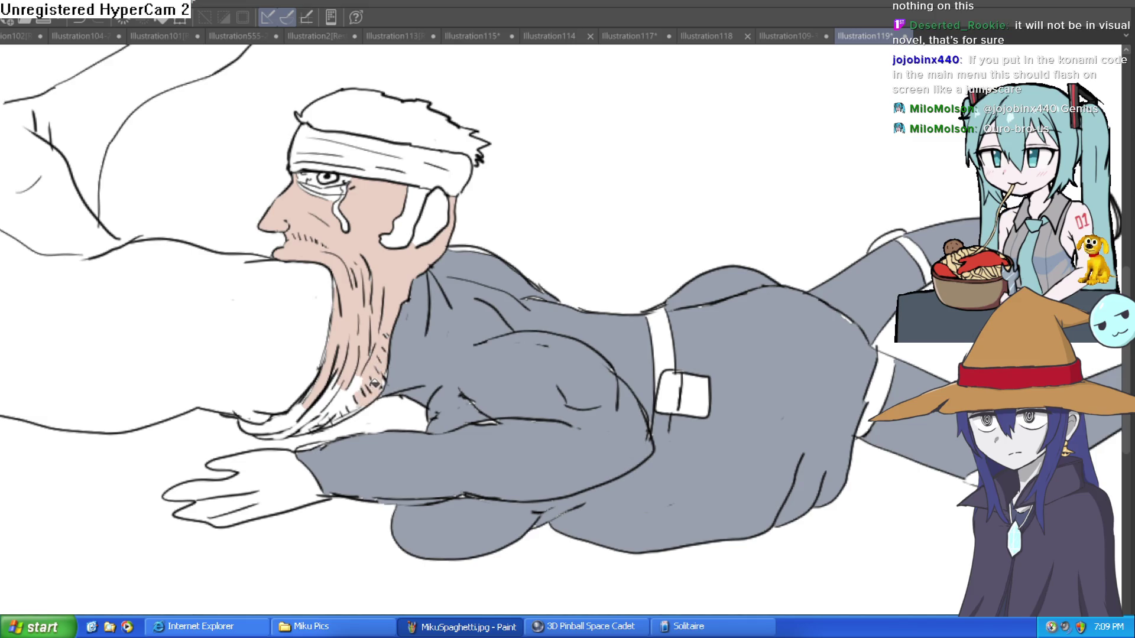
left_click(349, 390)
left_click(309, 419)
left_click(298, 413)
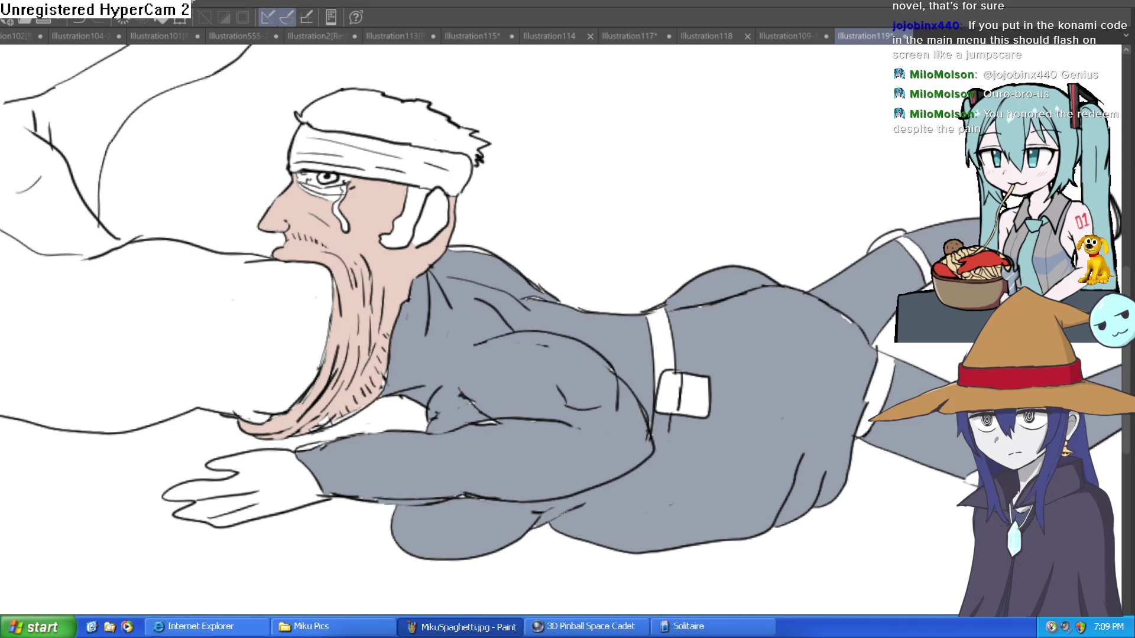
- Add a line under the crying man's eye beside the tear
scroll(367, 195, "up", 4)
left_click_drag(371, 167, 269, 141)
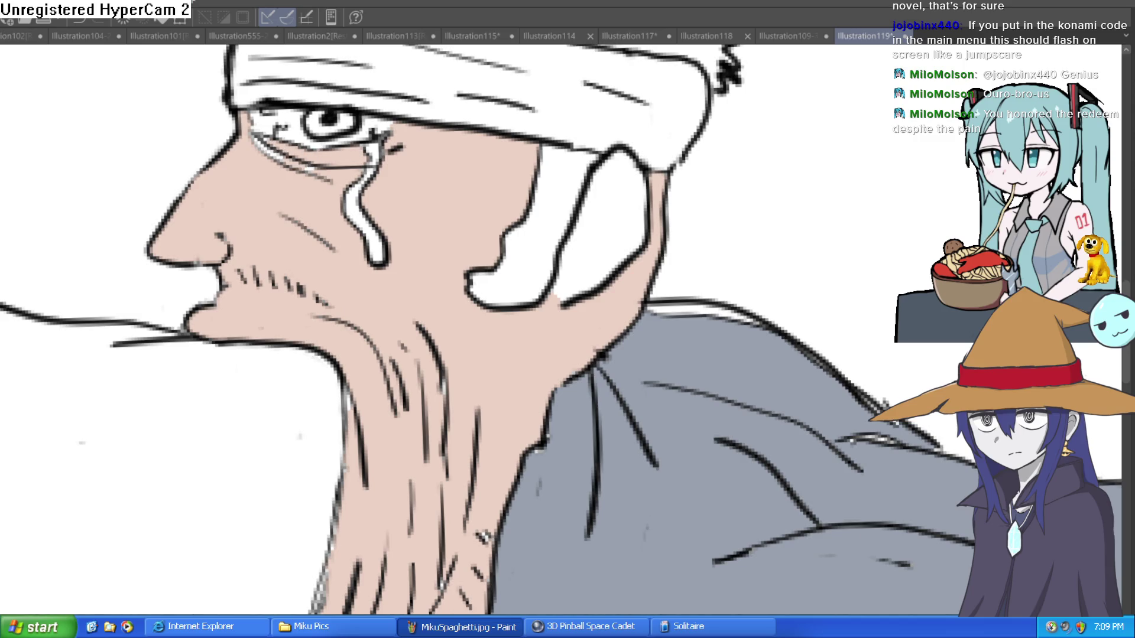
scroll(332, 166, "up", 2)
scroll(333, 166, "up", 2)
scroll(110, 250, "down", 2)
scroll(667, 219, "down", 3)
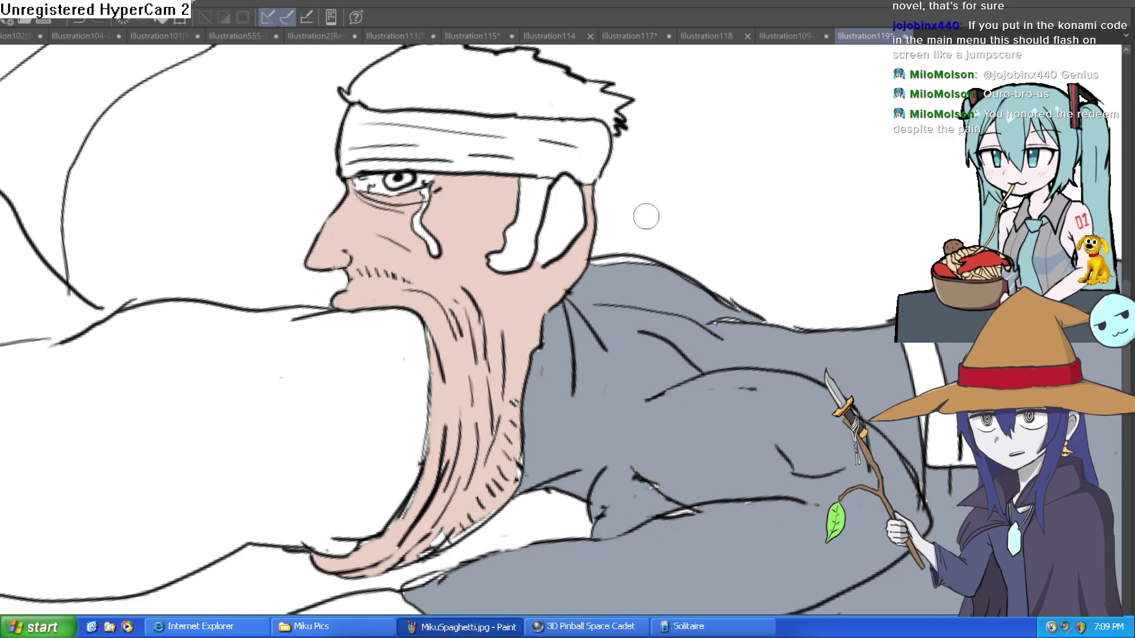
scroll(494, 278, "down", 1)
scroll(553, 253, "down", 1)
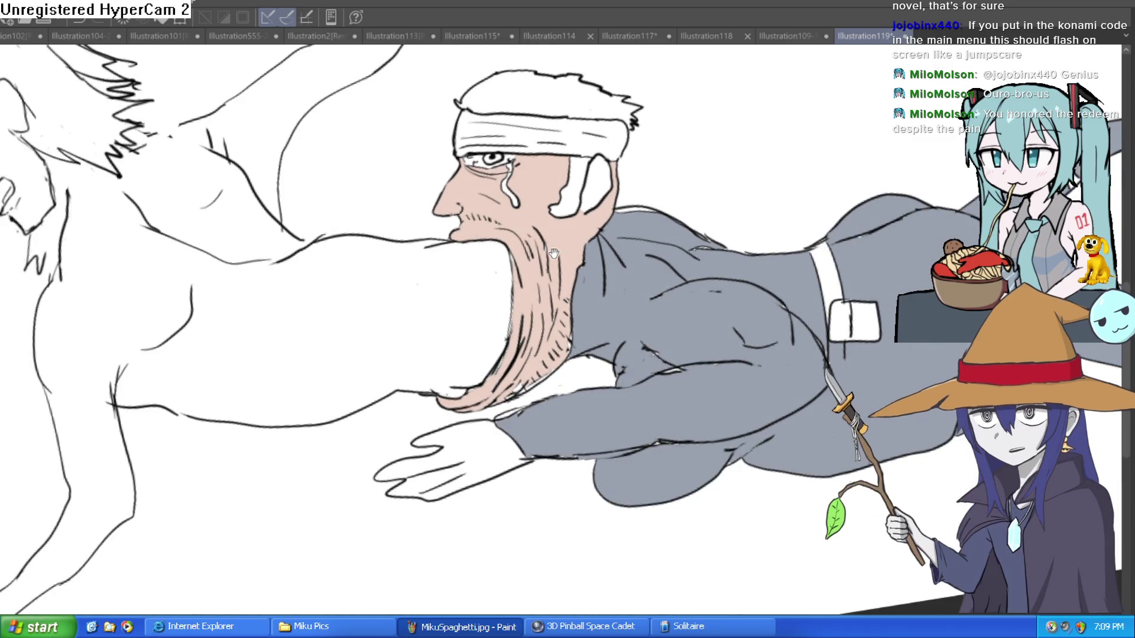
- Fill the headbanded man's hair and sideburn brown and his headband dark grey
left_click_drag(553, 253, 570, 234)
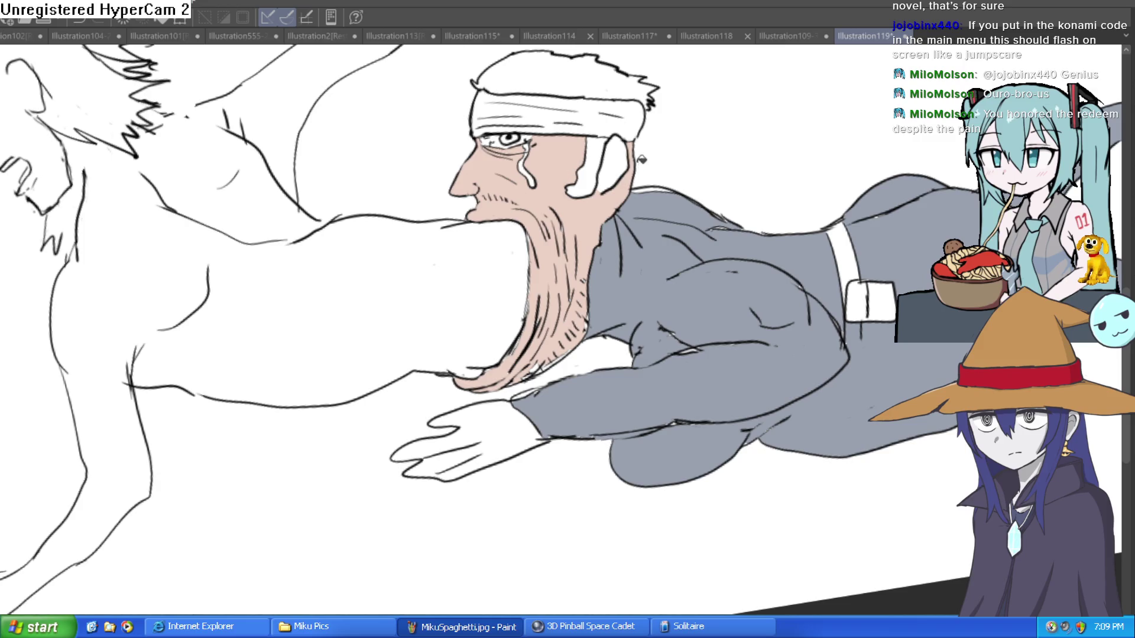
left_click_drag(680, 139, 528, 202)
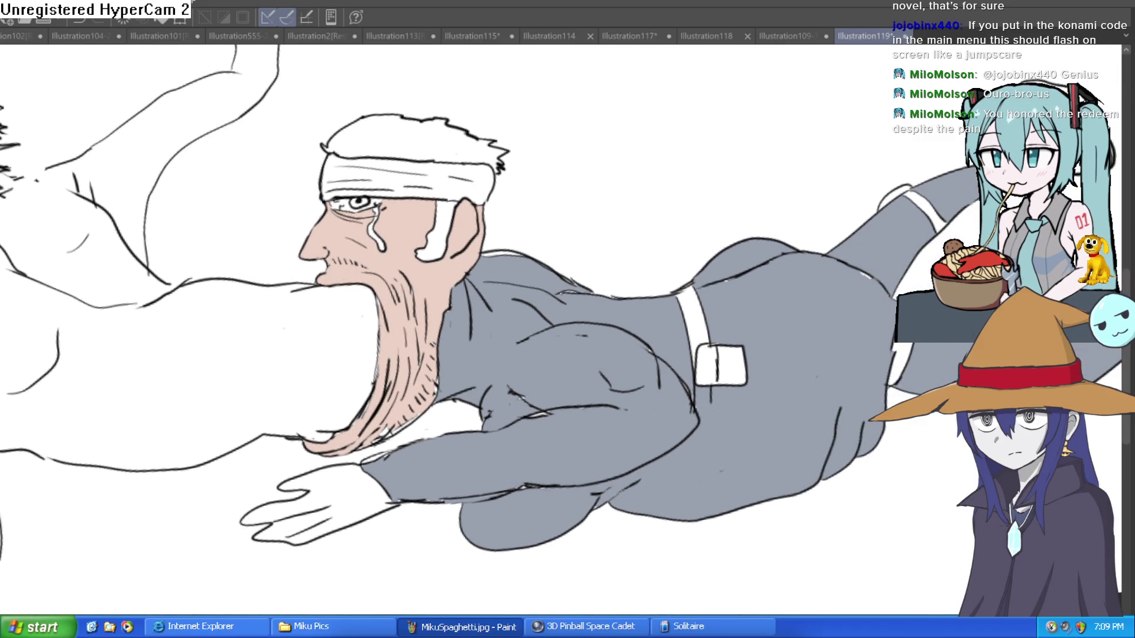
left_click(441, 140)
left_click(444, 205)
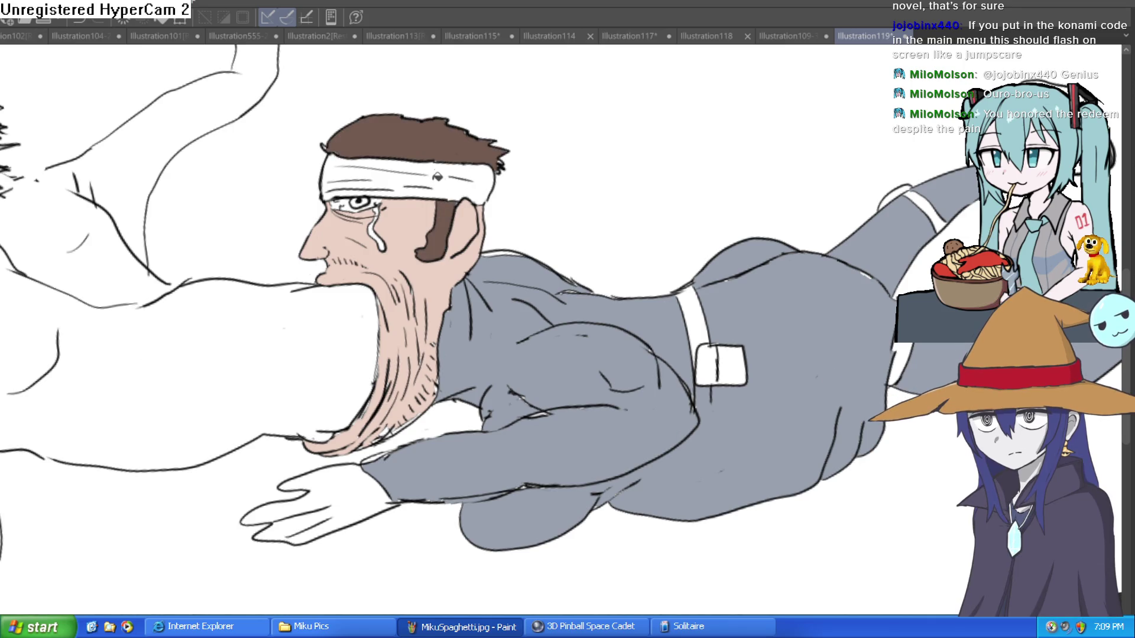
left_click(438, 178)
left_click_drag(624, 154, 621, 158)
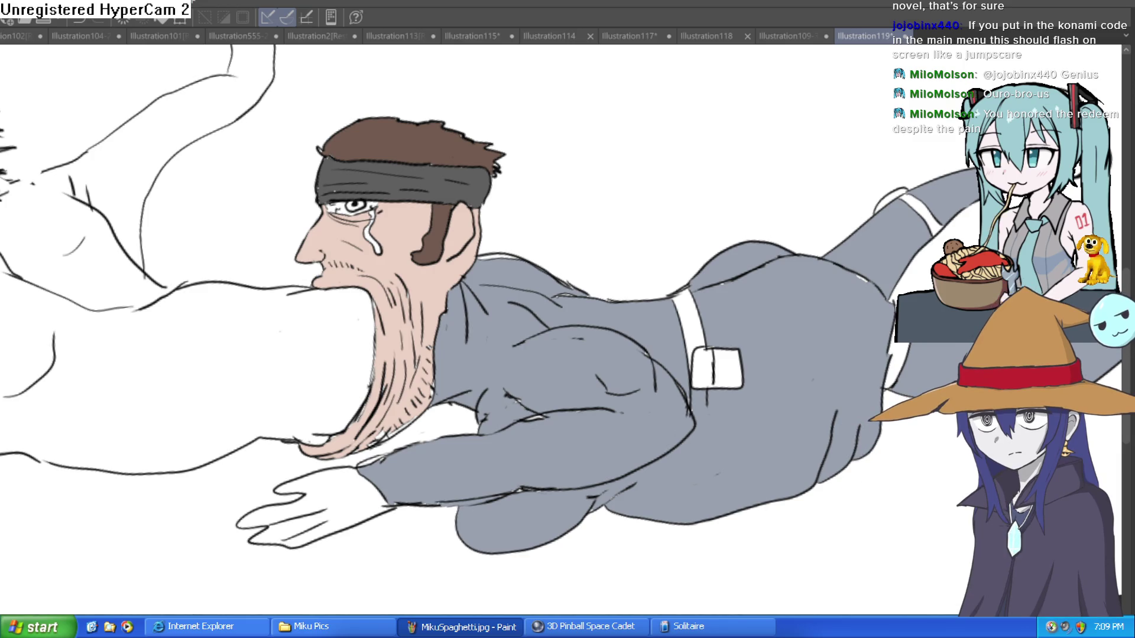
- Fill both parts of the crying man's tear streak with light blue
scroll(360, 206, "up", 5)
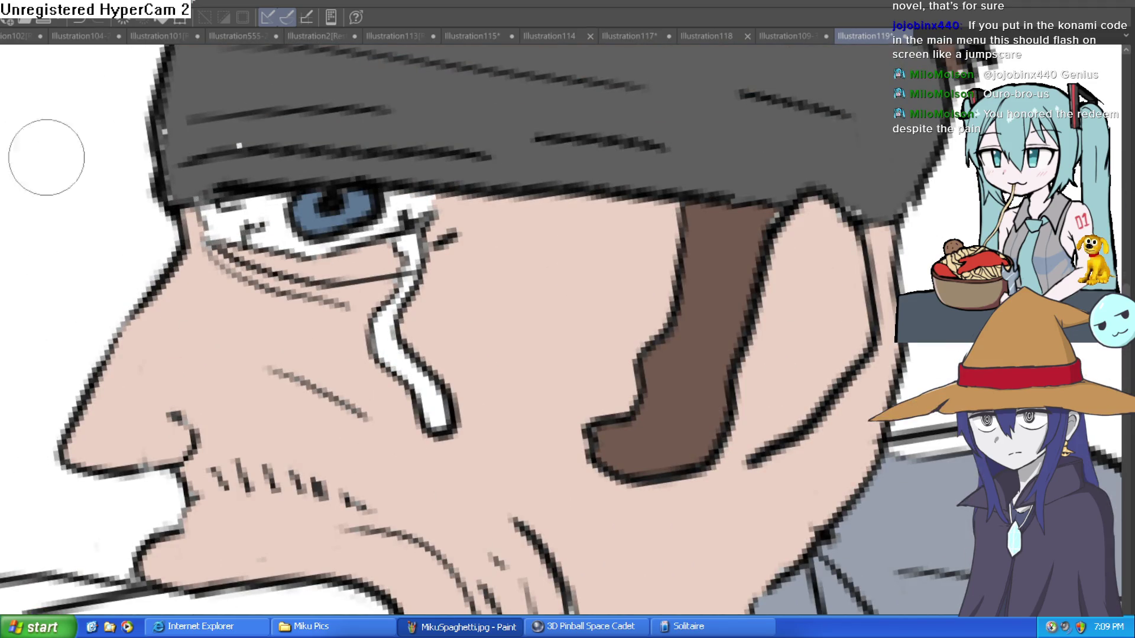
scroll(361, 213, "down", 2)
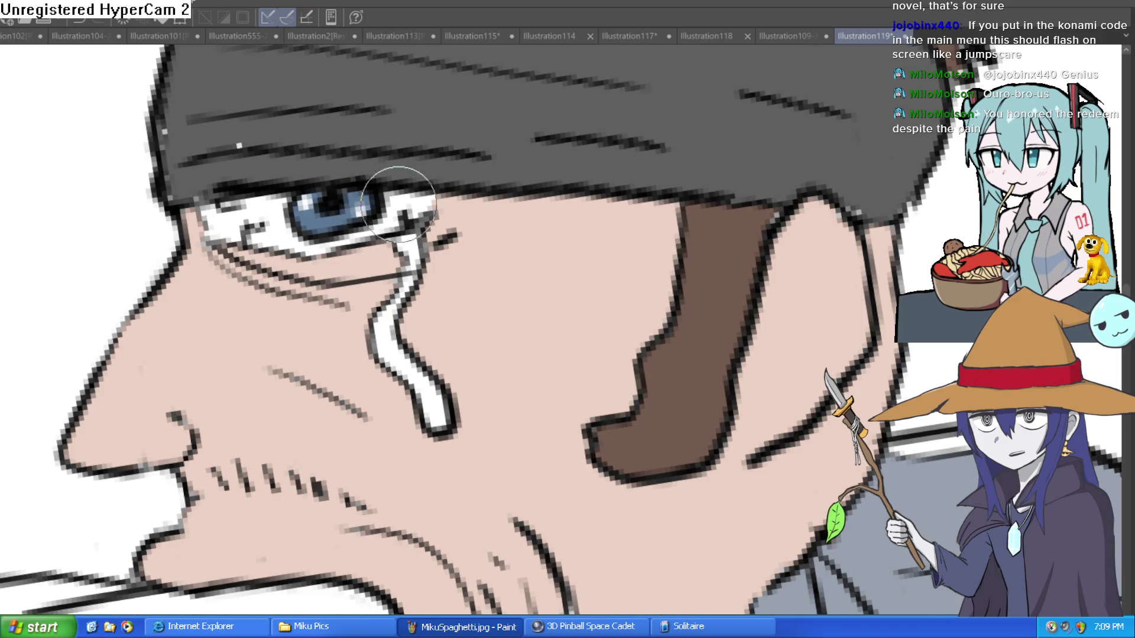
scroll(362, 213, "down", 3)
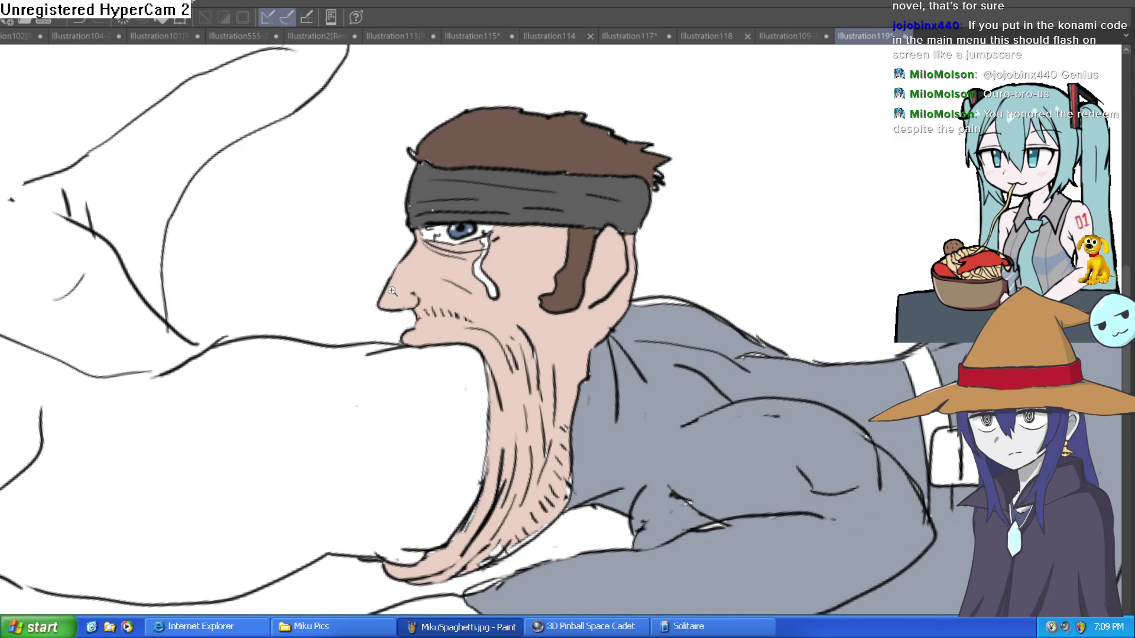
scroll(477, 259, "up", 5)
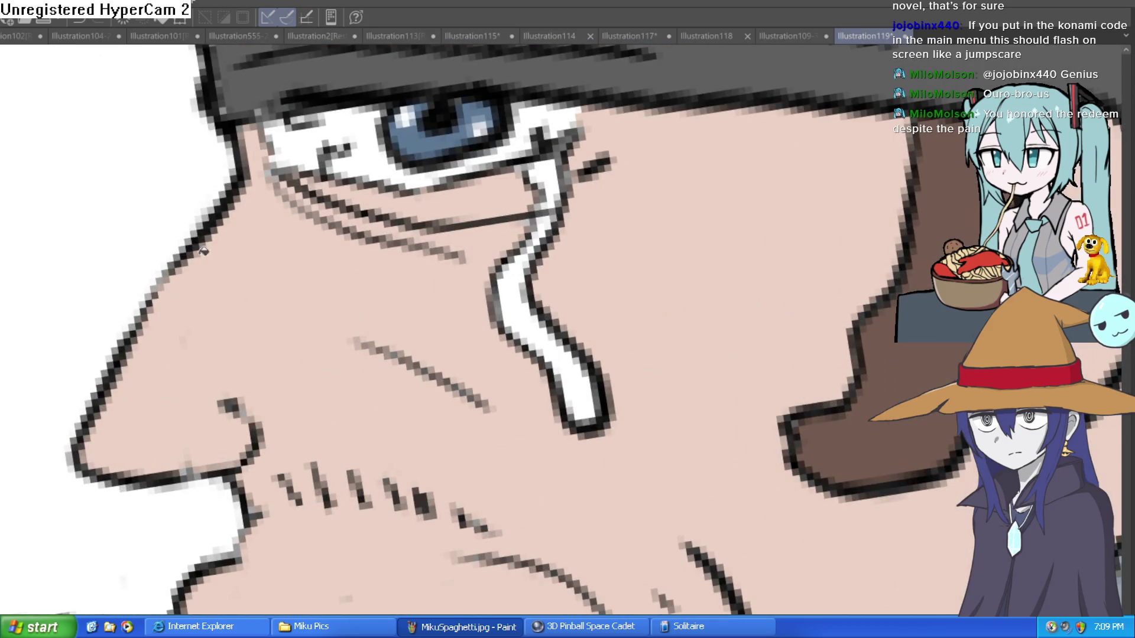
left_click(507, 296)
left_click(544, 204)
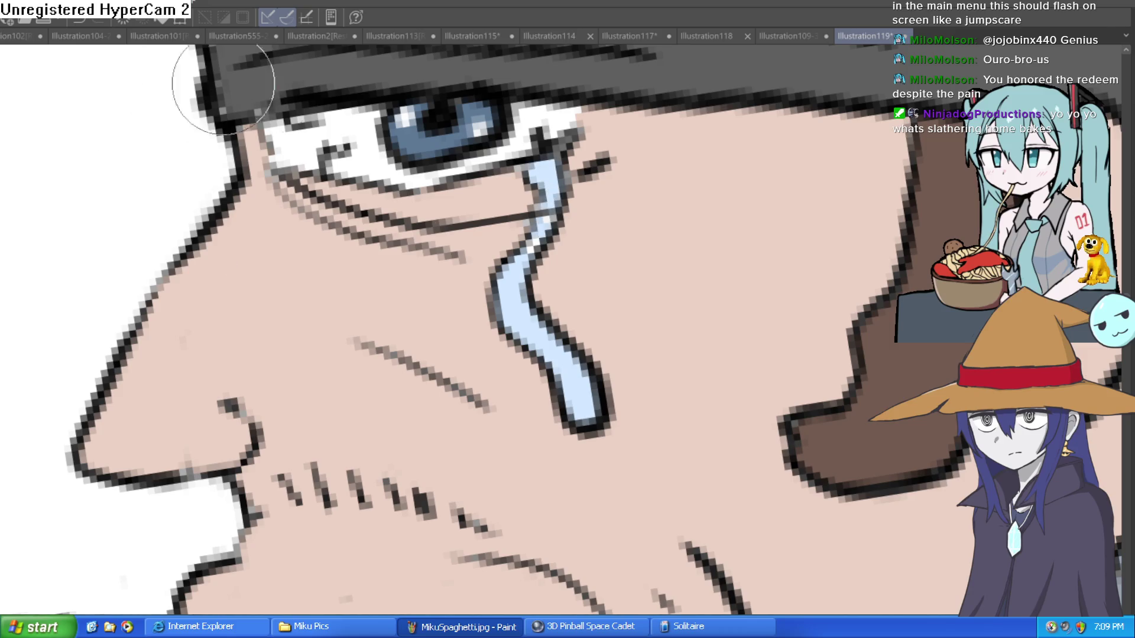
scroll(592, 167, "down", 10)
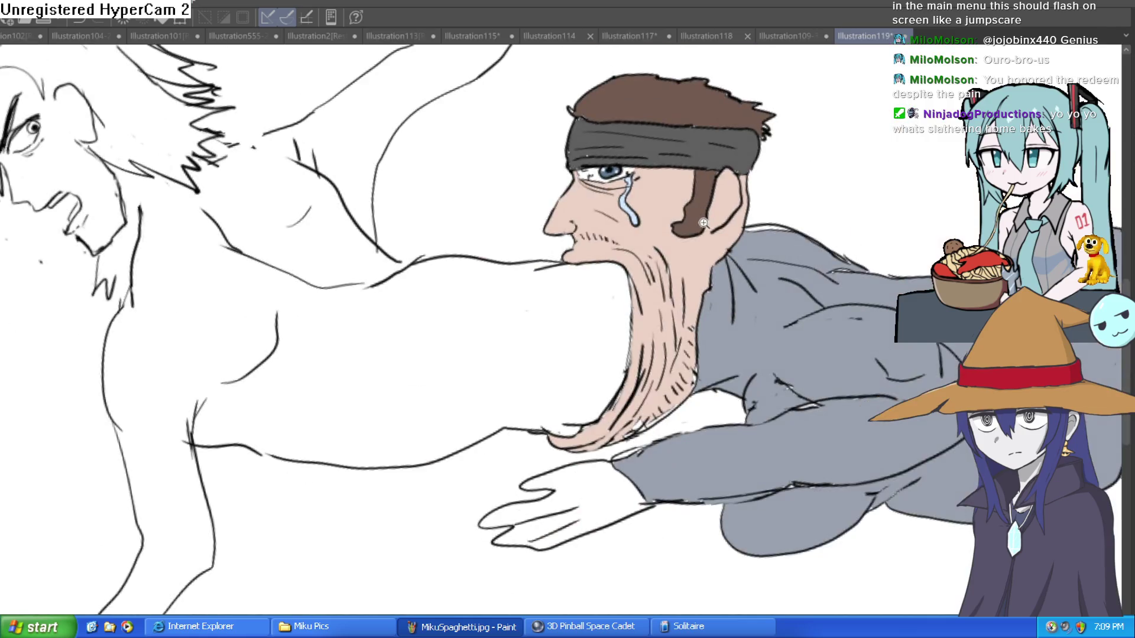
scroll(665, 255, "up", 2)
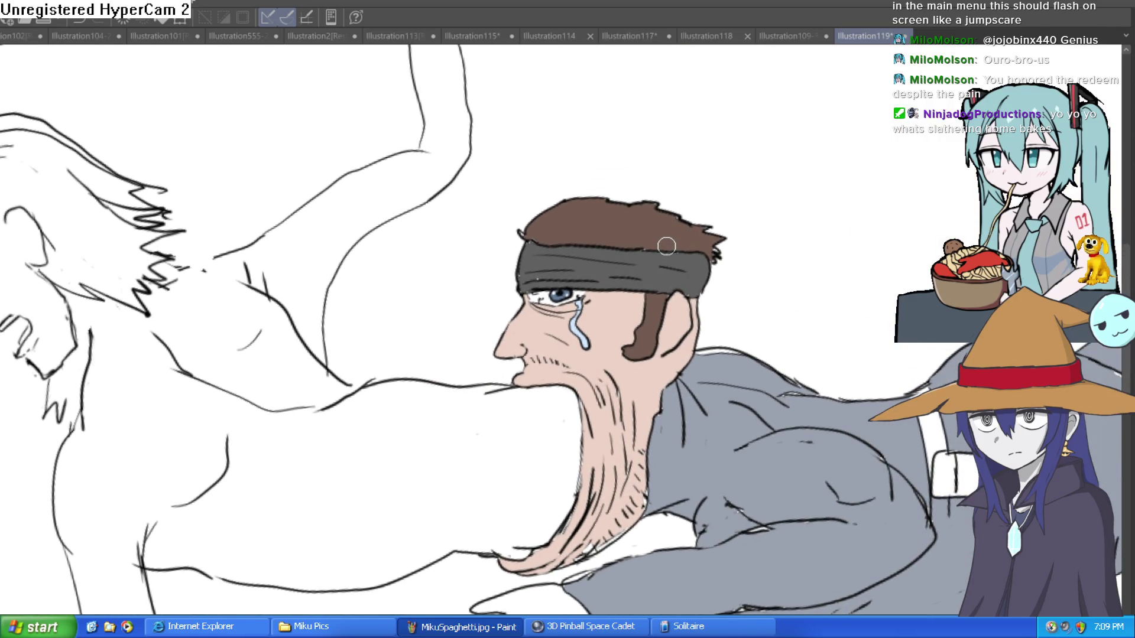
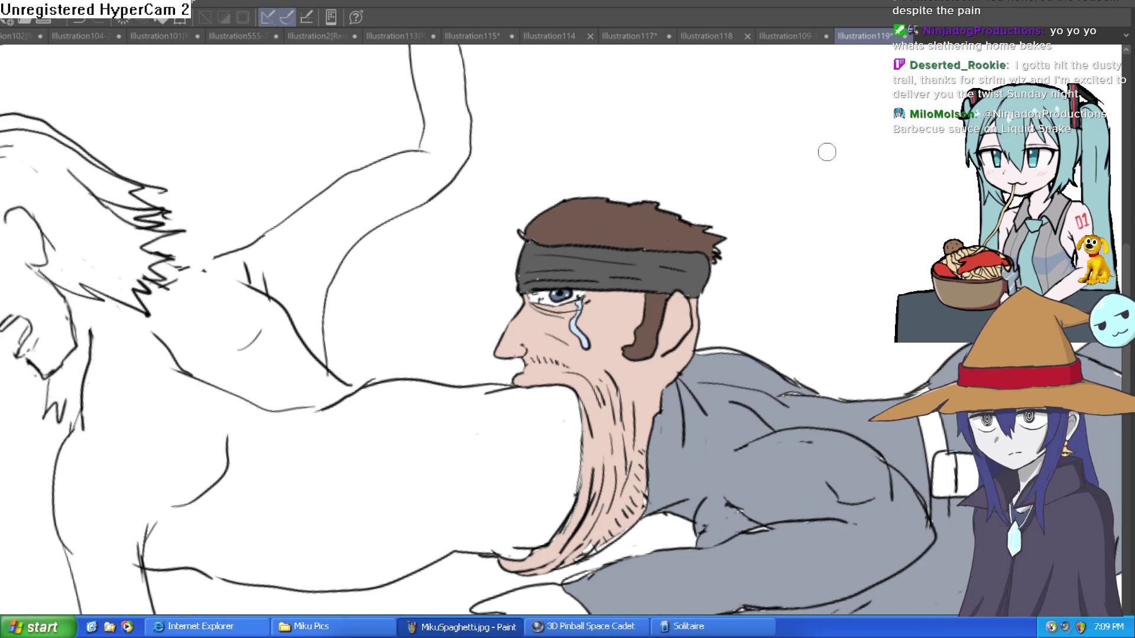
- Try filling the left figure's body with pale skin colour, undoing each misplaced fill
scroll(433, 275, "down", 3)
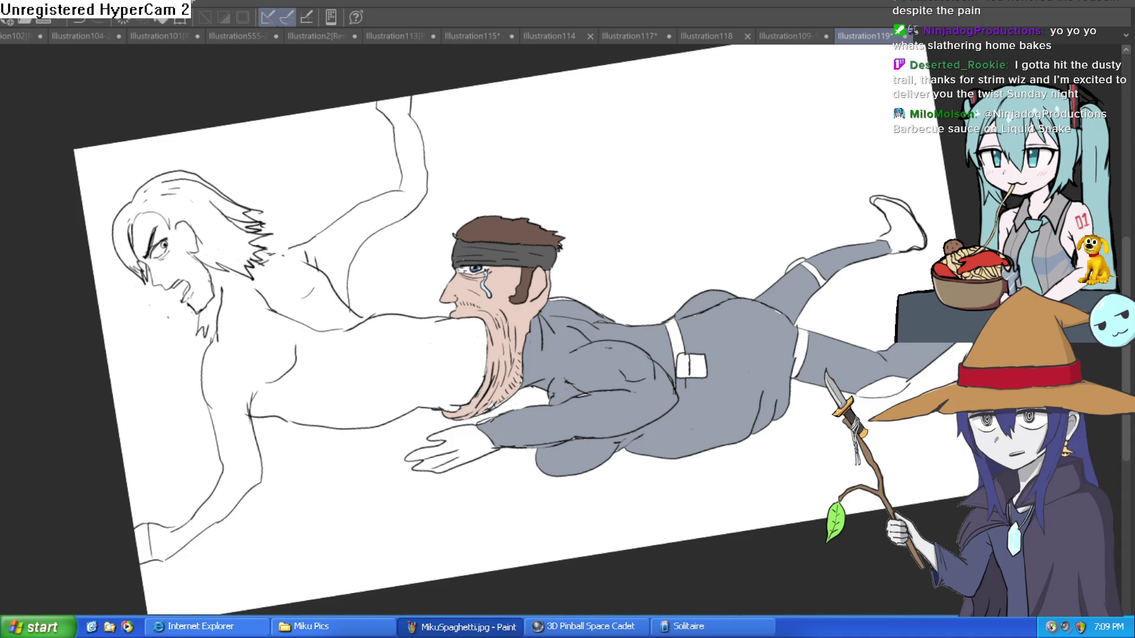
left_click(413, 362)
key("ctrl+z")
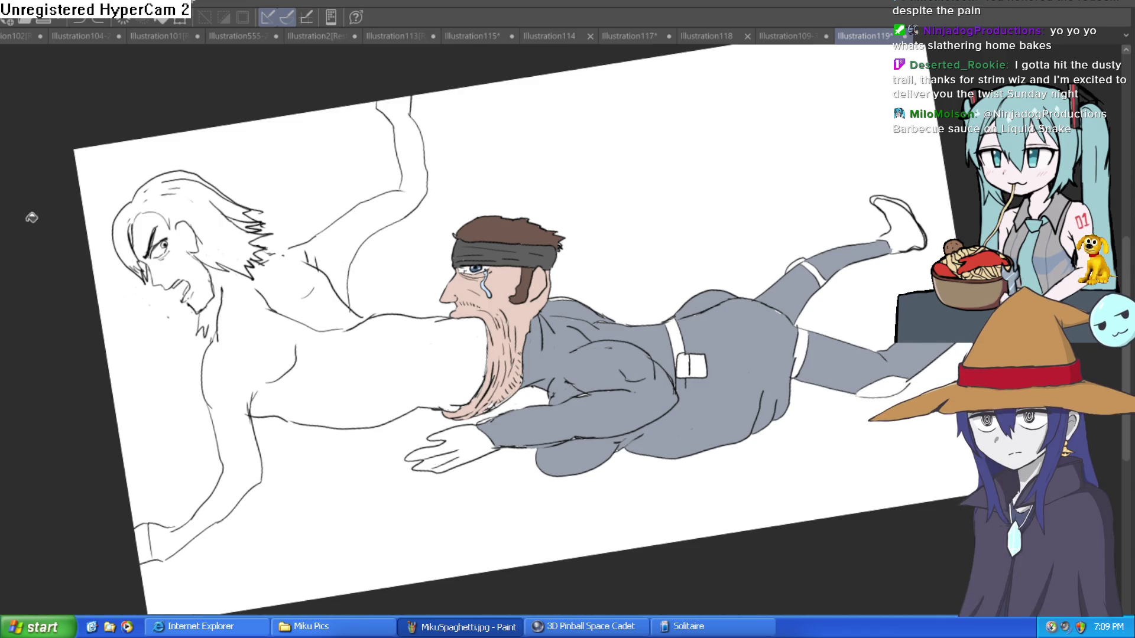
key("ctrl+alt+0")
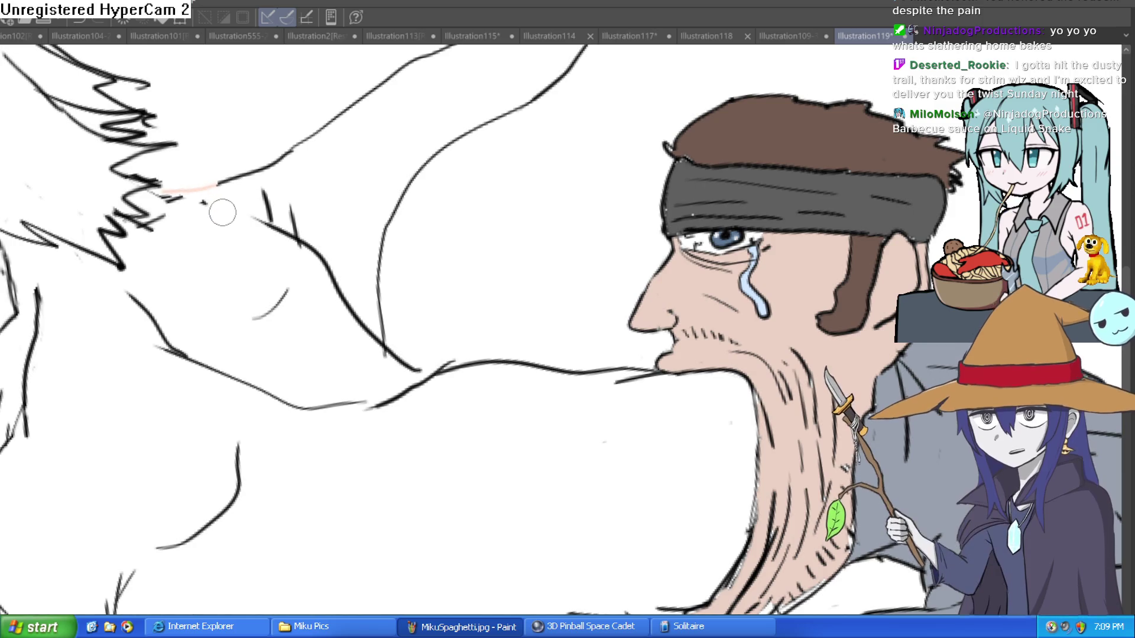
left_click(291, 204)
key("ctrl+0")
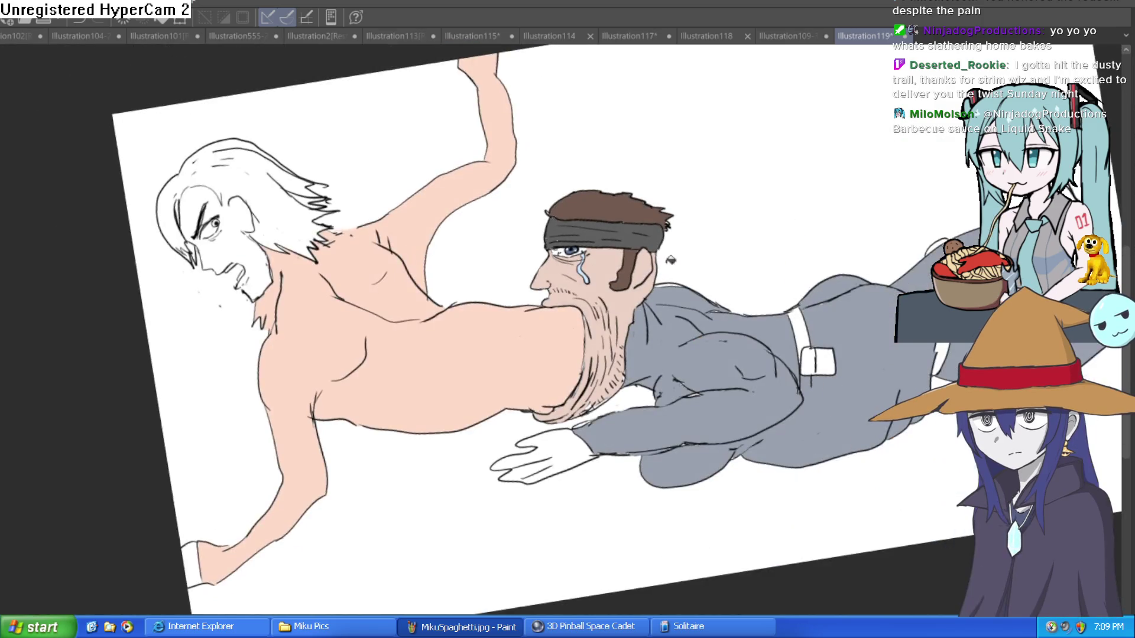
left_click(457, 248)
key("ctrl+z")
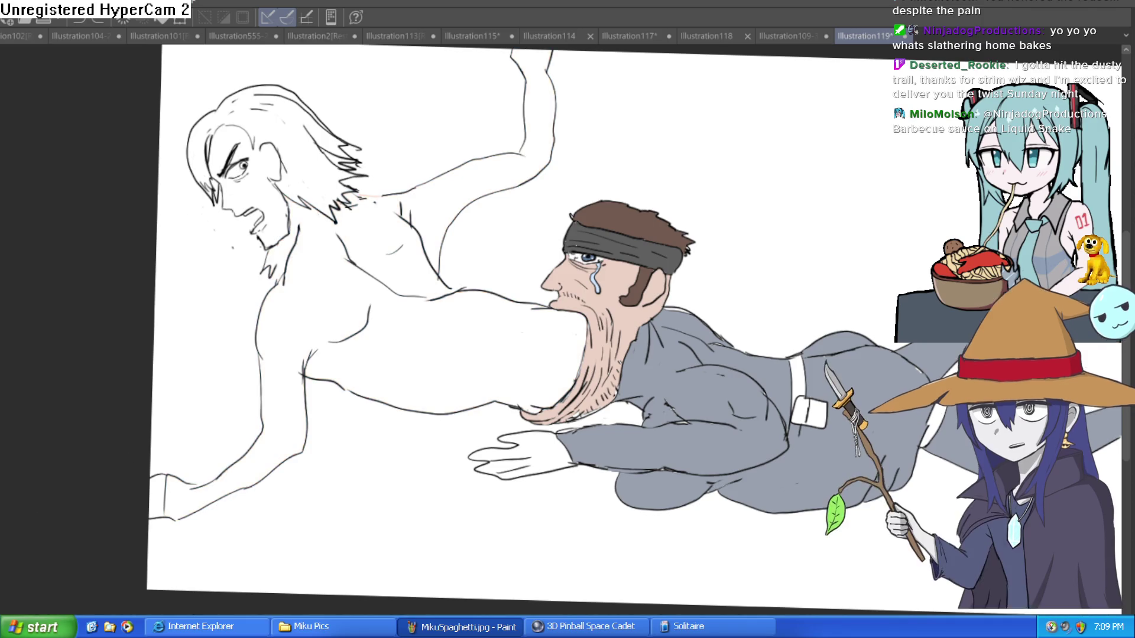
left_click(454, 323)
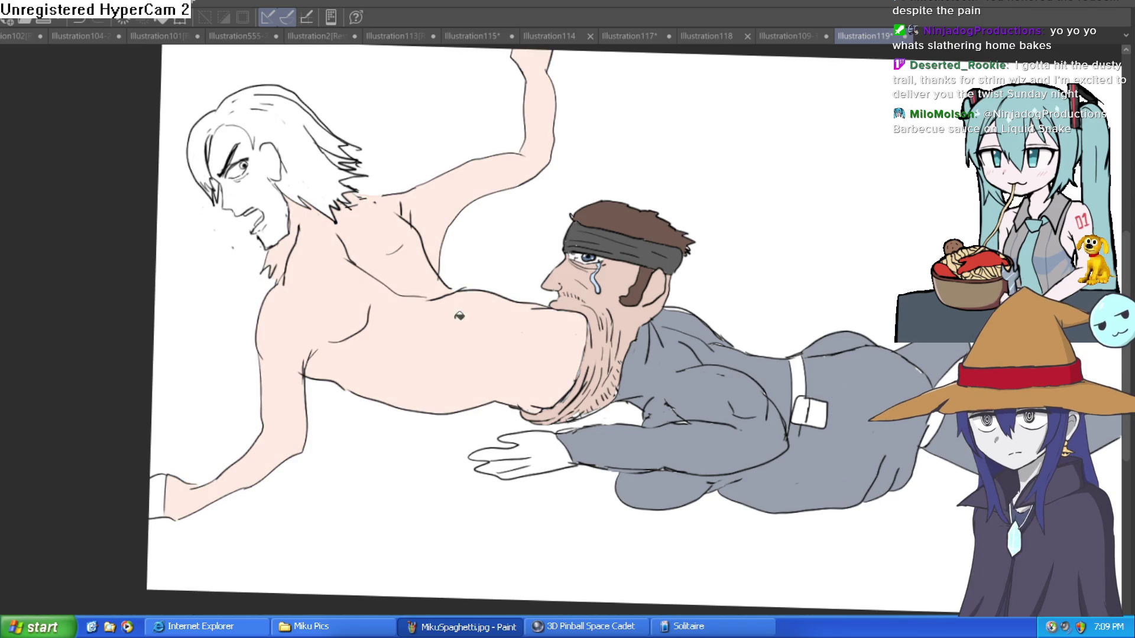
key("ctrl+z")
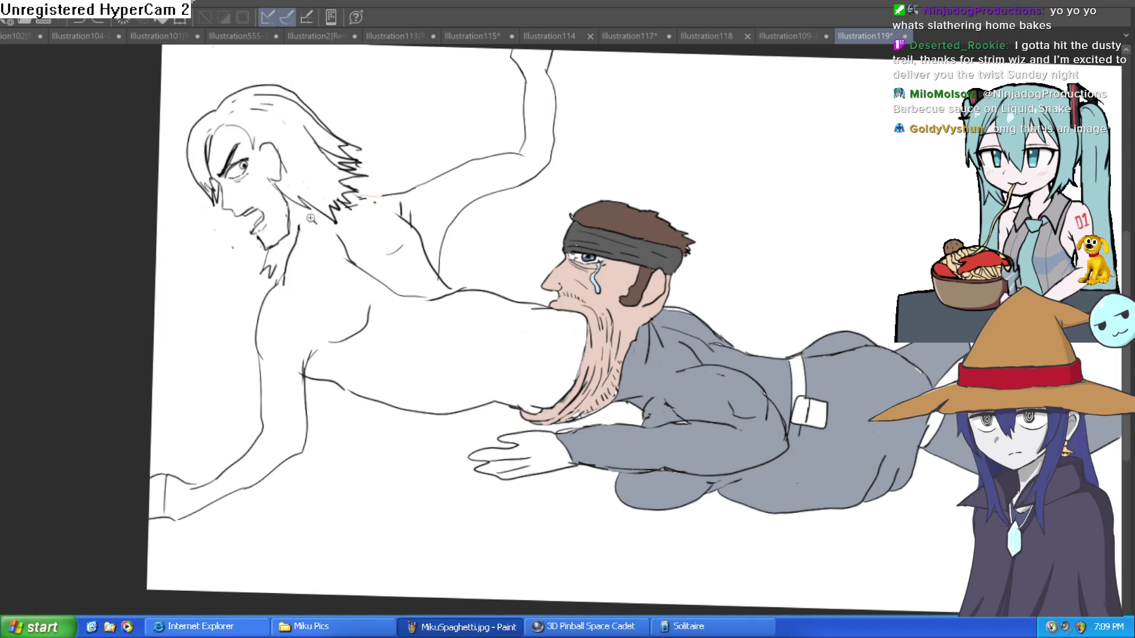
- Fill the white-haired figure's body with pale skin and zoom in on the chest
scroll(299, 229, "up", 5)
scroll(355, 210, "down", 2)
left_click(447, 212)
scroll(627, 245, "down", 2)
scroll(730, 177, "up", 3)
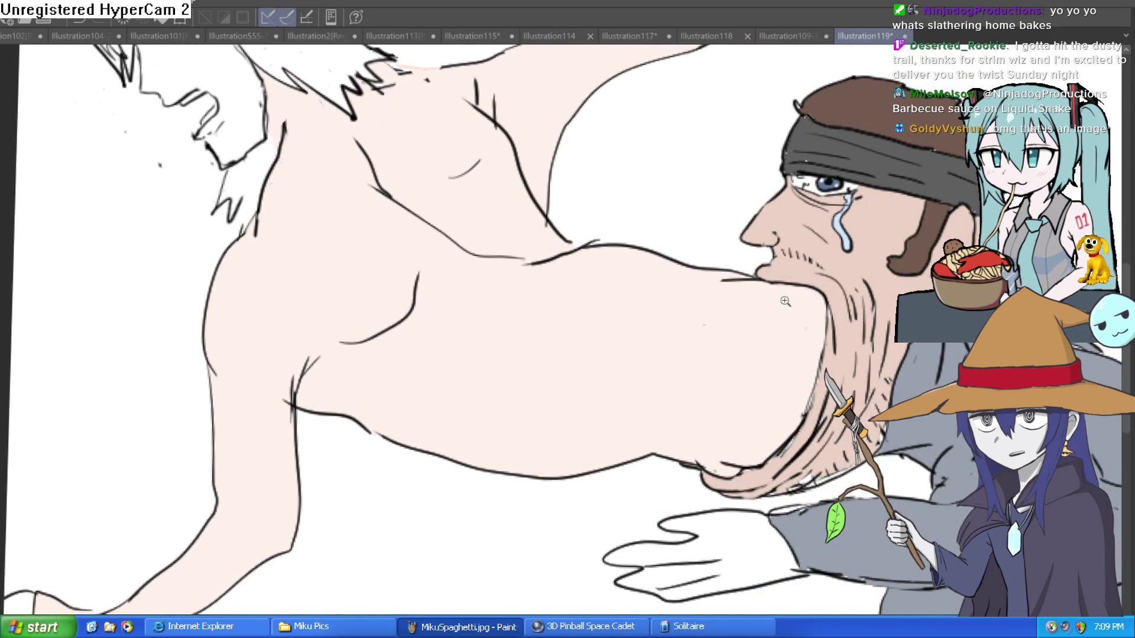
scroll(786, 301, "down", 3)
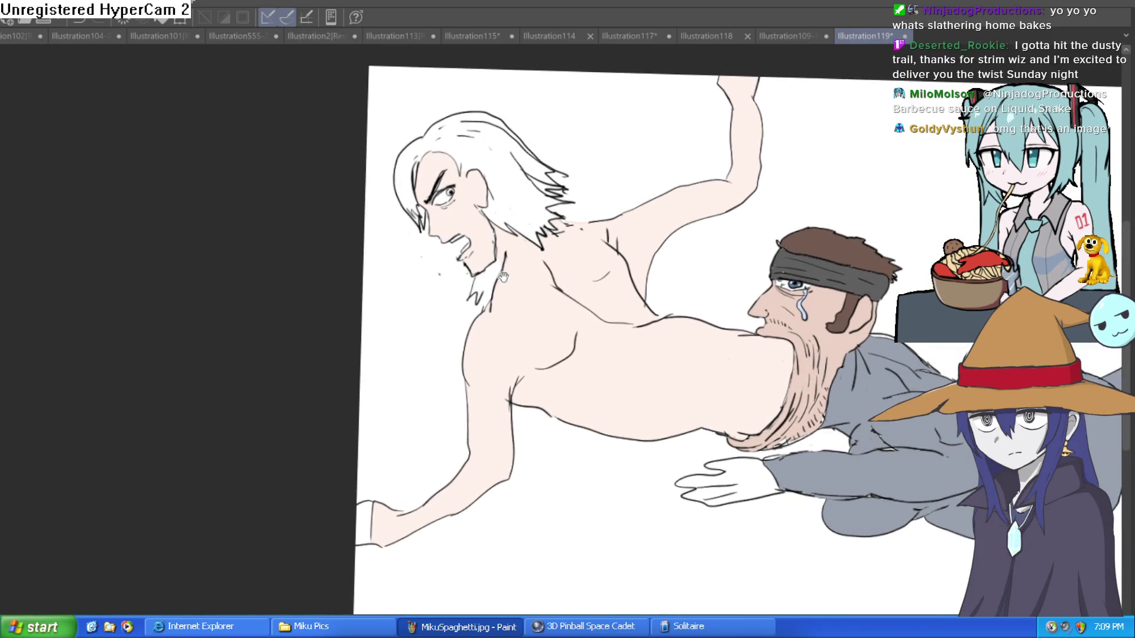
left_click_drag(504, 275, 504, 291)
scroll(468, 338, "down", 1)
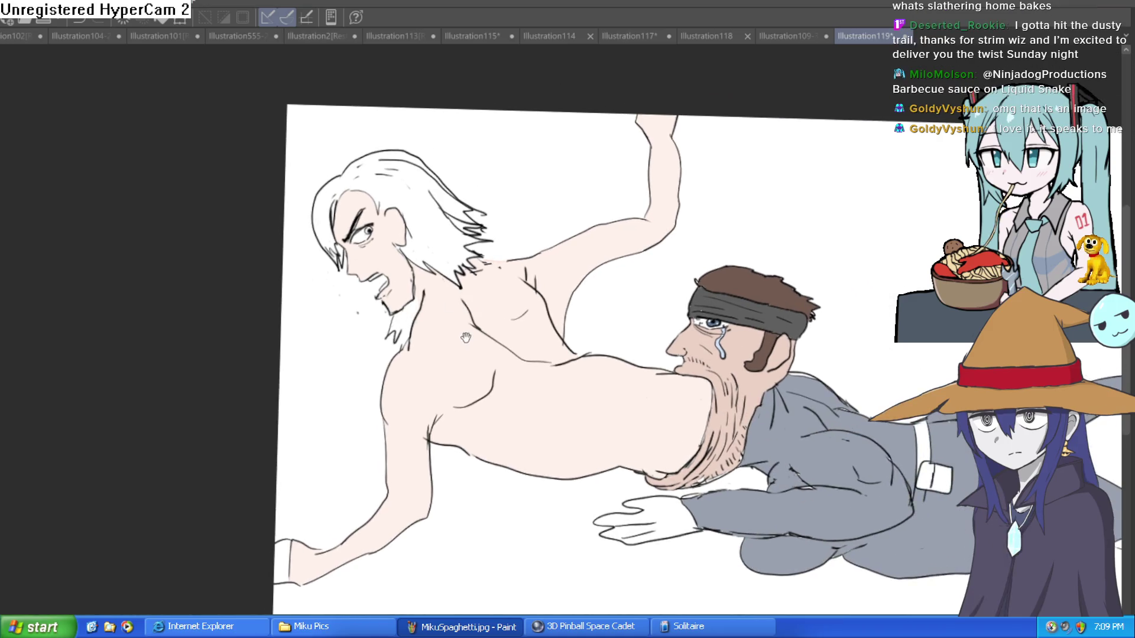
scroll(603, 327, "up", 1)
scroll(612, 361, "up", 1)
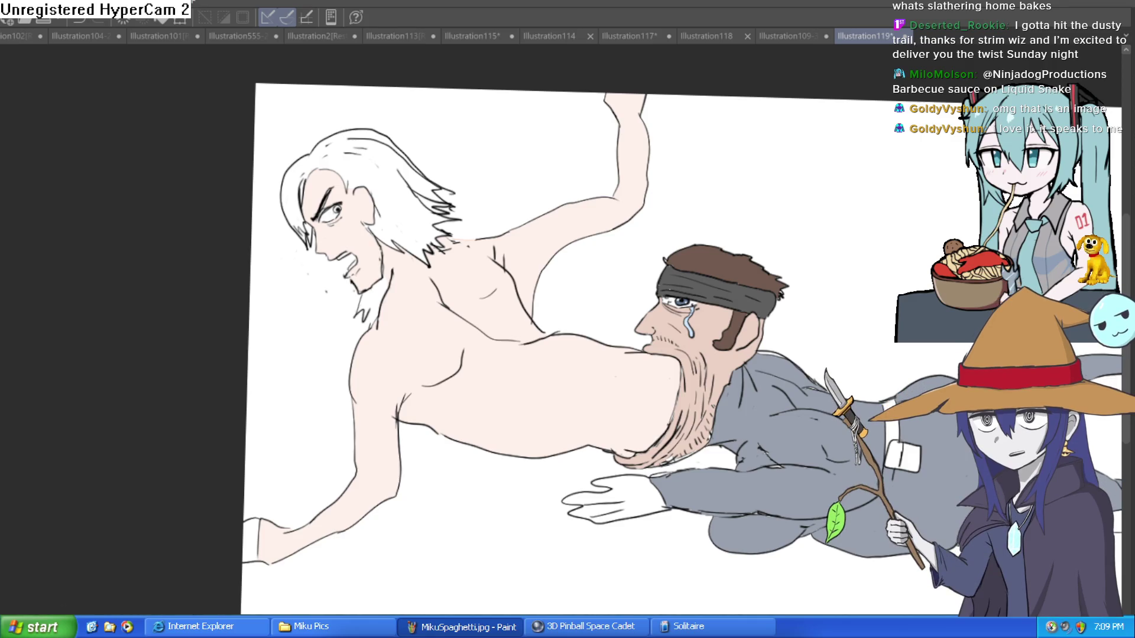
left_click(449, 180)
- Outline pink shading crescents on the white-haired figure's chest and bucket-fill them pink
mouse_move(476, 378)
left_mouse_down()
mouse_move(380, 494)
mouse_move(343, 499)
left_mouse_up()
left_click_drag(526, 211, 593, 176)
mouse_move(387, 180)
left_mouse_down()
mouse_move(562, 300)
mouse_move(716, 334)
left_mouse_up()
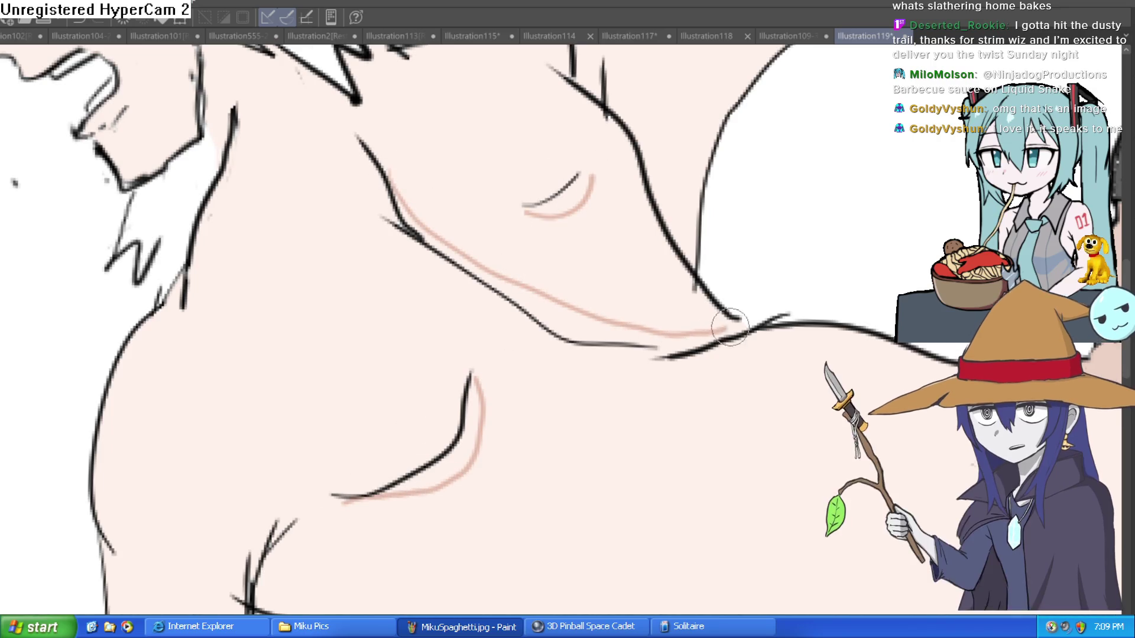
left_click(587, 313)
left_click(582, 209)
left_click(447, 413)
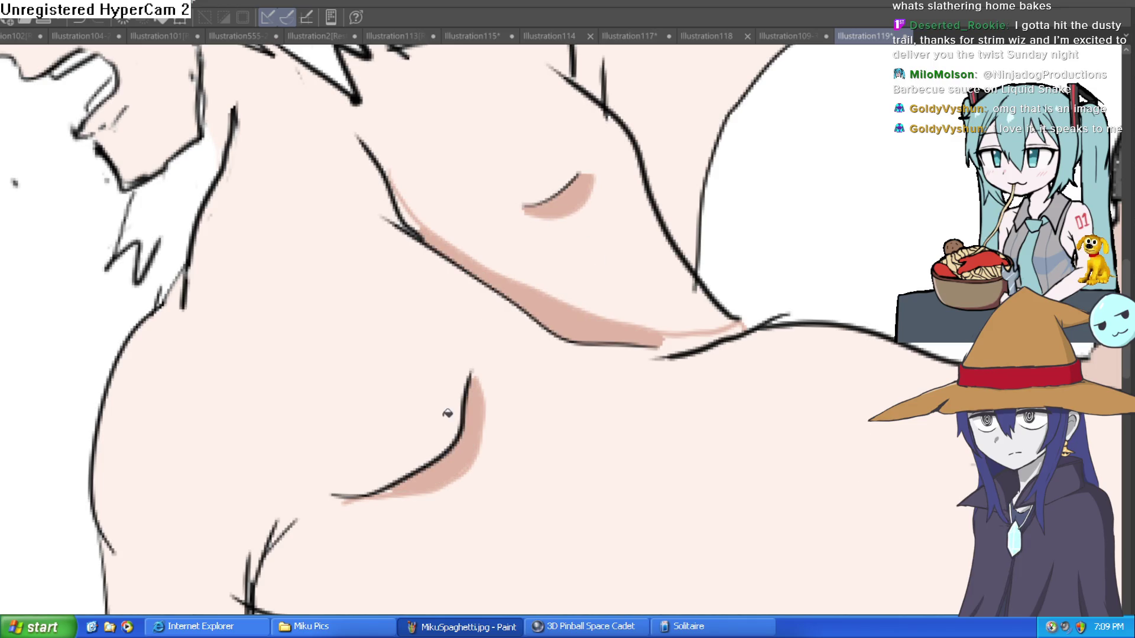
- Blend the pink chest and shoulder shading so it looks soft
mouse_move(557, 190)
left_mouse_down()
mouse_move(603, 178)
mouse_move(583, 209)
left_mouse_up()
mouse_move(413, 220)
left_mouse_down()
mouse_move(582, 299)
mouse_move(569, 314)
mouse_move(613, 307)
mouse_move(547, 327)
mouse_move(690, 319)
mouse_move(702, 337)
mouse_move(684, 322)
left_mouse_up()
mouse_move(473, 396)
left_mouse_down()
mouse_move(496, 417)
mouse_move(466, 471)
mouse_move(435, 481)
left_mouse_up()
mouse_move(544, 223)
left_mouse_down()
mouse_move(577, 172)
mouse_move(540, 223)
left_mouse_up()
left_click_drag(438, 488, 380, 507)
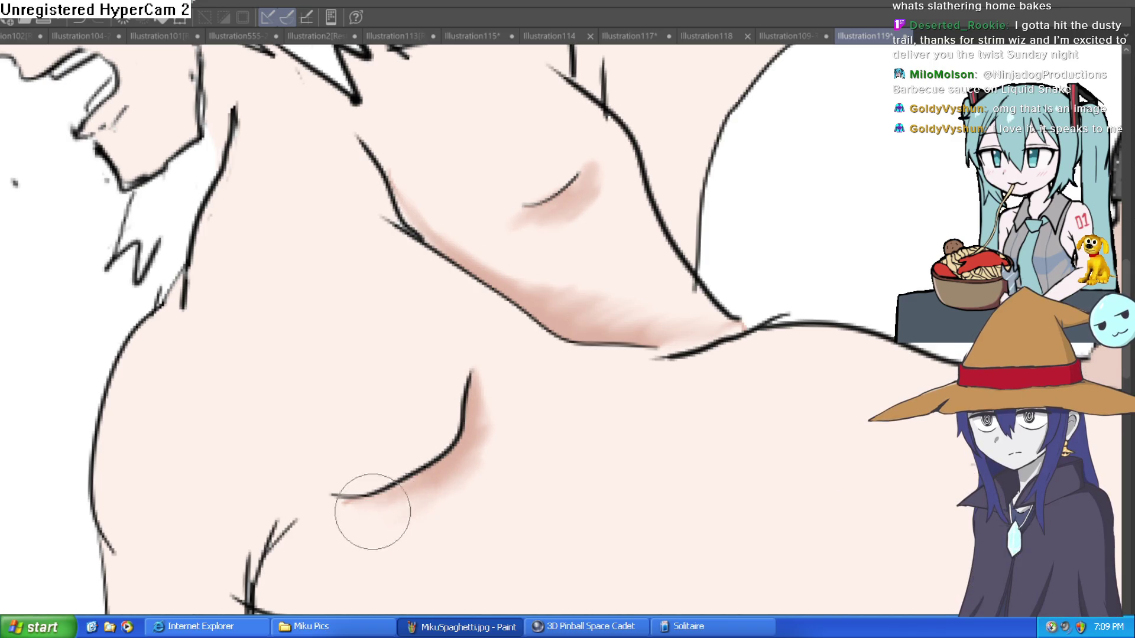
- Bring the grey-suited figure into view and draw a dark line down the grey jacket
scroll(588, 400, "down", 5)
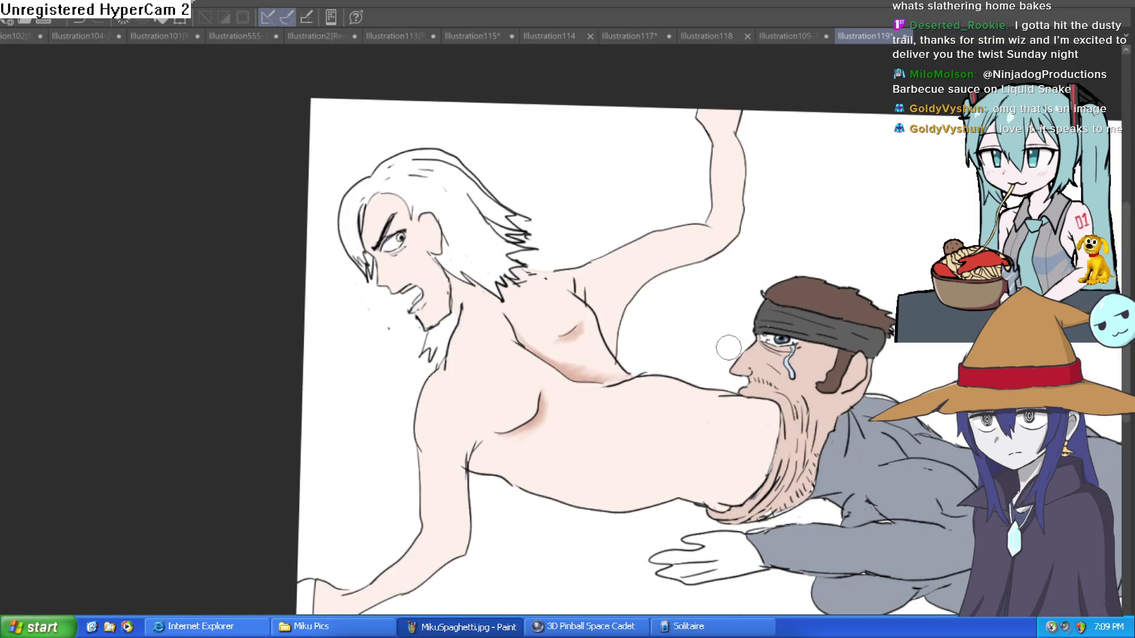
scroll(719, 353, "right", 3)
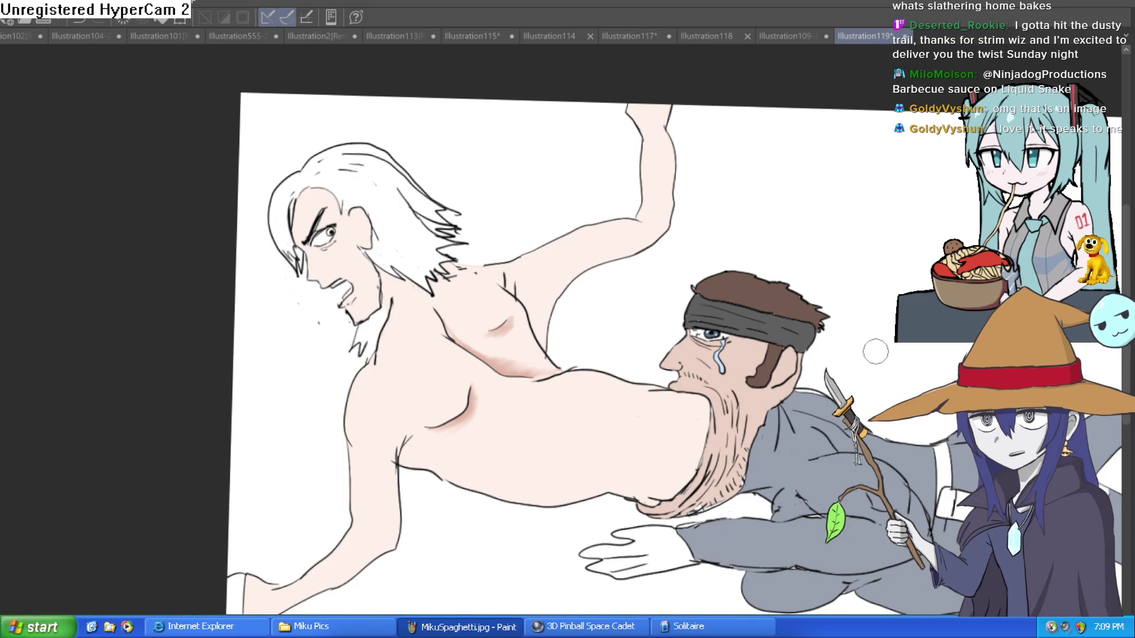
left_click_drag(753, 318, 703, 226)
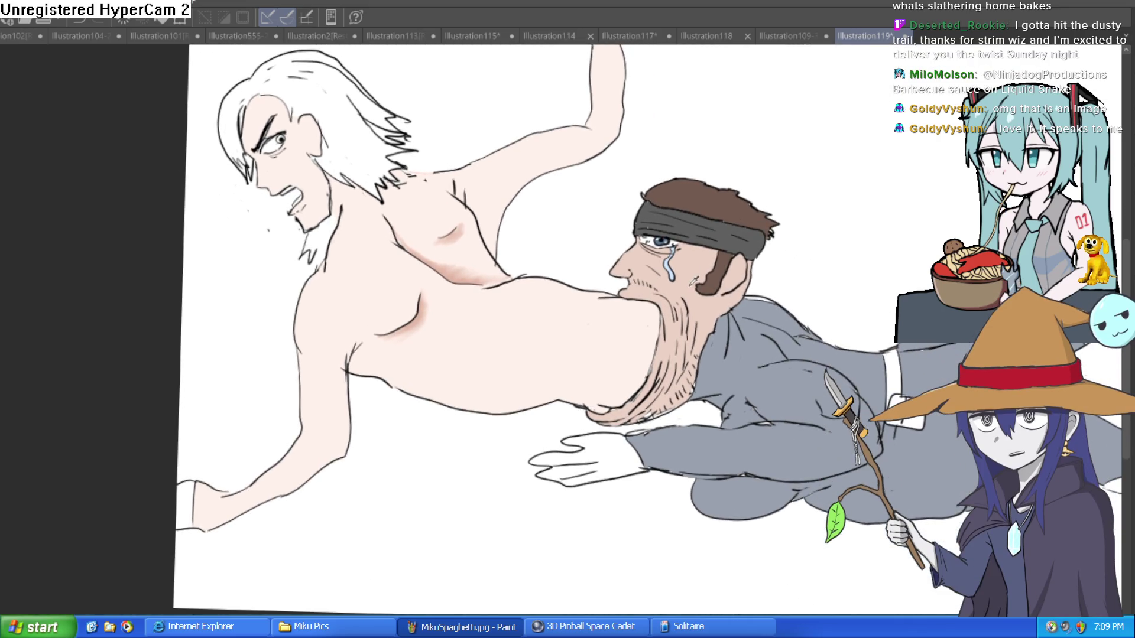
mouse_move(873, 398)
left_mouse_down()
mouse_move(678, 297)
mouse_move(655, 322)
left_mouse_up()
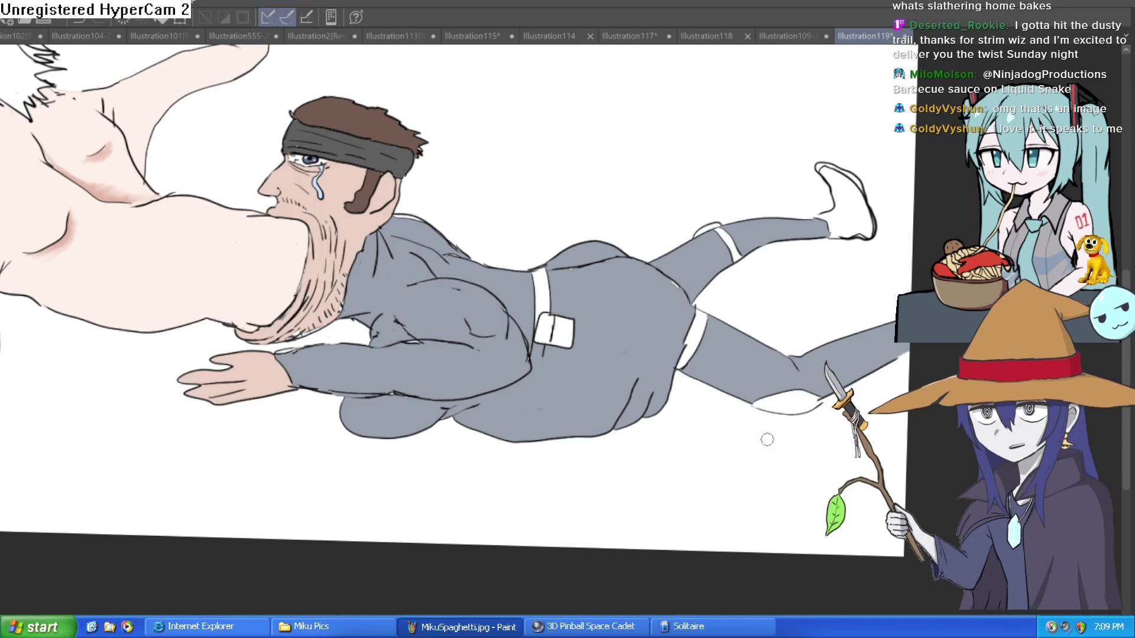
left_click_drag(530, 352, 507, 440)
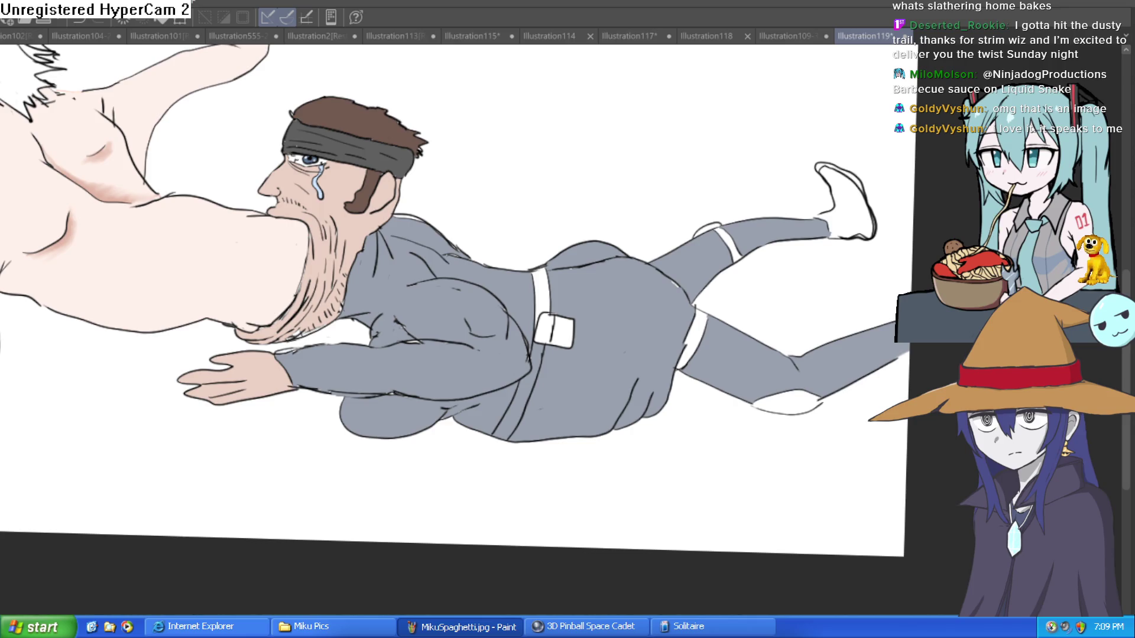
- Fill the headbanded figure's belt strap and buckle dark grey, then the white hair yellow
left_click(514, 408)
left_click(556, 300)
left_click(549, 327)
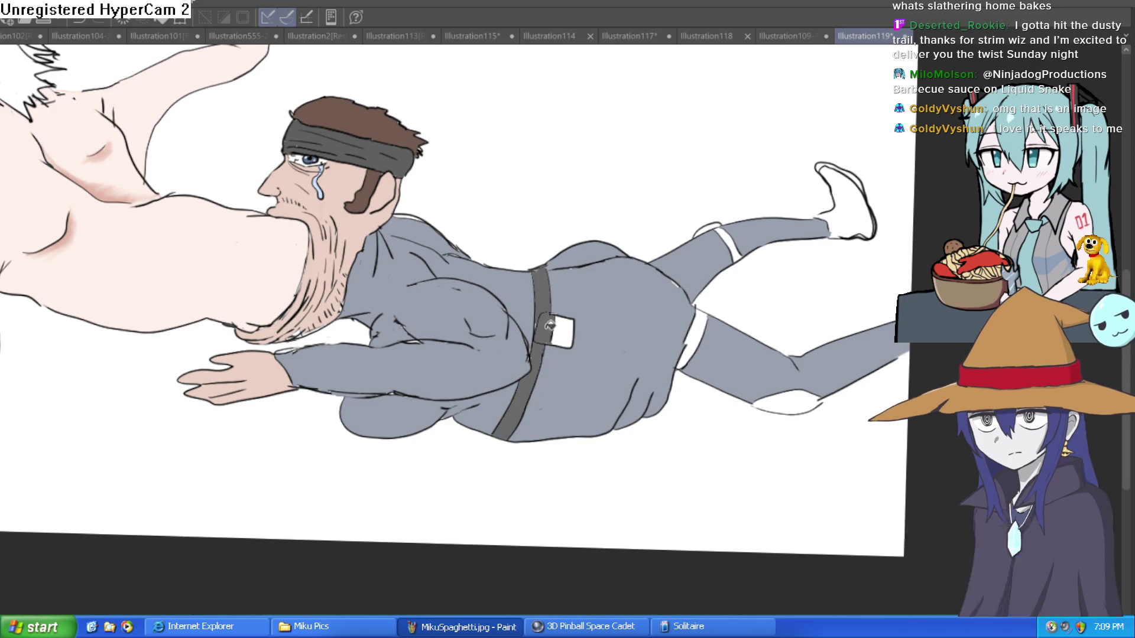
left_click(549, 326)
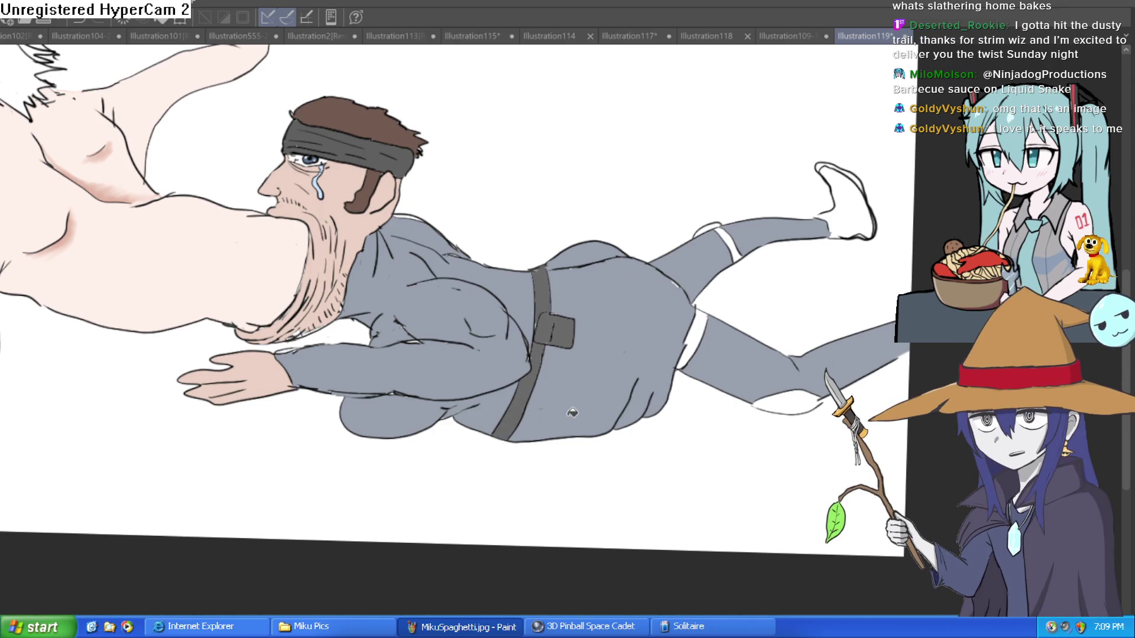
key("ctrl+z")
key("ctrl+z")
key("ctrl+z")
key("ctrl+z")
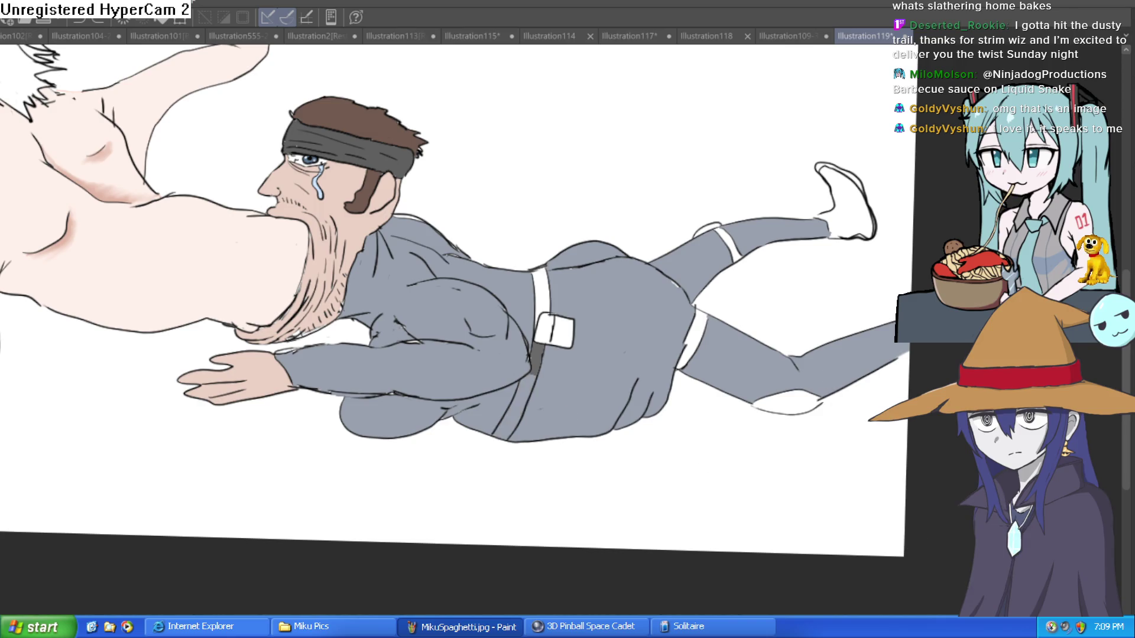
left_click(520, 402)
left_click(551, 330)
left_click(549, 298)
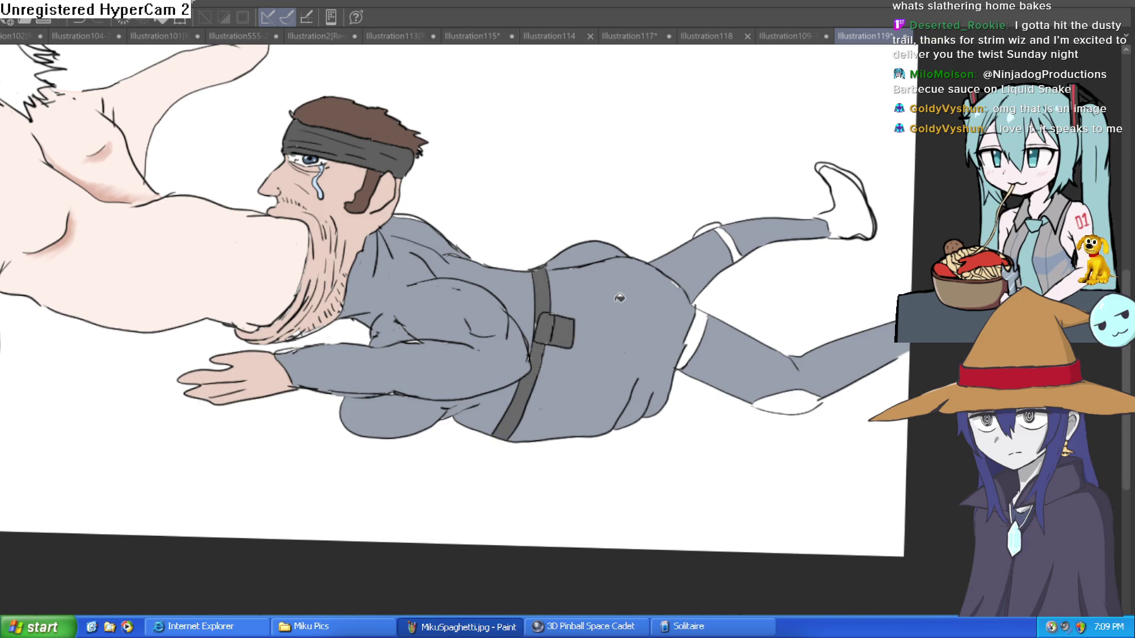
mouse_move(481, 293)
left_mouse_down()
mouse_move(584, 361)
mouse_move(794, 364)
left_mouse_up()
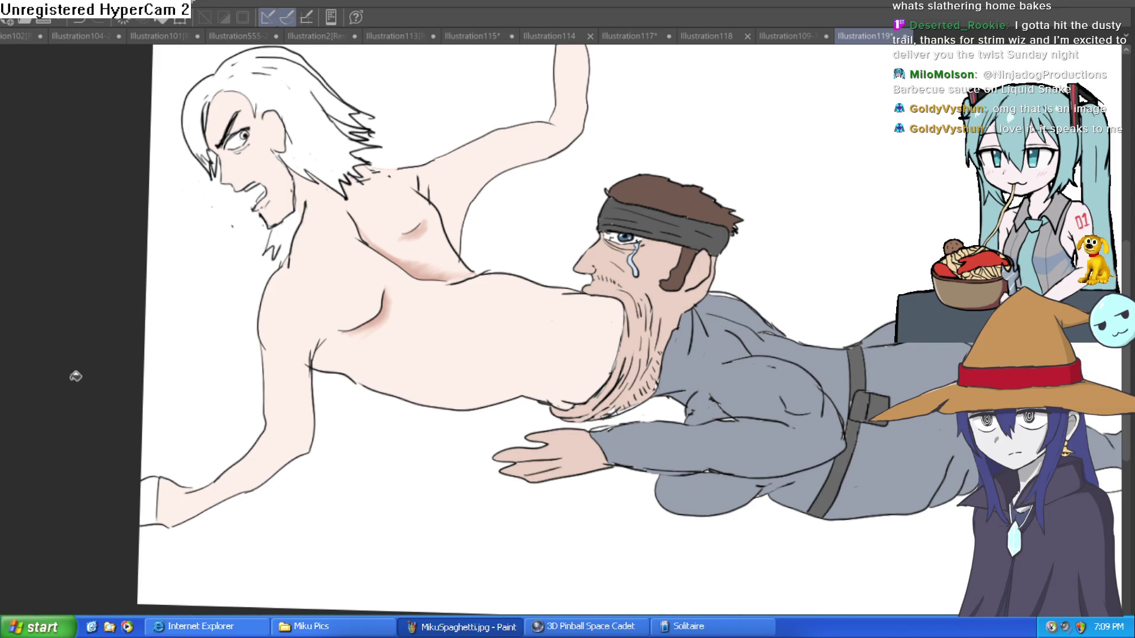
left_click(320, 153)
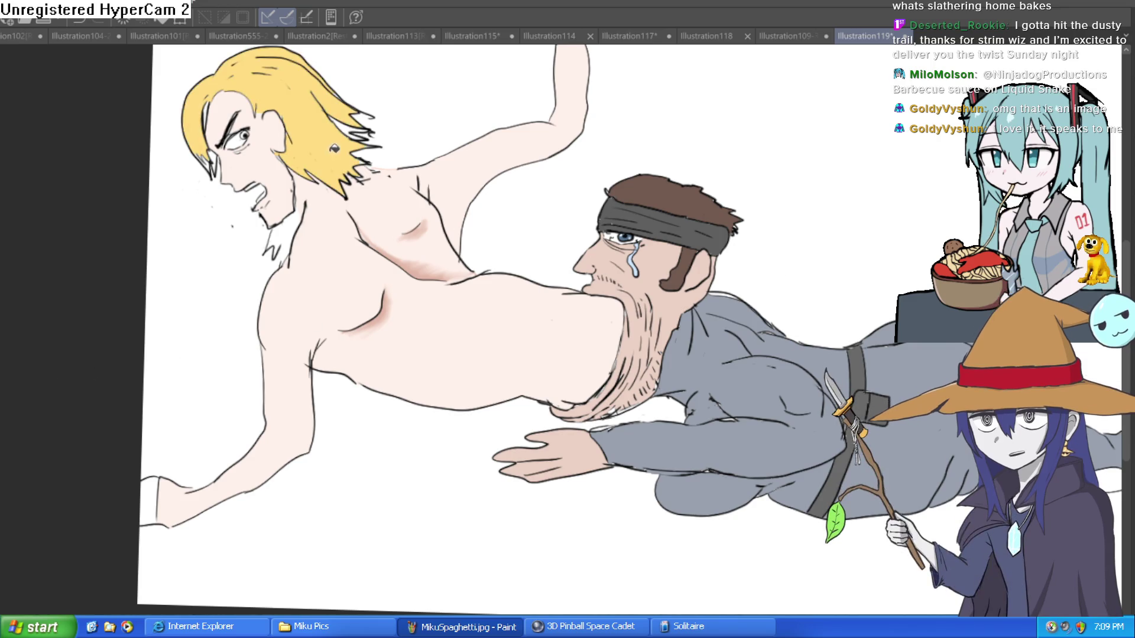
- Fill the remaining hair sections and the goatee yellow, undoing a stray background fill
left_click(377, 107)
key("ctrl+z")
scroll(376, 150, "up", 2)
scroll(377, 150, "up", 1)
scroll(376, 149, "up", 2)
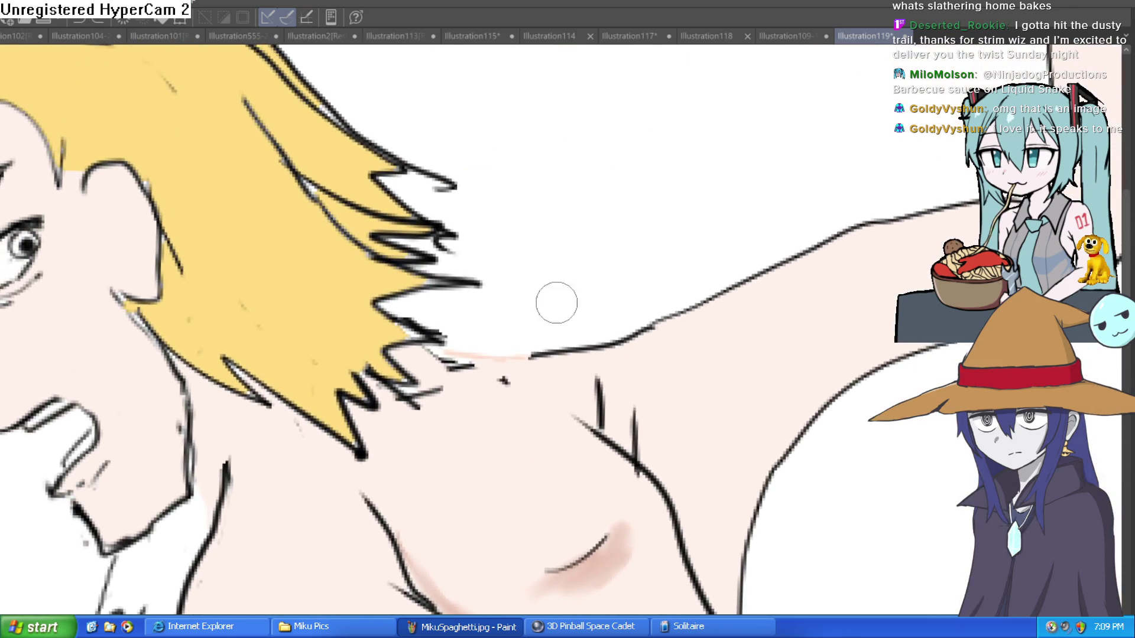
left_click(429, 188)
left_click(166, 549)
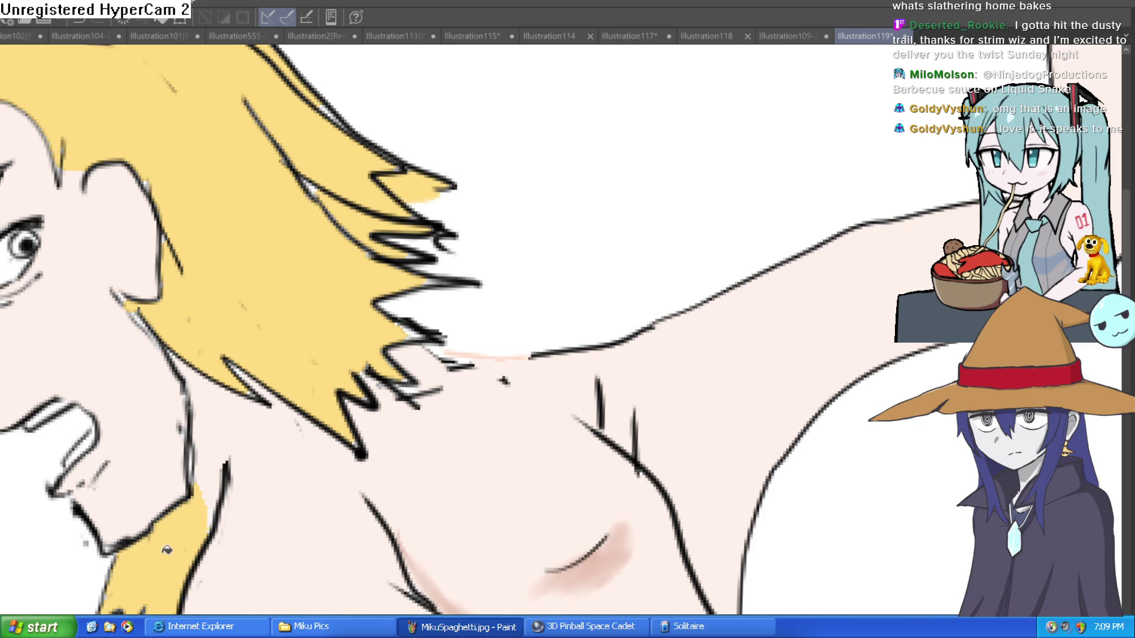
- Refill the blond man's hair and goatee in a lighter yellow
scroll(233, 454, "down", 5)
left_click_drag(675, 295, 701, 317)
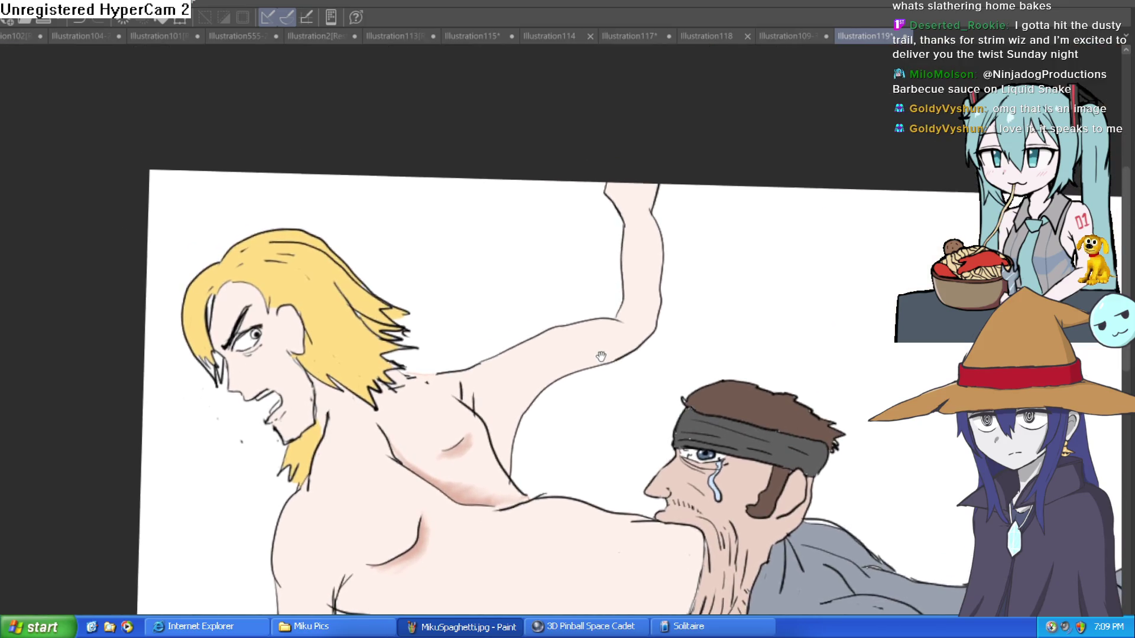
scroll(702, 317, "down", 1)
left_click_drag(804, 304, 752, 314)
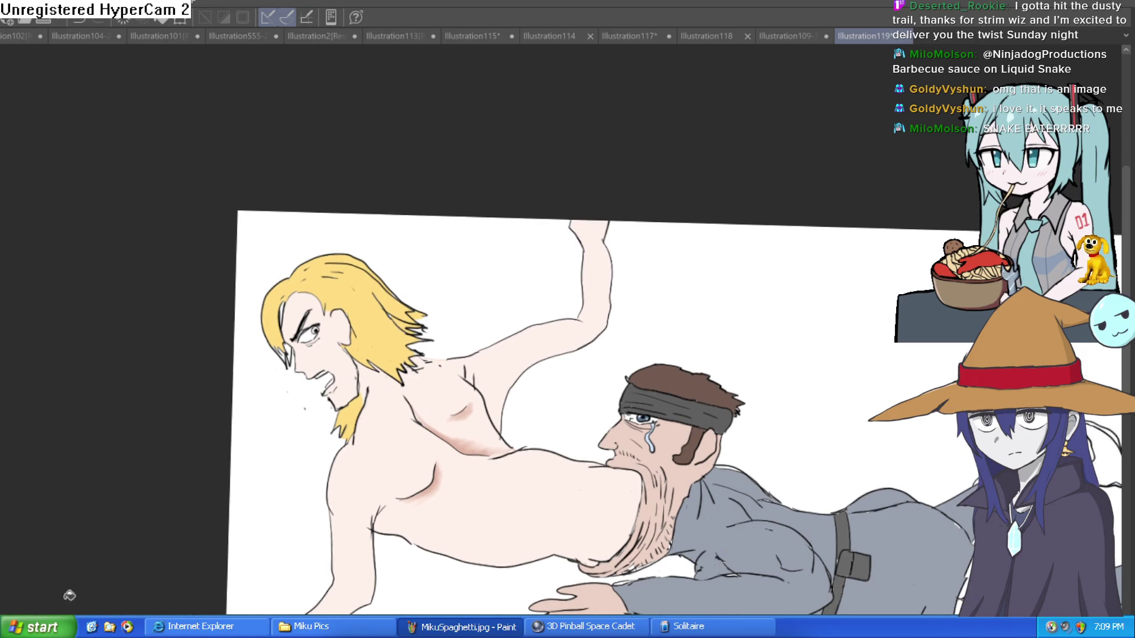
left_click(379, 304)
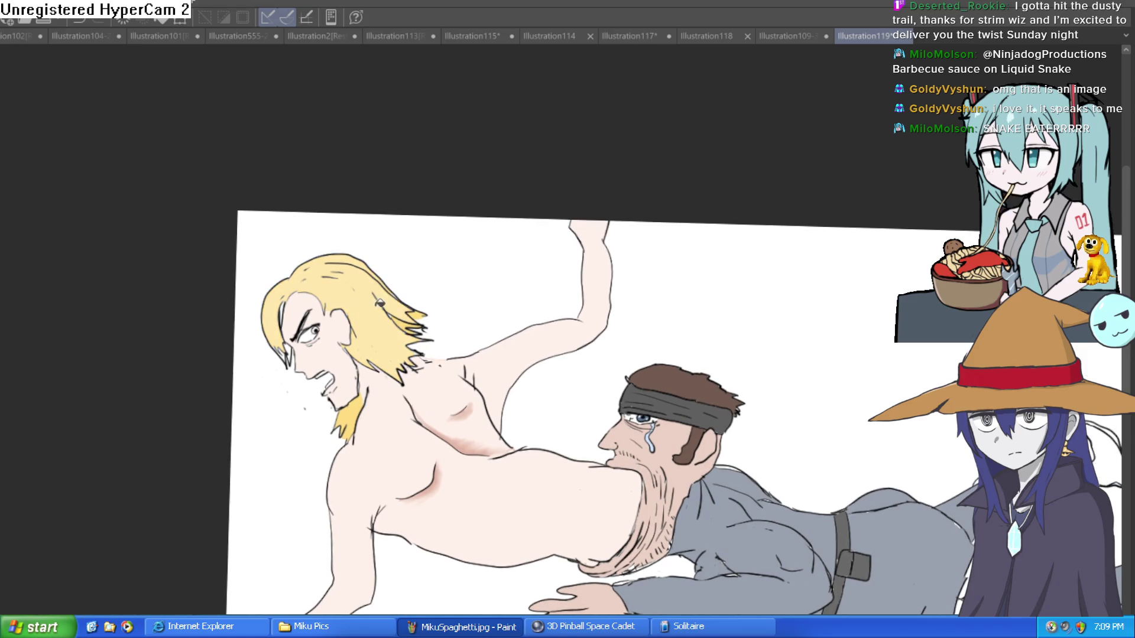
left_click(353, 409)
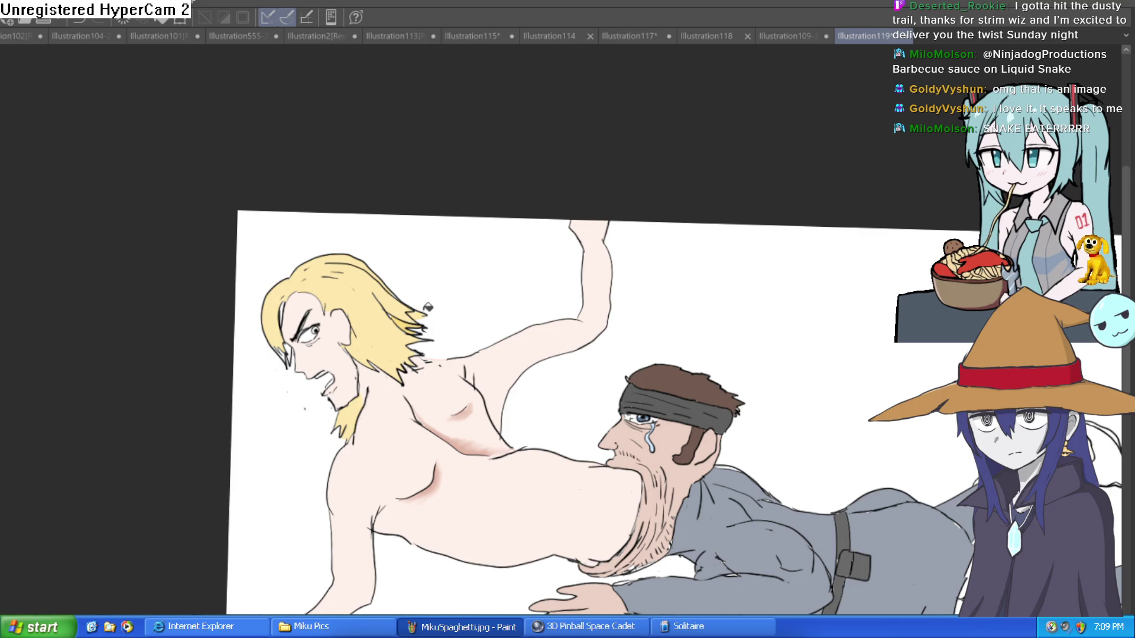
scroll(272, 373, "up", 5)
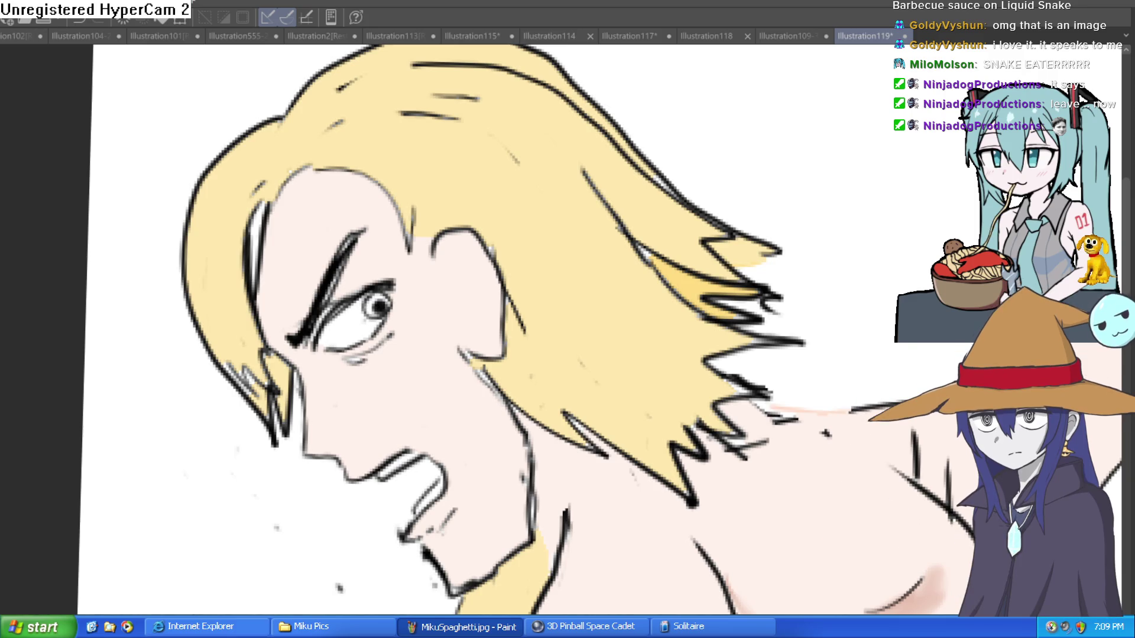
- Undo the white highlight stroke in the hair and zoom in on the blond man's face
key("ctrl+z")
scroll(556, 222, "down", 2)
scroll(614, 207, "down", 2)
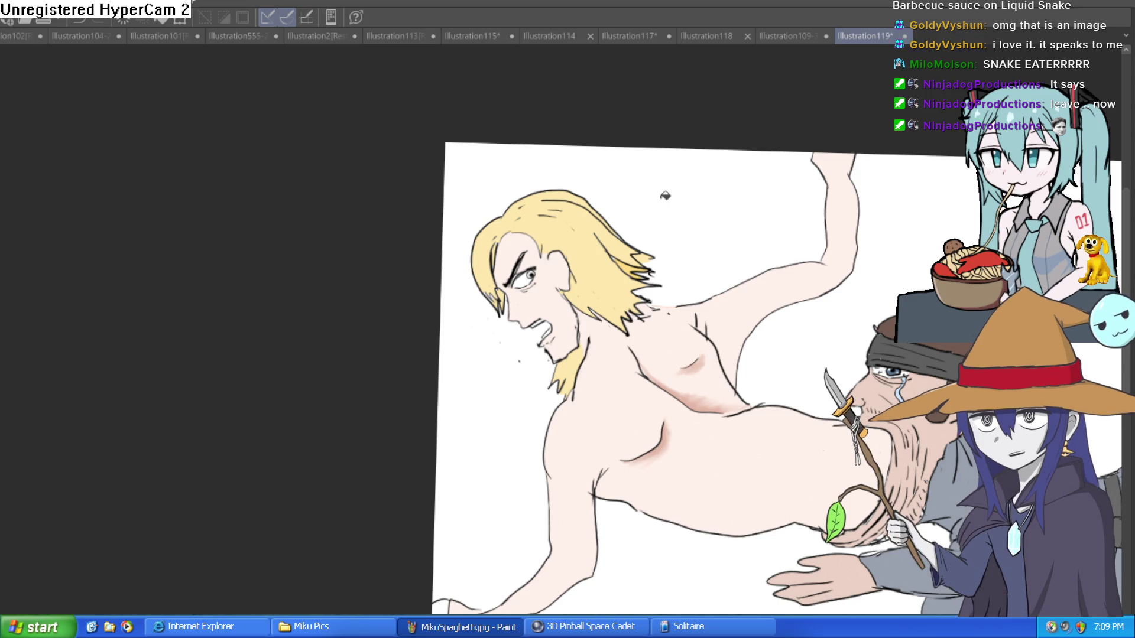
mouse_move(665, 196)
left_mouse_down()
mouse_move(523, 203)
mouse_move(861, 214)
mouse_move(689, 261)
left_mouse_up()
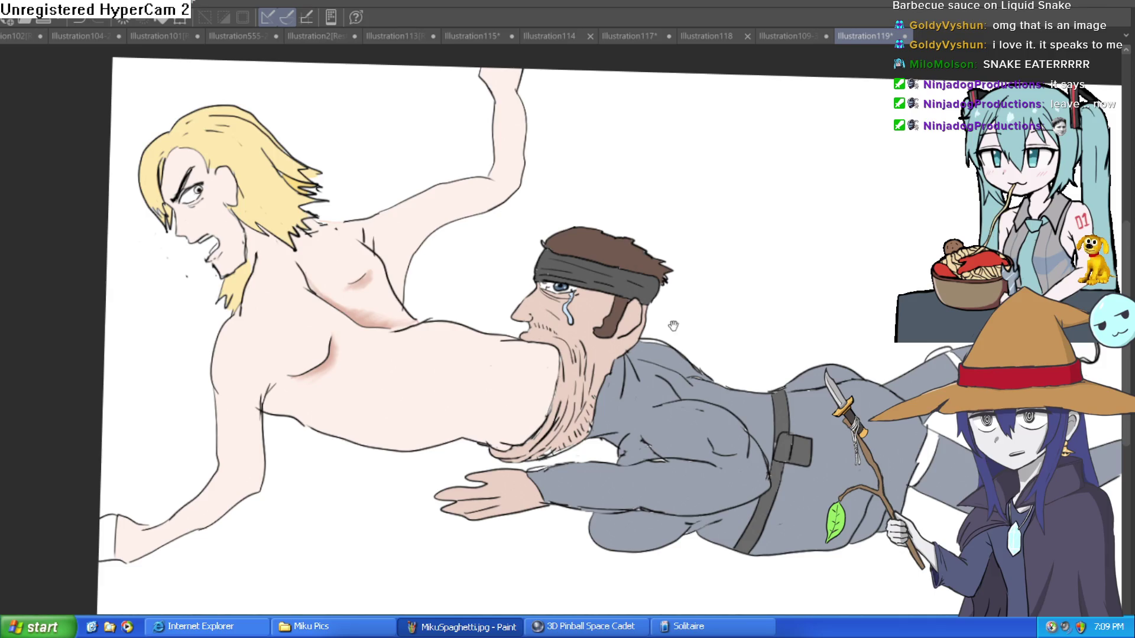
left_click_drag(678, 327, 731, 337)
left_click(280, 260)
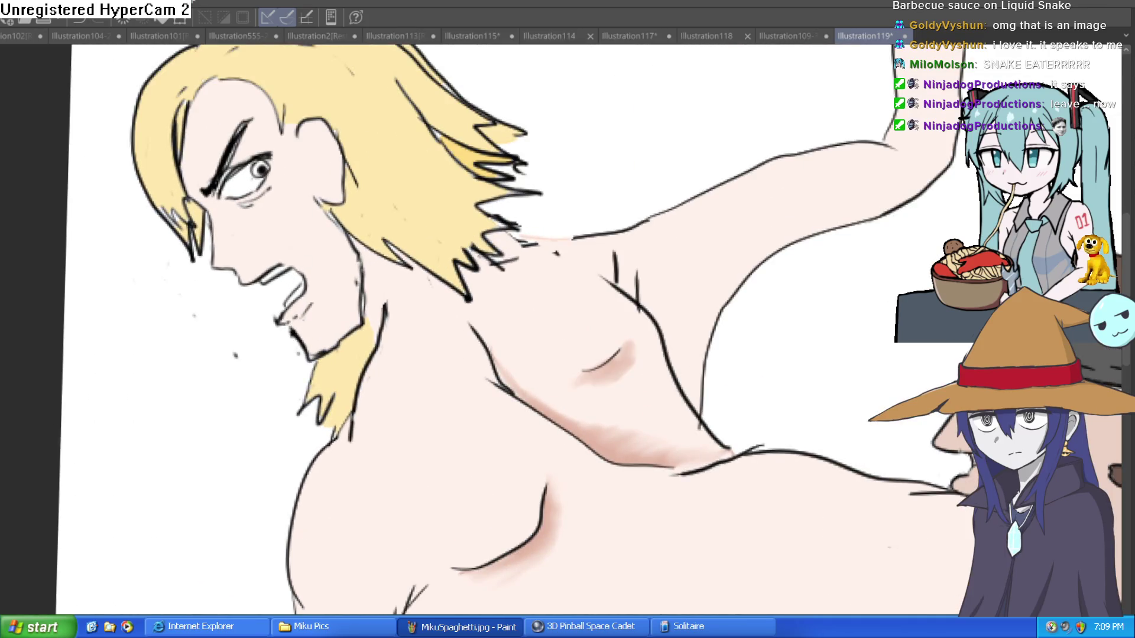
- Colour the blond man's iris light blue, painting over the white highlight
left_click(222, 166)
left_click(352, 177)
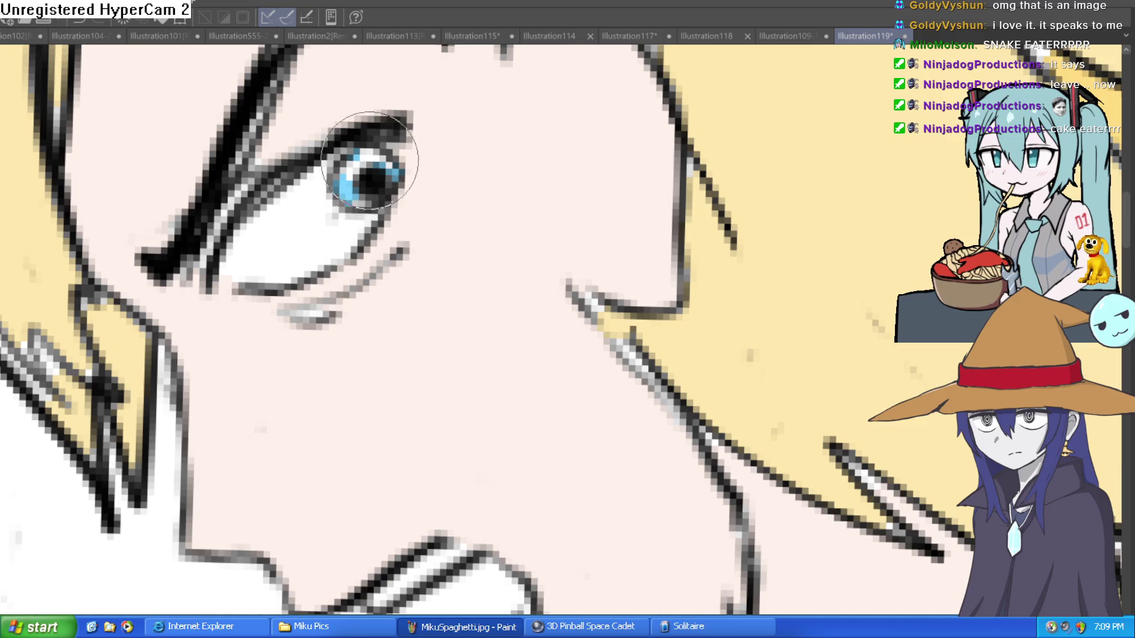
left_click_drag(373, 163, 366, 151)
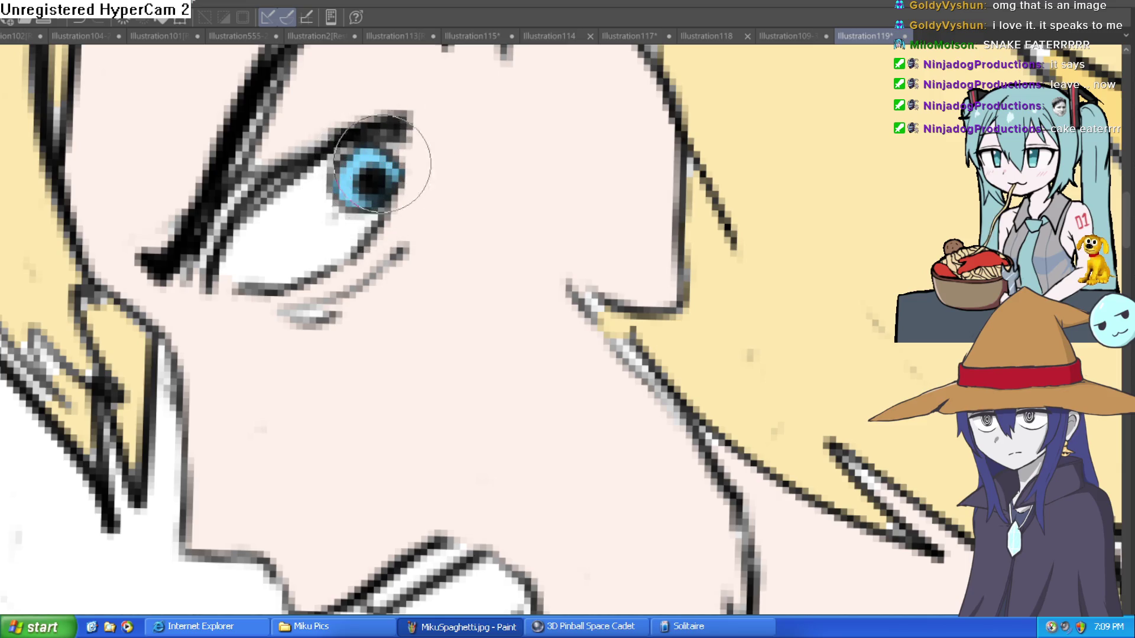
- Zoom back out and pan across the whole figure
key("ctrl+0")
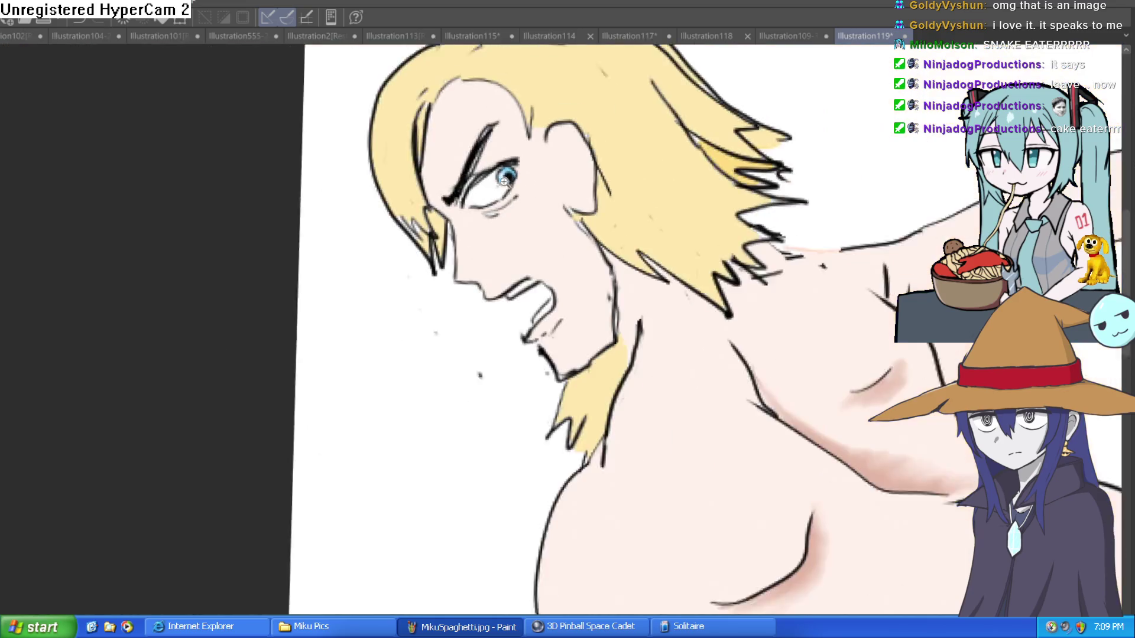
left_click_drag(896, 227, 646, 247)
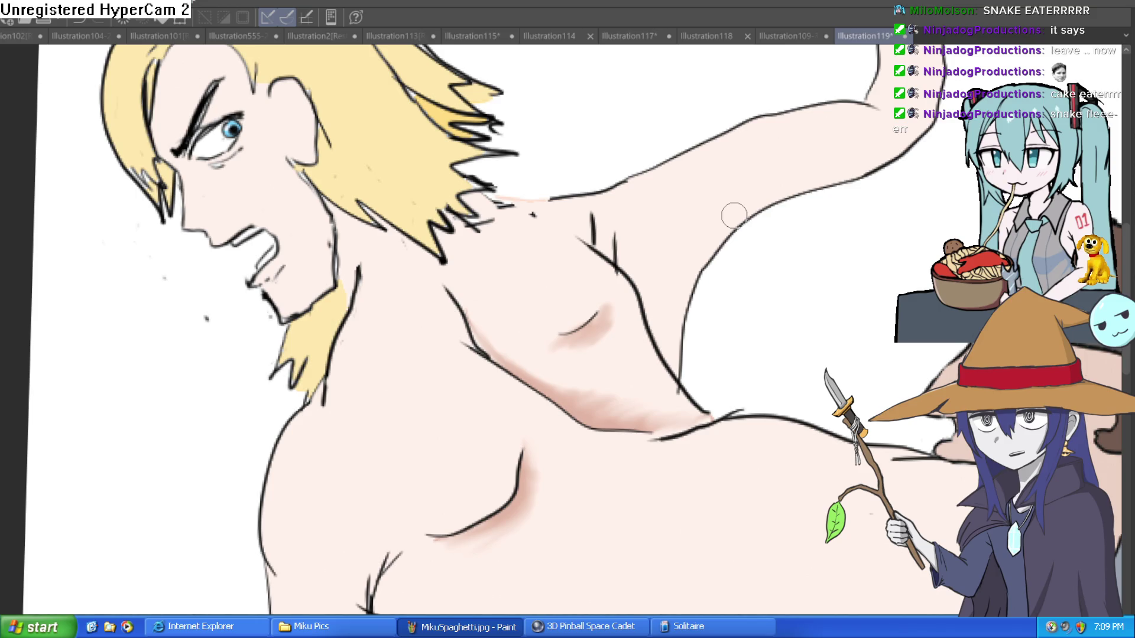
scroll(739, 224, "down", 3)
scroll(753, 247, "up", 1)
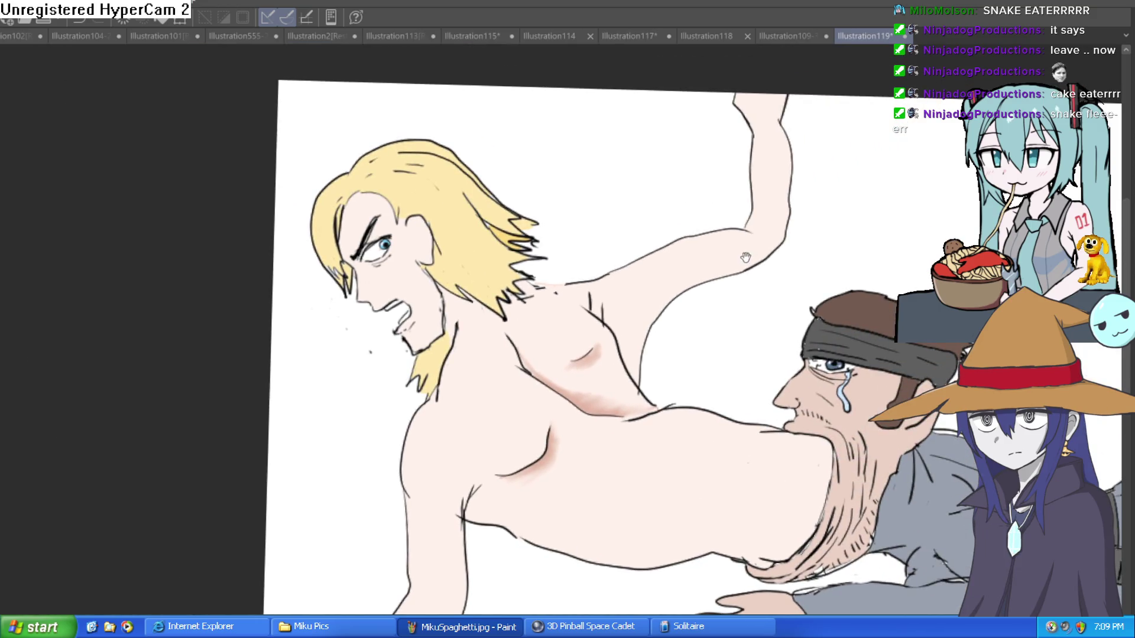
left_click_drag(746, 257, 705, 235)
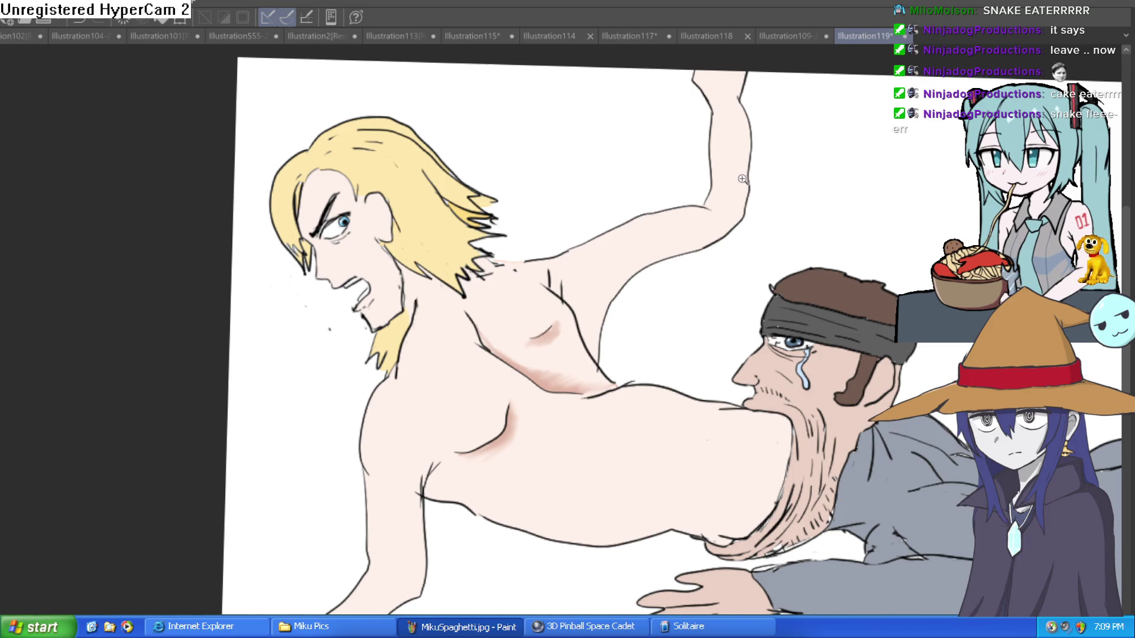
scroll(742, 179, "down", 2)
scroll(169, 461, "up", 1)
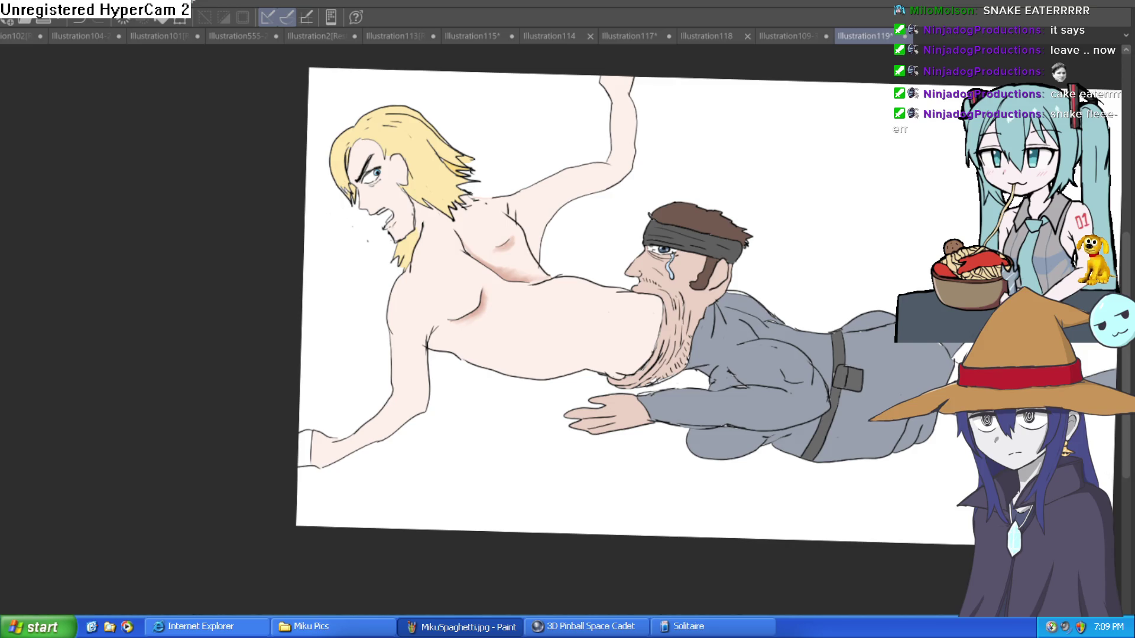
scroll(666, 237, "up", 3)
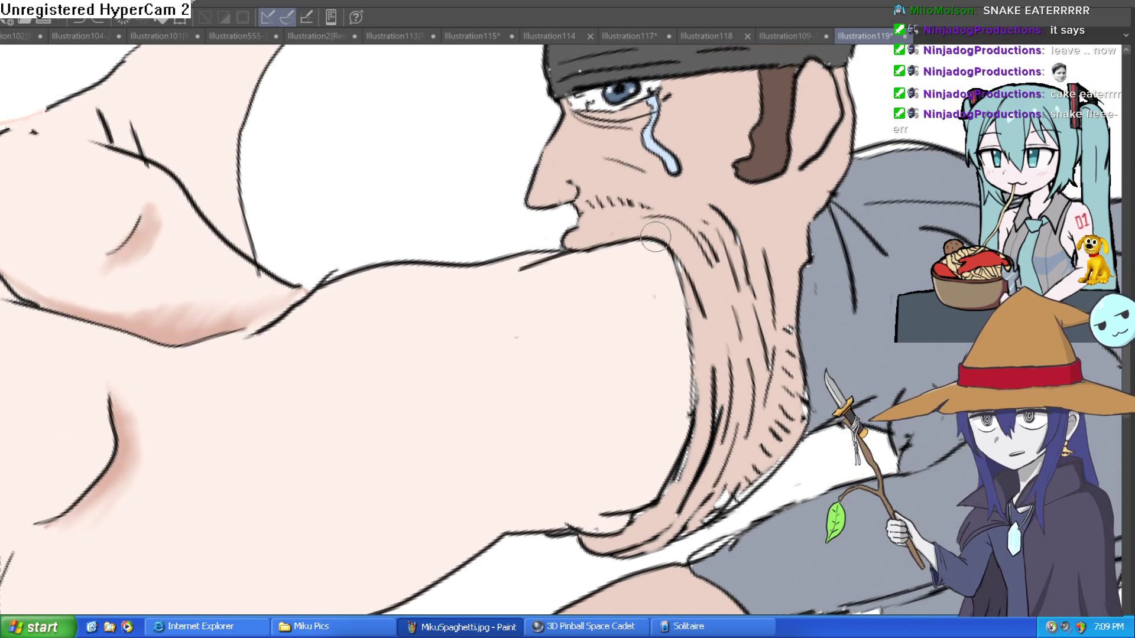
- Draw light-blue lines under the chin and arm, then fill the enclosed gaps light blue
mouse_move(658, 244)
left_mouse_down()
mouse_move(674, 357)
mouse_move(626, 541)
mouse_move(614, 400)
left_mouse_up()
left_click_drag(431, 458, 591, 444)
key("g")
left_click(603, 418)
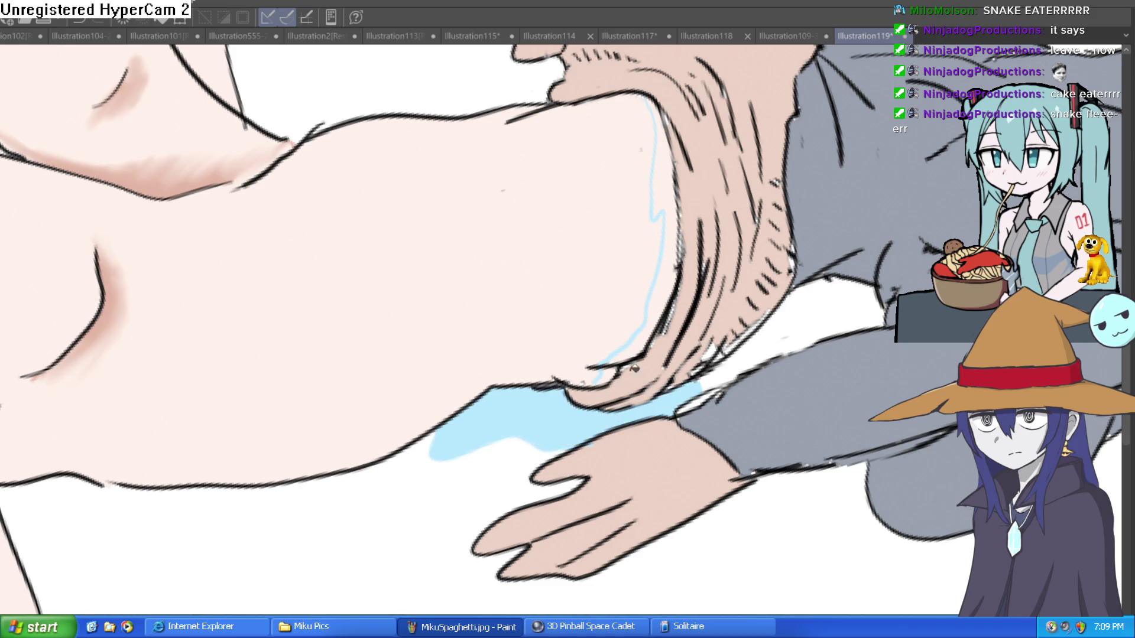
left_click(772, 333)
left_click(670, 292)
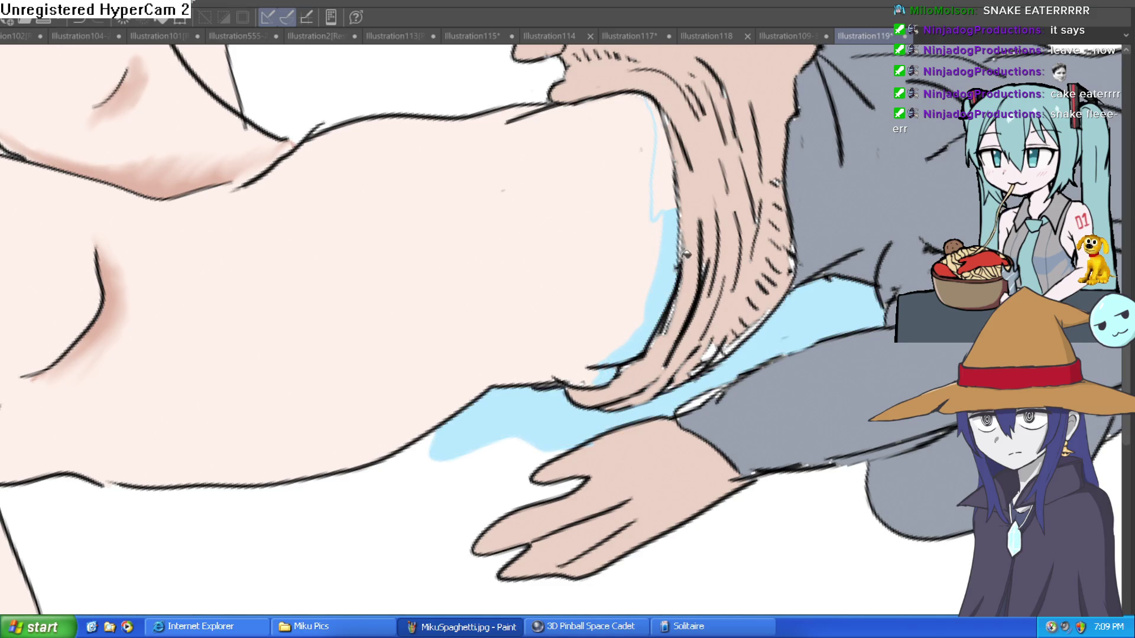
left_click(672, 184)
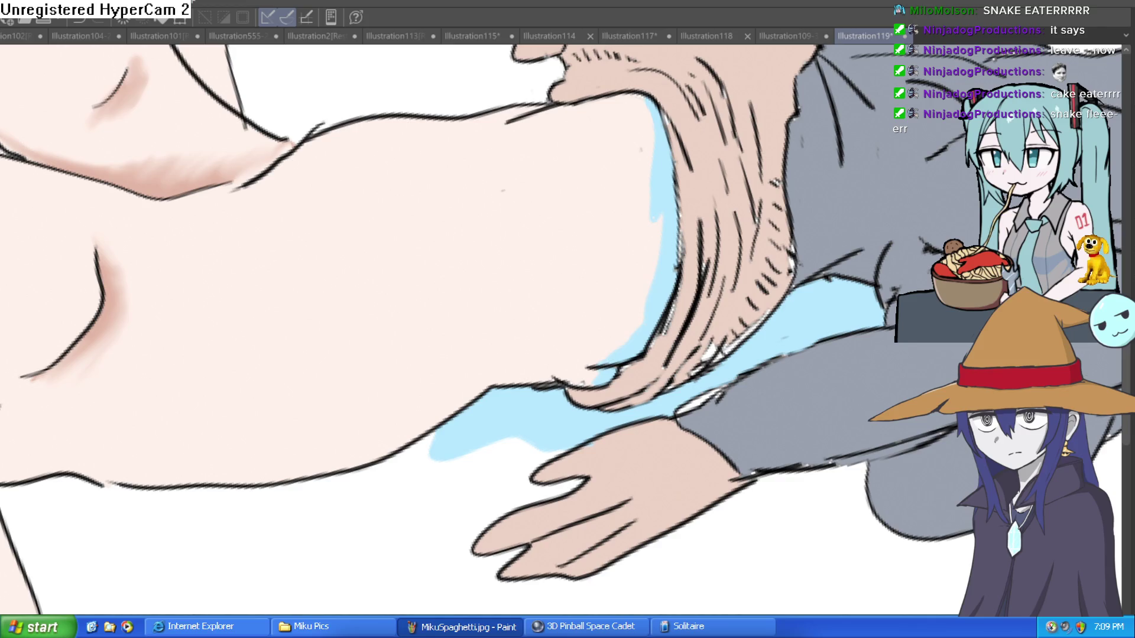
- Paint light-blue strokes and solid drip shapes under the crying man's jaw
left_click_drag(810, 208, 653, 227)
left_click_drag(653, 180, 603, 191)
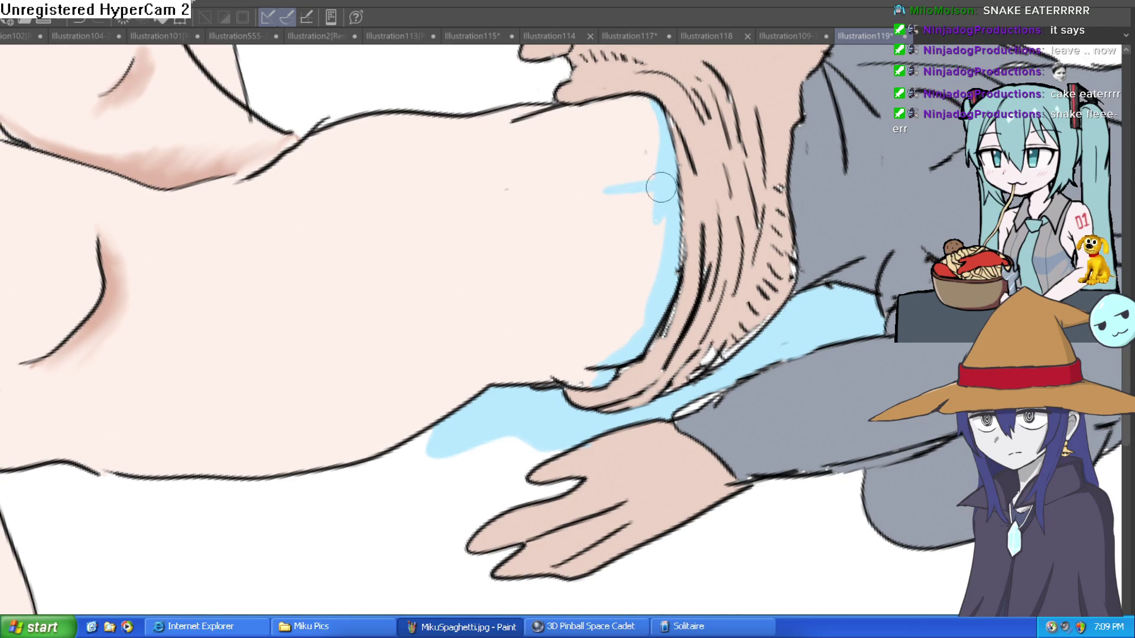
mouse_move(591, 109)
left_mouse_down()
mouse_move(597, 154)
mouse_move(650, 110)
left_mouse_up()
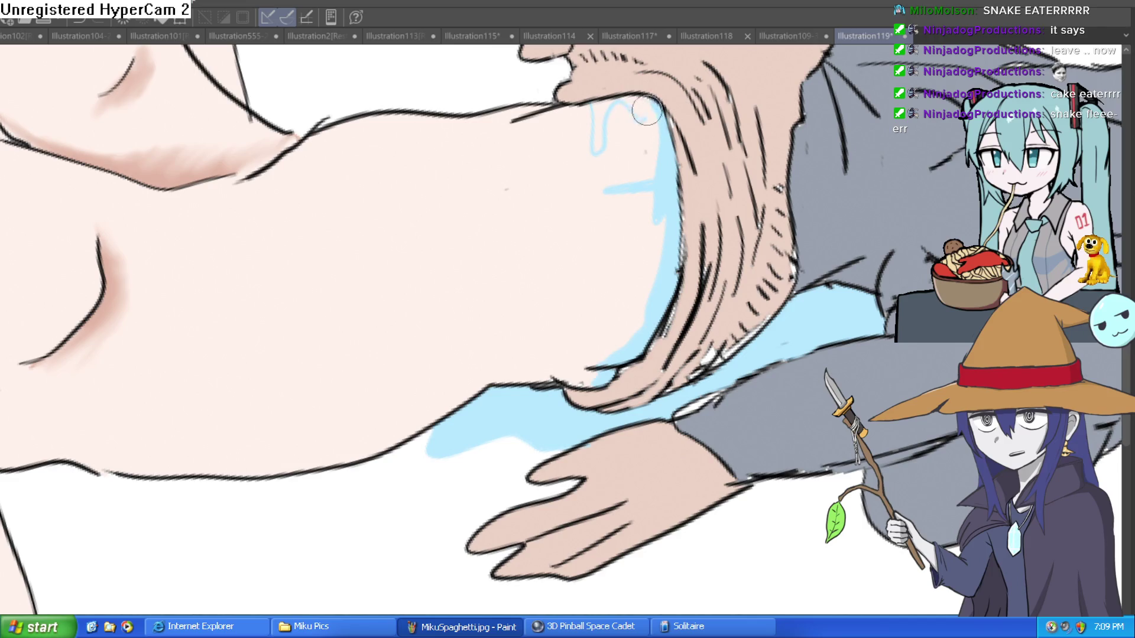
left_click_drag(569, 102, 588, 145)
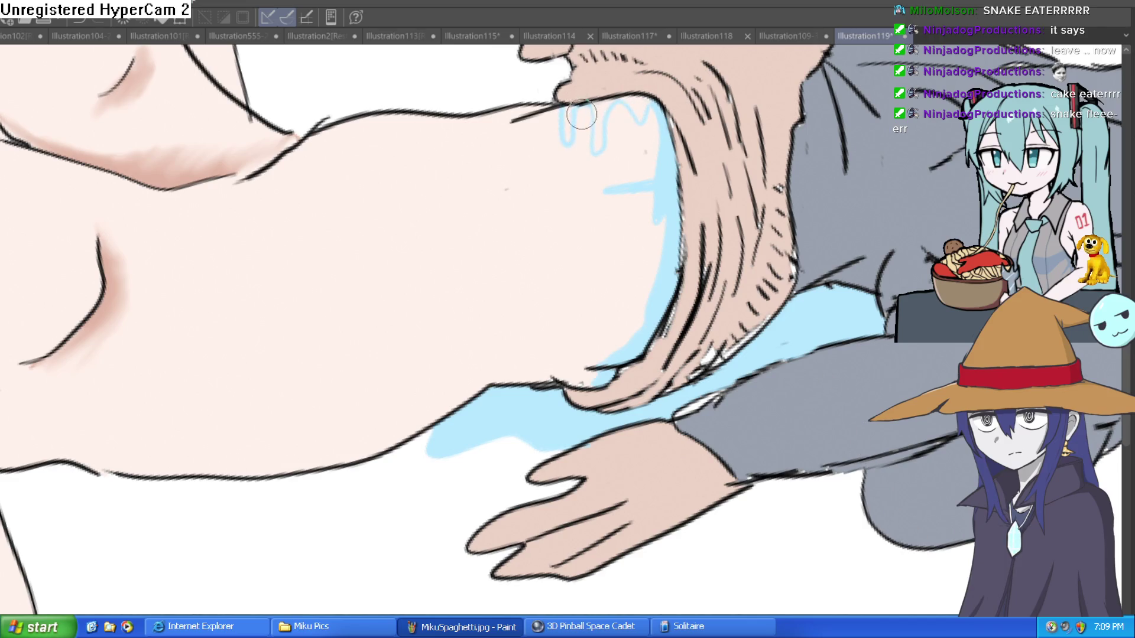
mouse_move(594, 103)
left_mouse_down()
mouse_move(615, 151)
mouse_move(650, 101)
left_mouse_up()
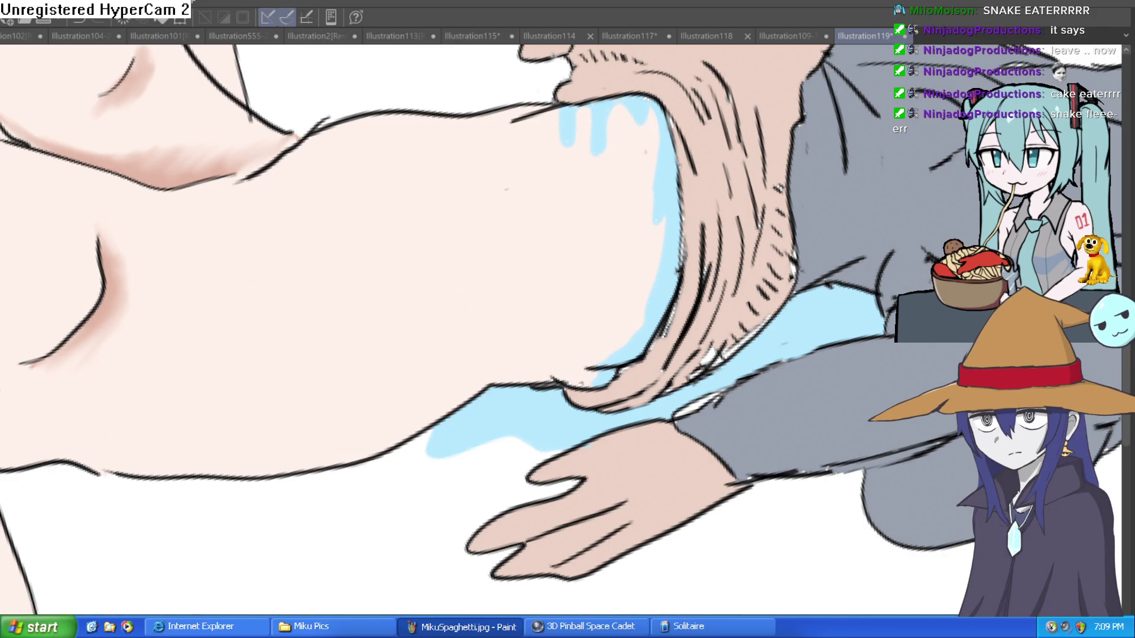
scroll(887, 396, "down", 5)
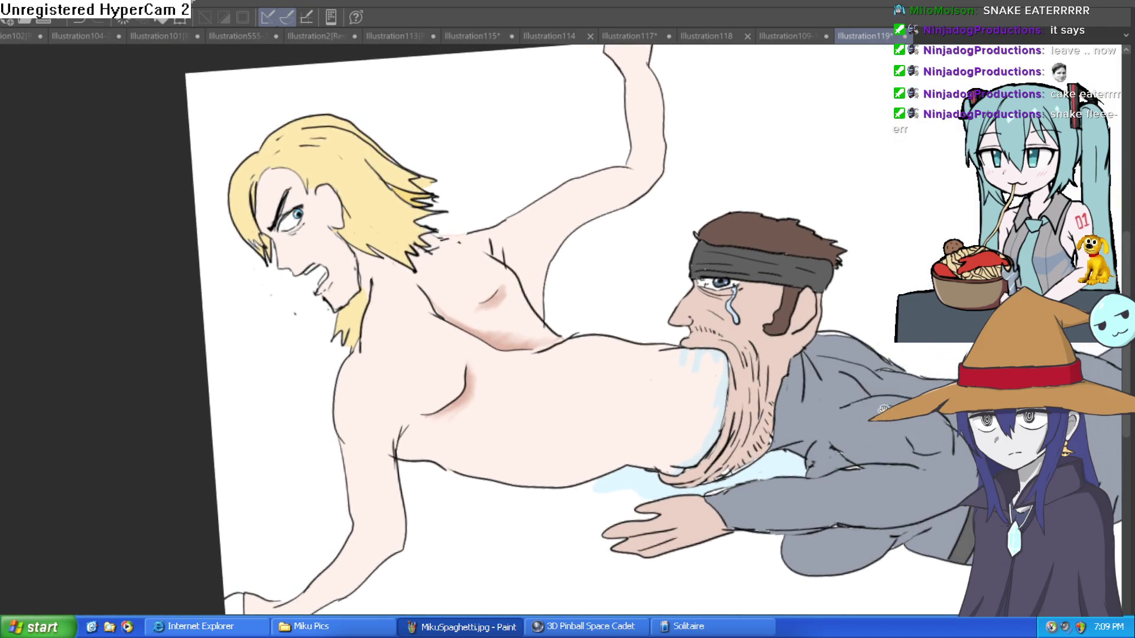
- Fill the soldier's three knee bands and both boots, including the raised boot's toe, dark grey
left_click_drag(889, 393, 731, 337)
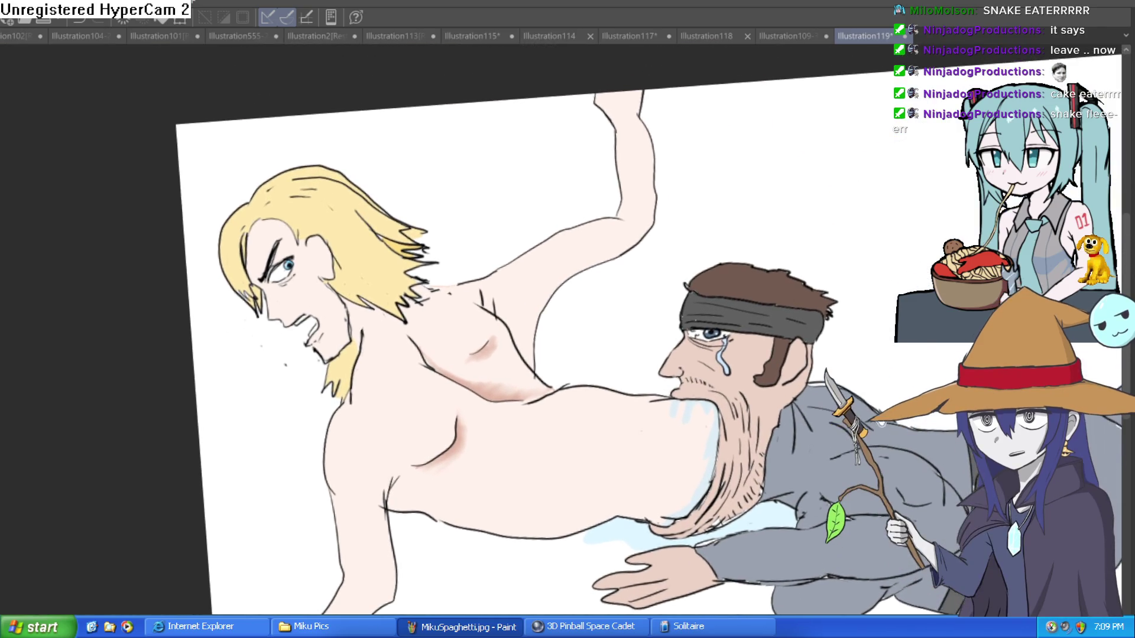
scroll(731, 337, "down", 2)
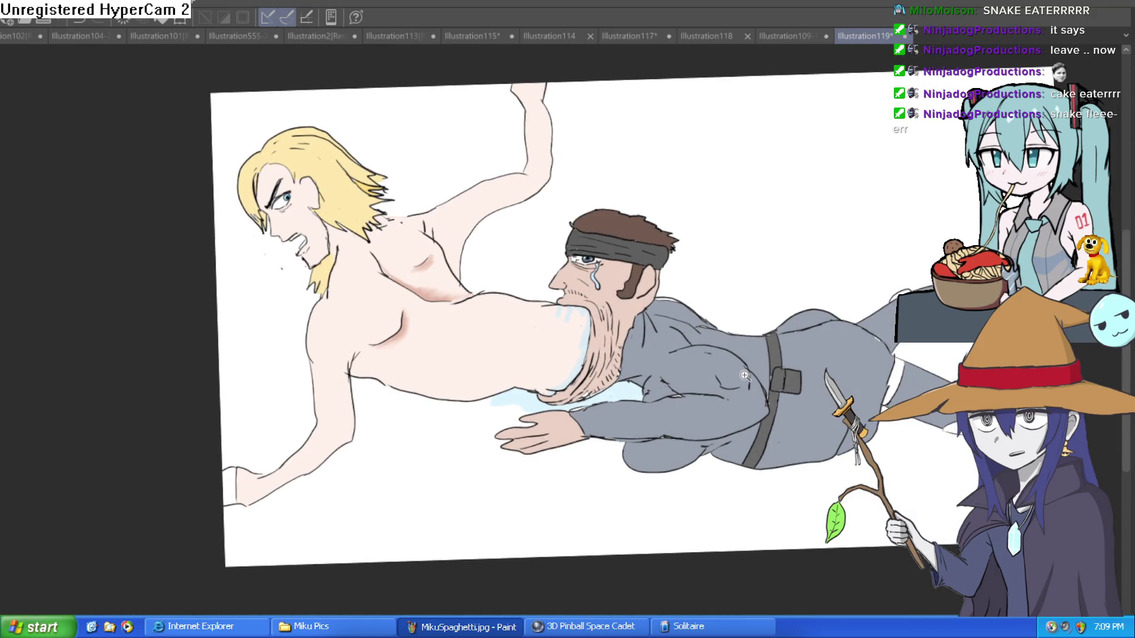
scroll(743, 376, "down", 1)
left_click_drag(744, 375, 371, 321)
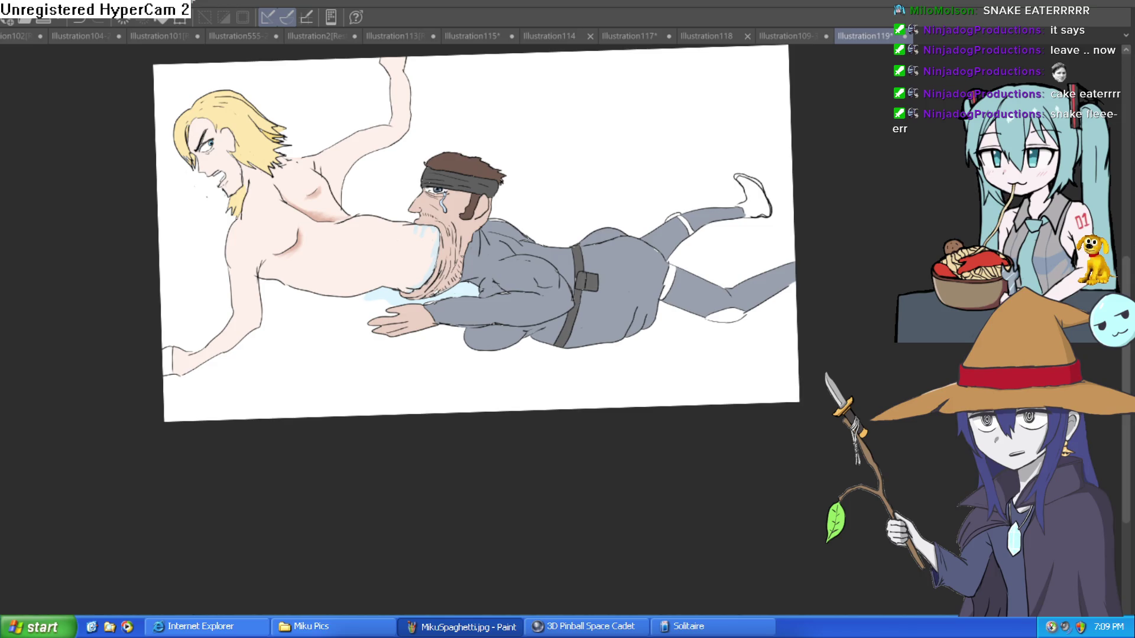
scroll(680, 274, "up", 2)
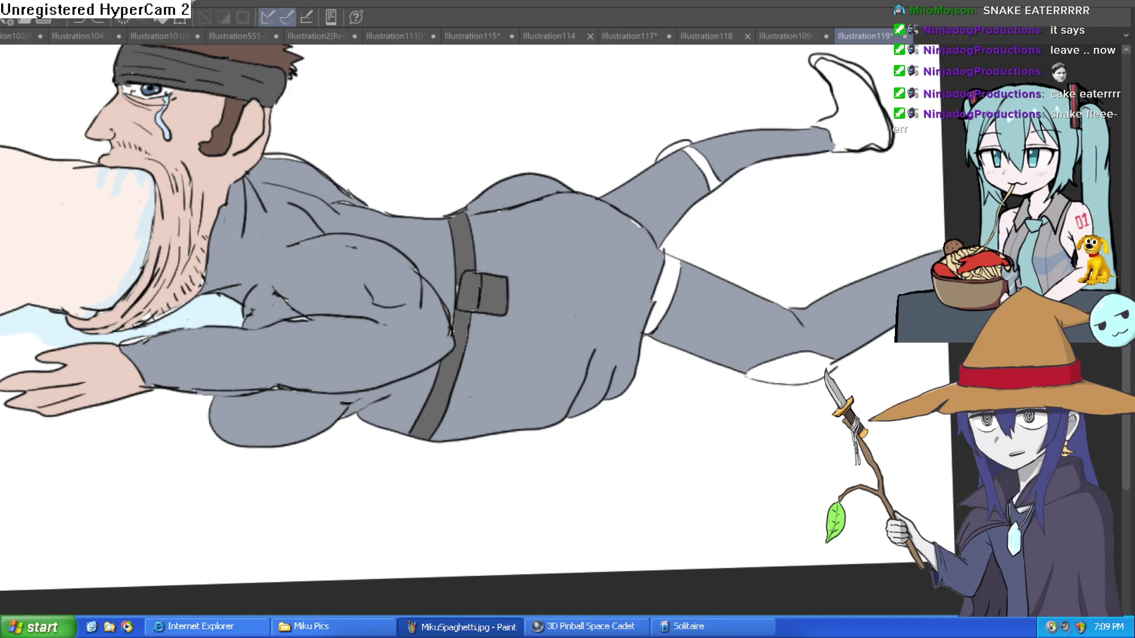
left_click(667, 280)
left_click(703, 154)
left_click(673, 143)
left_click(798, 369)
left_click(864, 99)
left_click(863, 68)
- Mirror the canvas horizontally to check the drawing, then flip it back
scroll(851, 118, "down", 2)
scroll(830, 213, "down", 1)
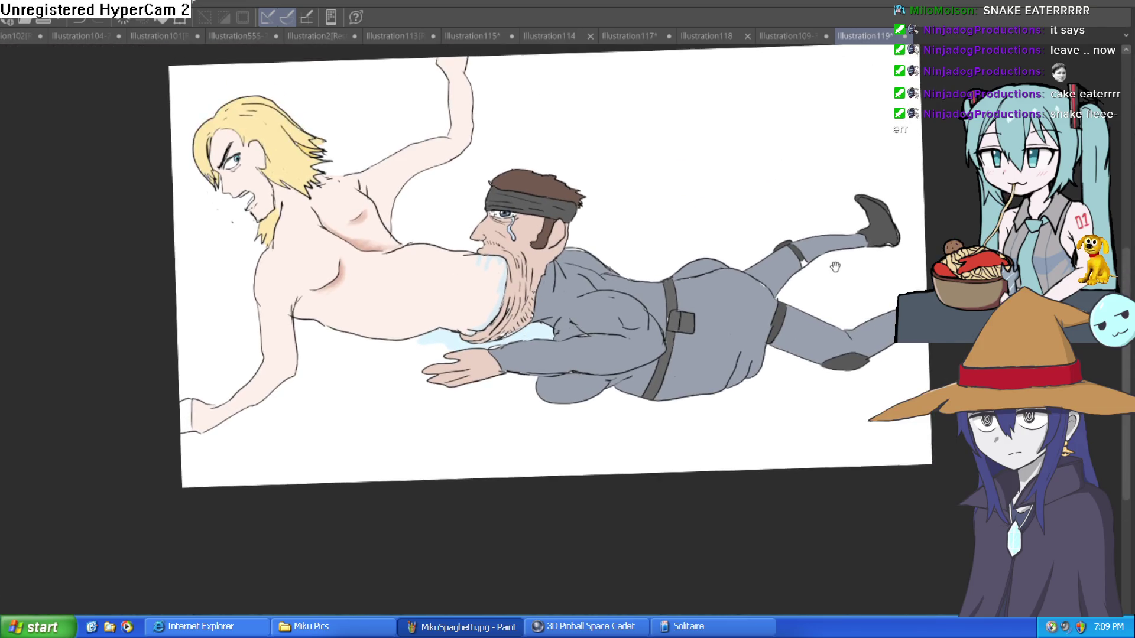
scroll(846, 275, "down", 1)
scroll(856, 304, "down", 1)
left_click_drag(863, 322, 860, 343)
key("h")
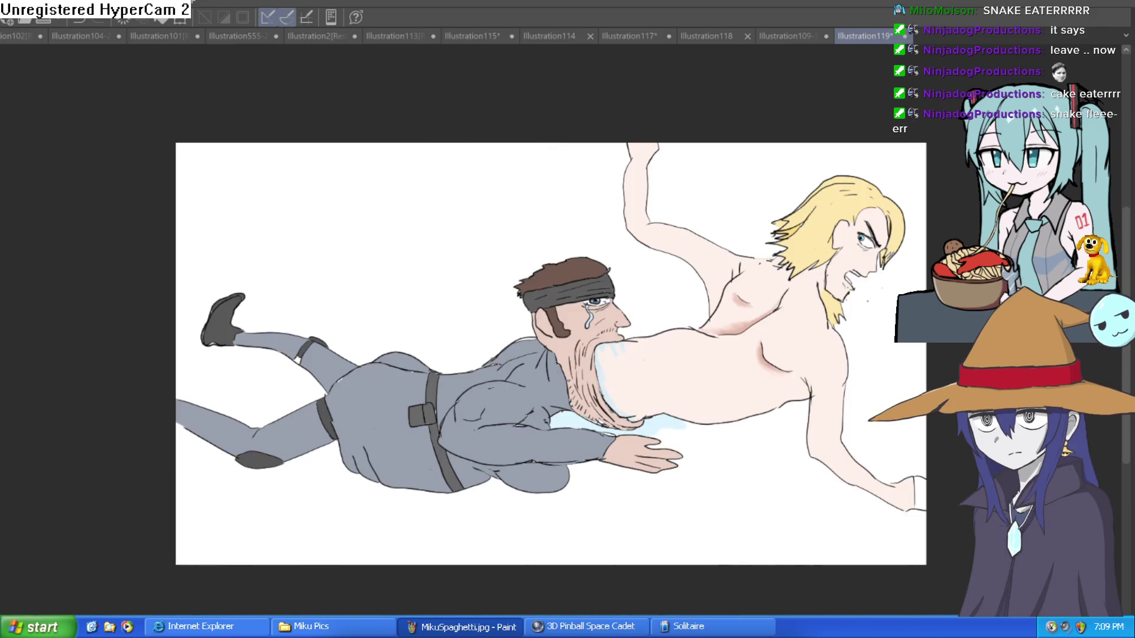
key("h")
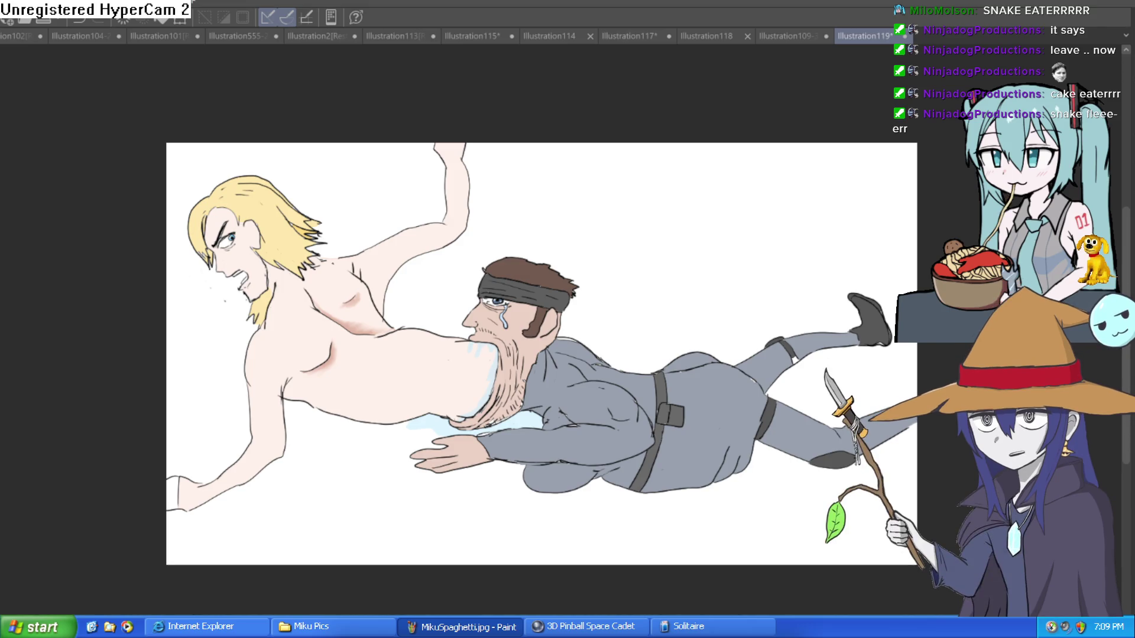
key("ctrl+plus")
key("ctrl+plus")
key("ctrl+plus")
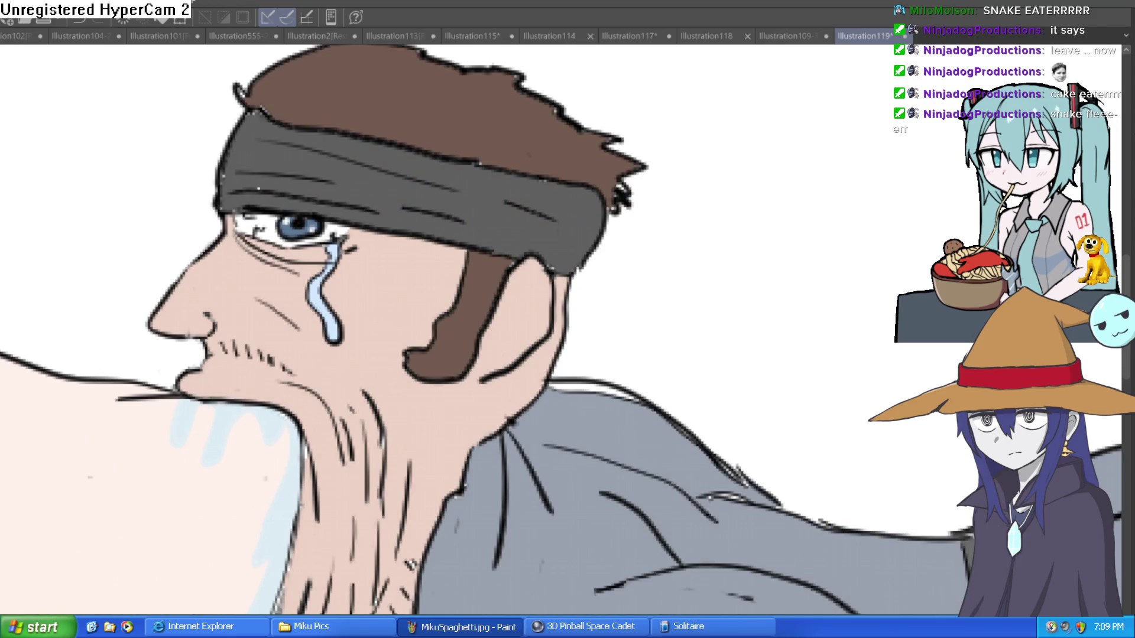
left_click_drag(473, 414, 484, 440)
mouse_move(568, 269)
left_mouse_down()
mouse_move(578, 309)
mouse_move(609, 340)
mouse_move(503, 449)
mouse_move(472, 455)
left_mouse_up()
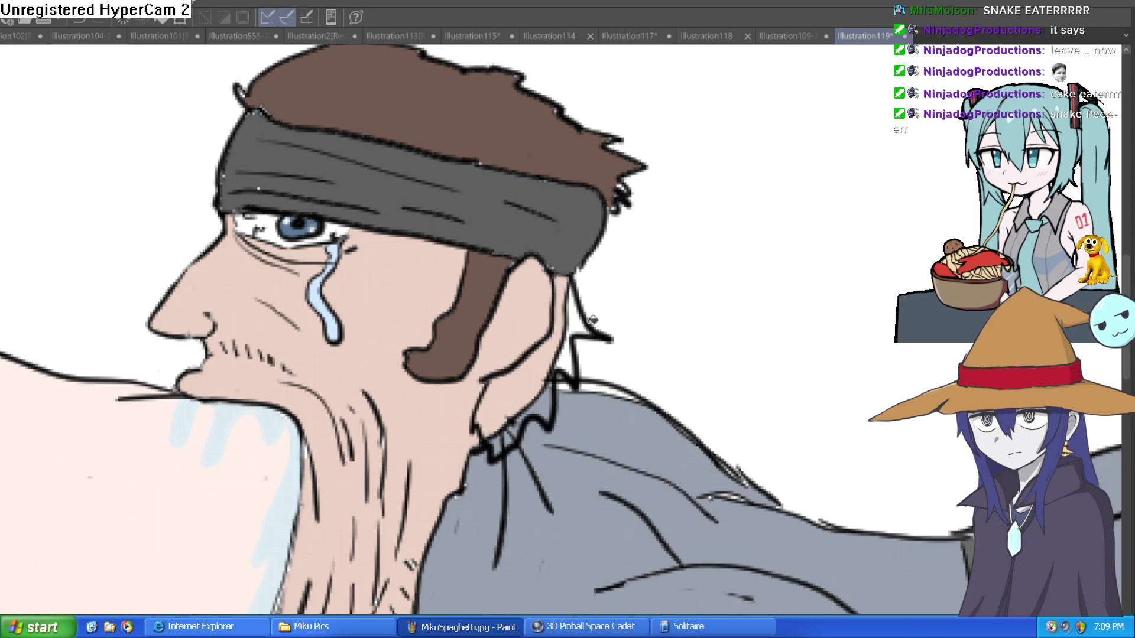
left_click(569, 336)
left_click(576, 321)
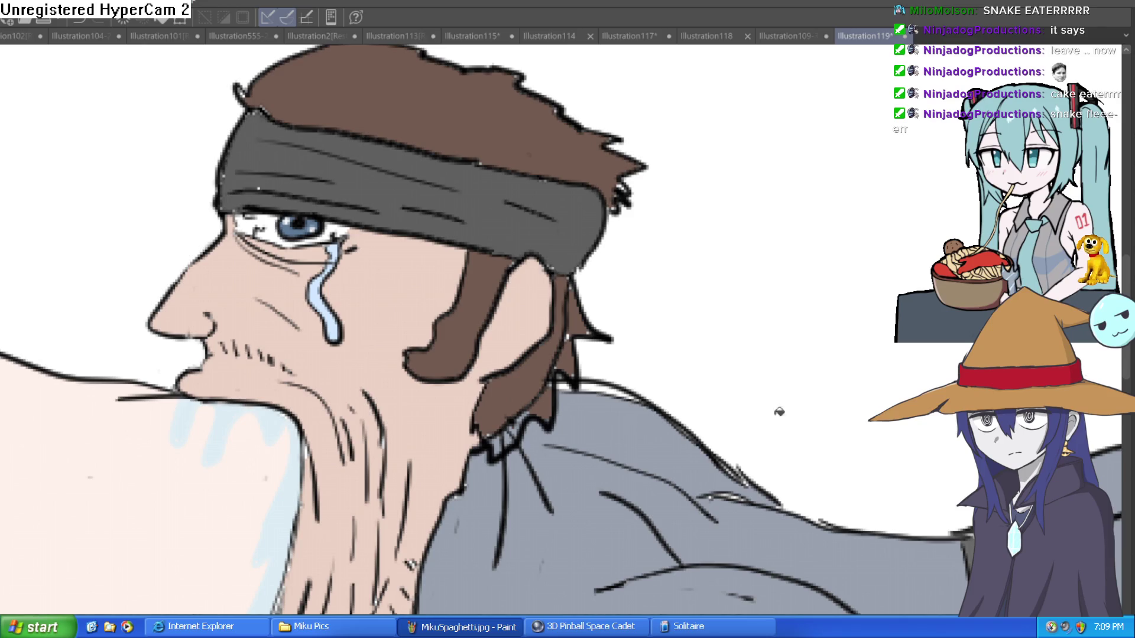
left_click_drag(493, 450, 504, 440)
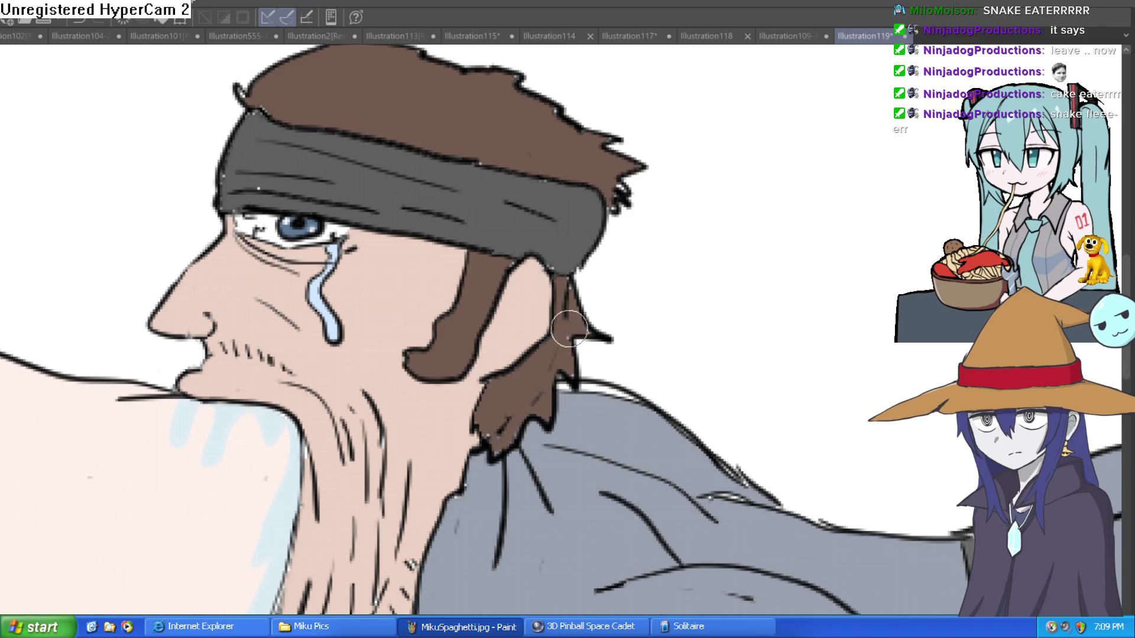
scroll(698, 269, "down", 5)
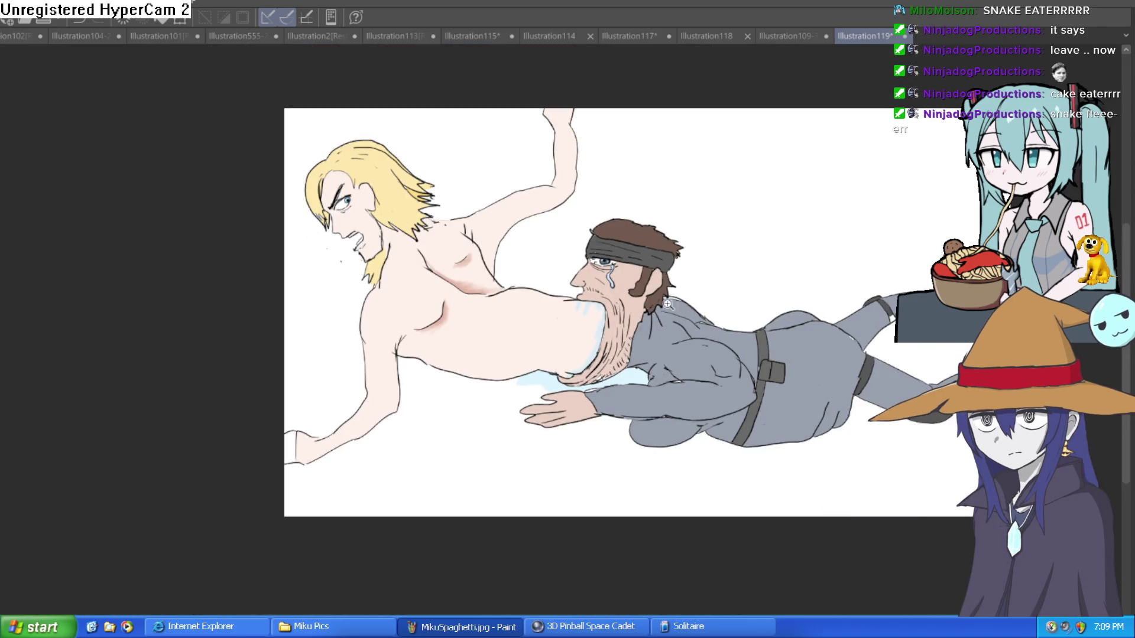
scroll(735, 292, "up", 5)
left_click_drag(677, 325, 678, 407)
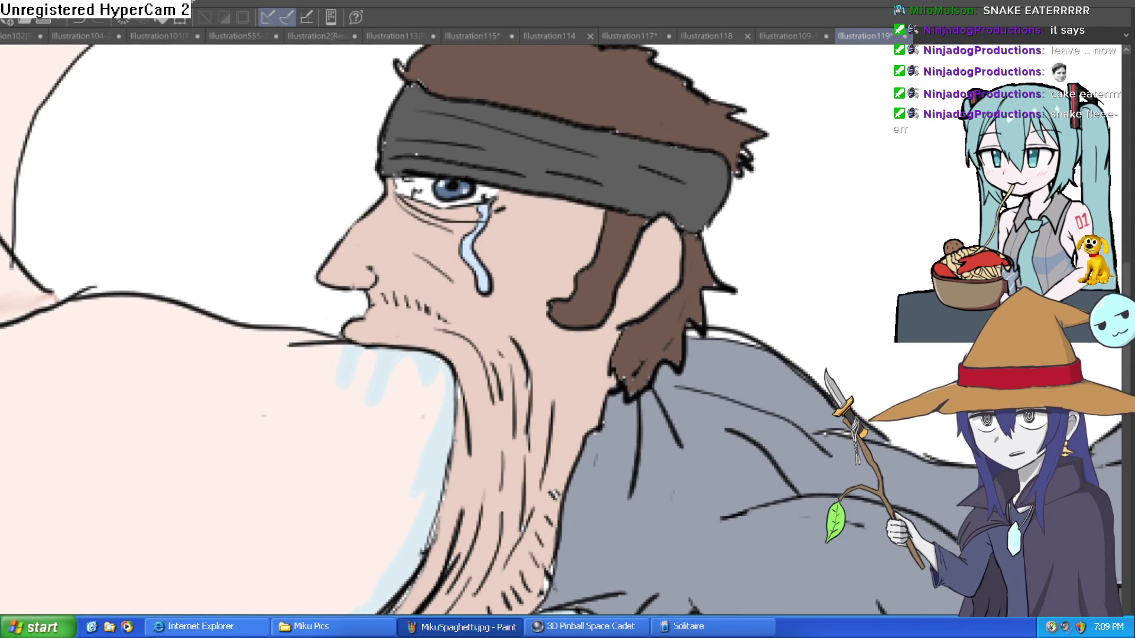
scroll(482, 284, "up", 3)
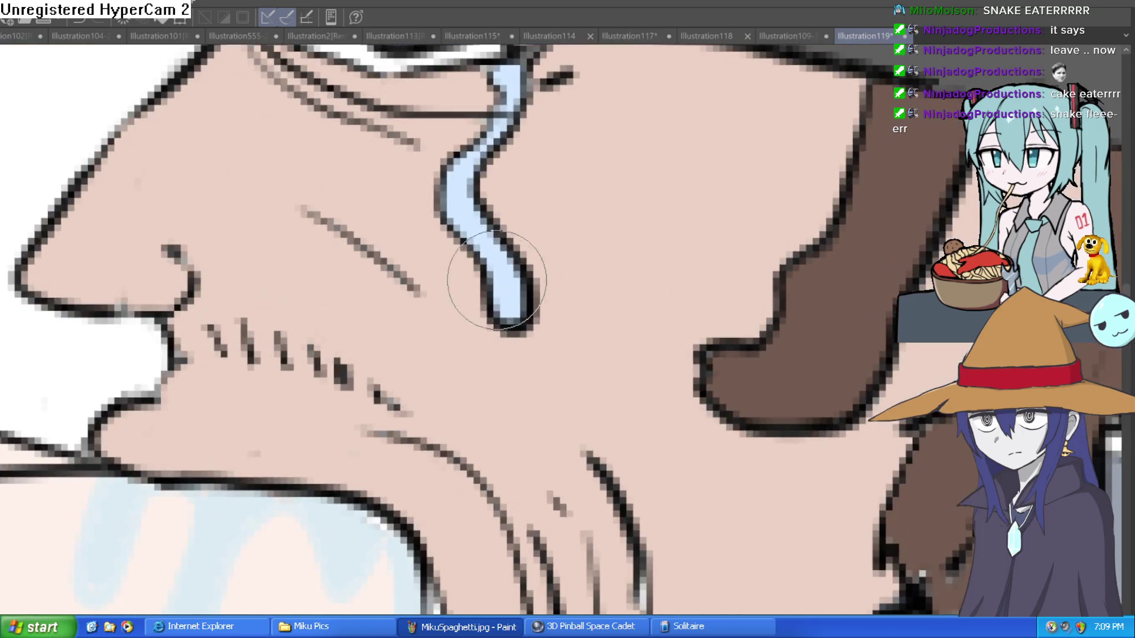
scroll(519, 228, "down", 4)
mouse_move(643, 355)
left_mouse_down()
mouse_move(617, 369)
mouse_move(607, 297)
mouse_move(665, 280)
left_mouse_up()
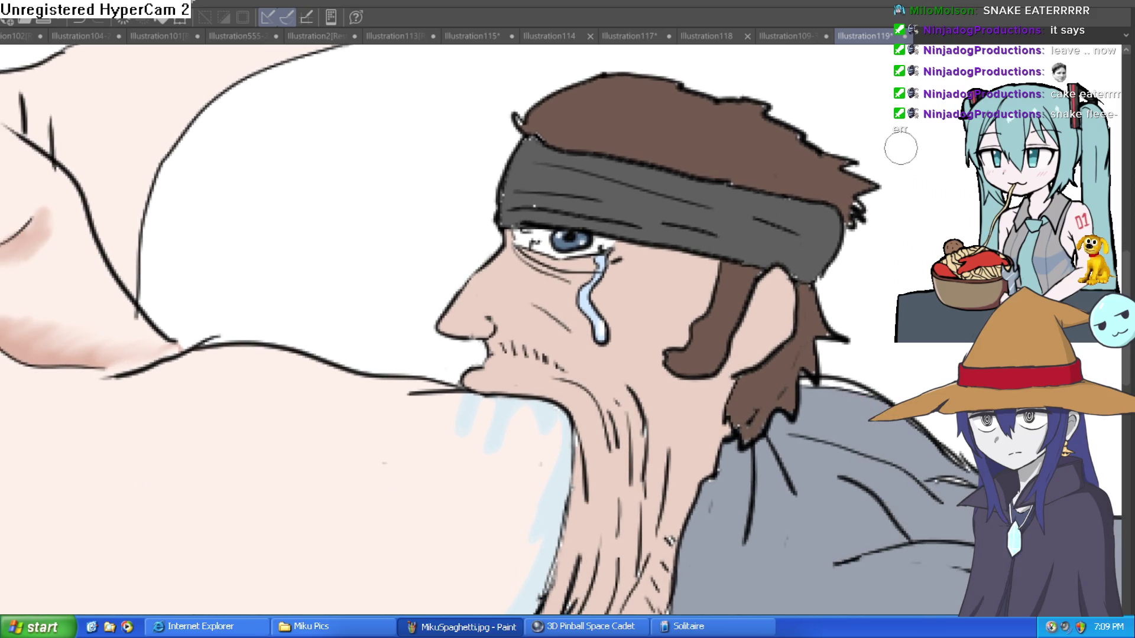
scroll(783, 291, "down", 1)
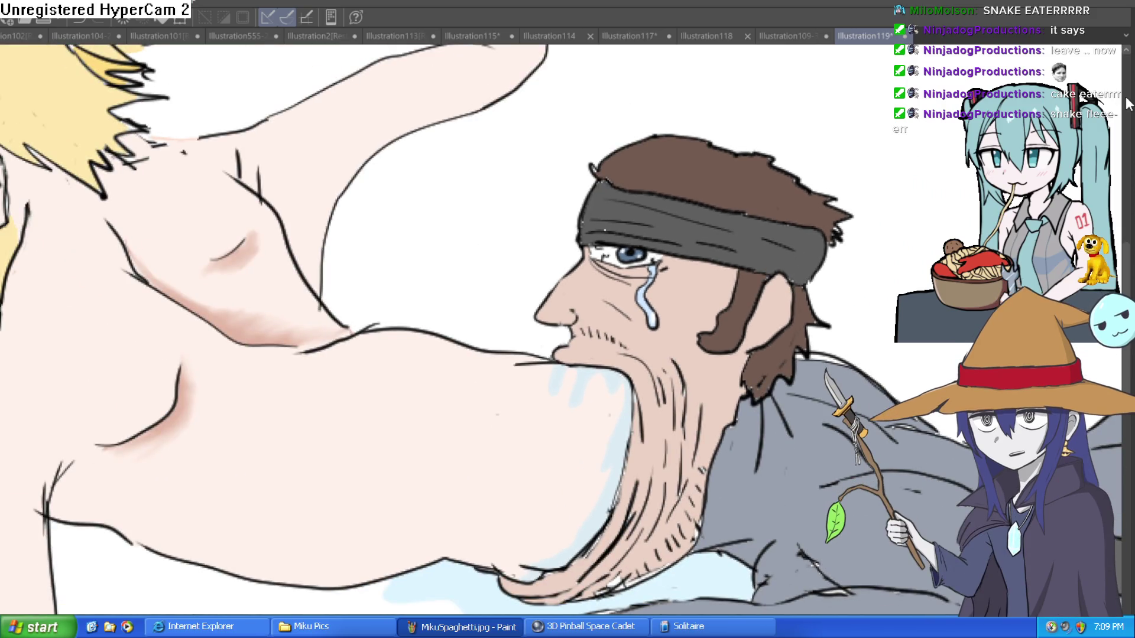
scroll(725, 279, "down", 1)
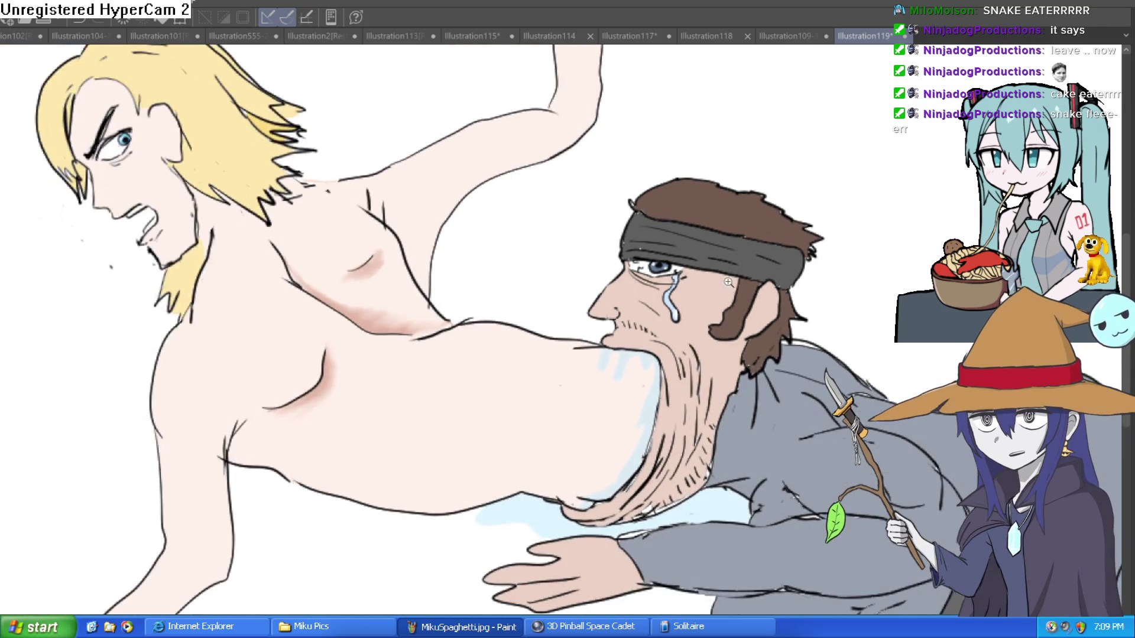
scroll(725, 279, "down", 1)
scroll(724, 279, "up", 2)
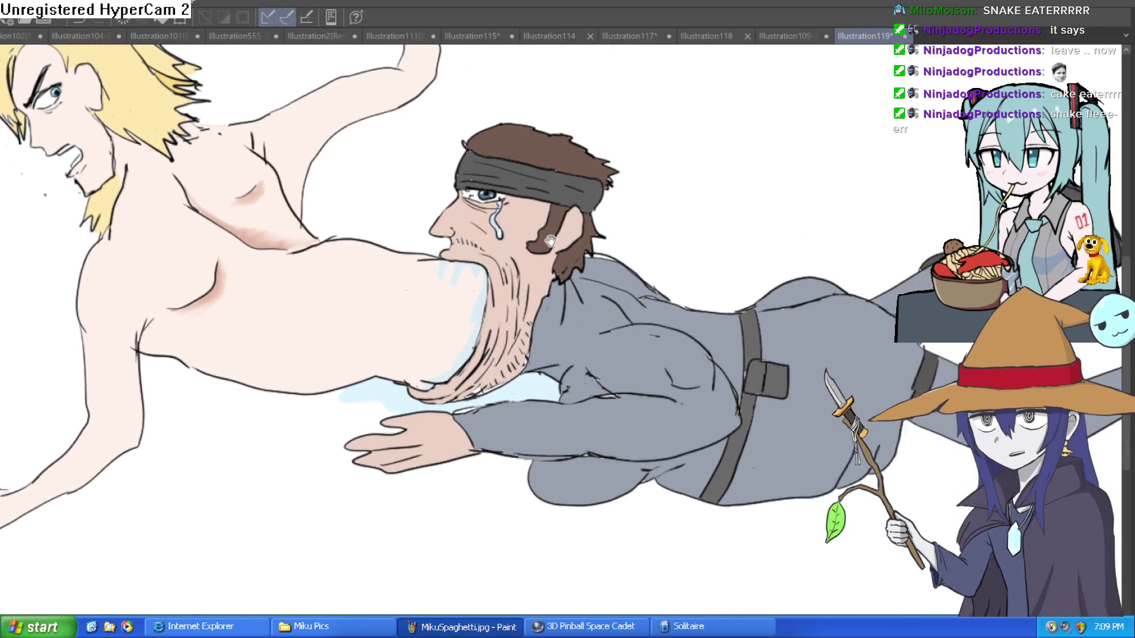
mouse_move(725, 279)
left_mouse_down()
mouse_move(515, 255)
mouse_move(586, 286)
mouse_move(567, 325)
mouse_move(566, 242)
left_mouse_up()
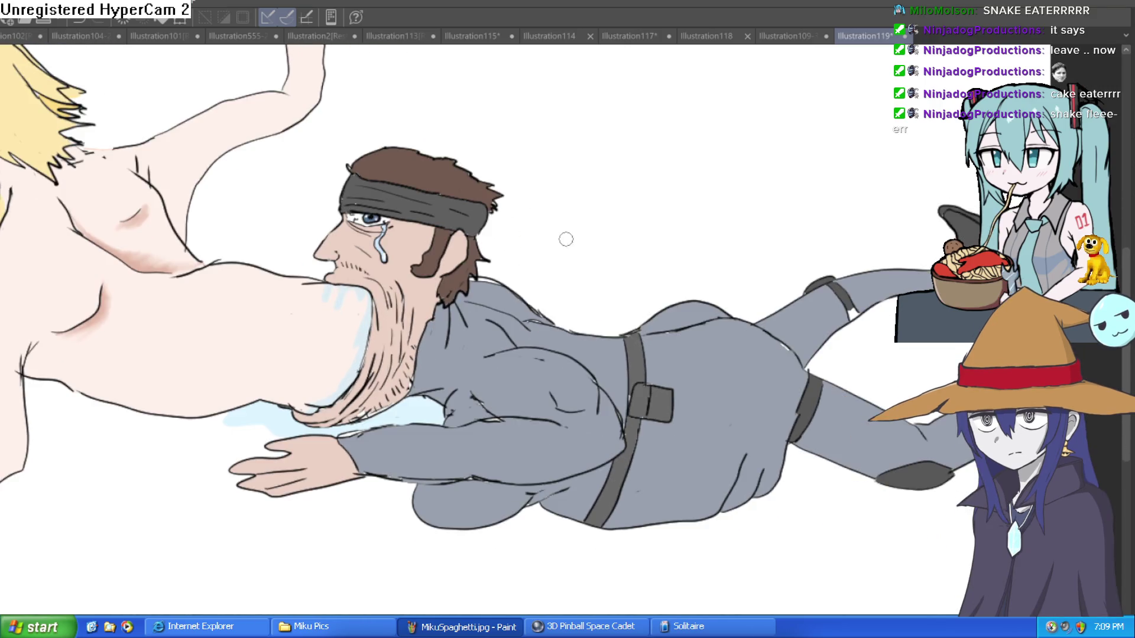
scroll(771, 344, "up", 3)
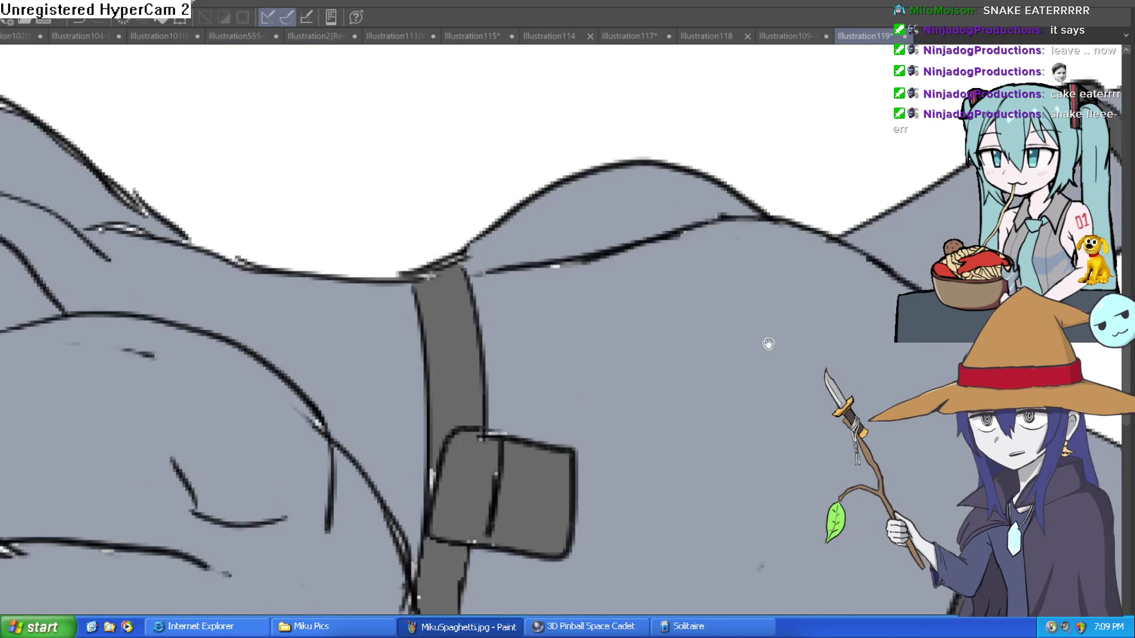
- Paint pale highlight strokes on the grey outfit's hip
scroll(771, 344, "up", 1)
left_click_drag(609, 289, 641, 284)
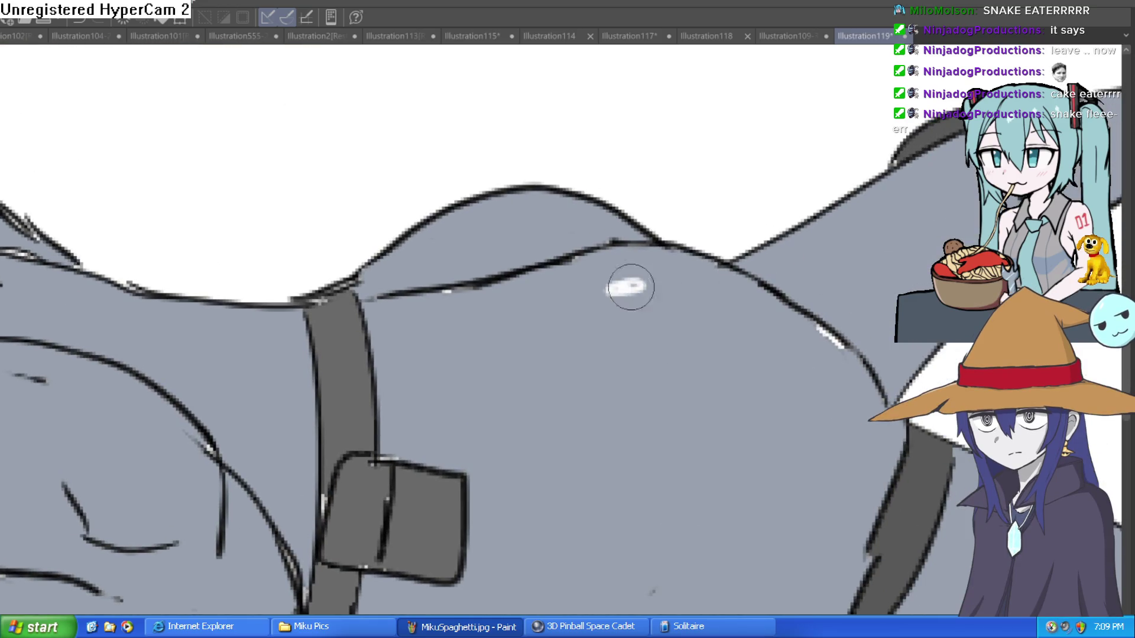
left_click_drag(490, 217, 512, 208)
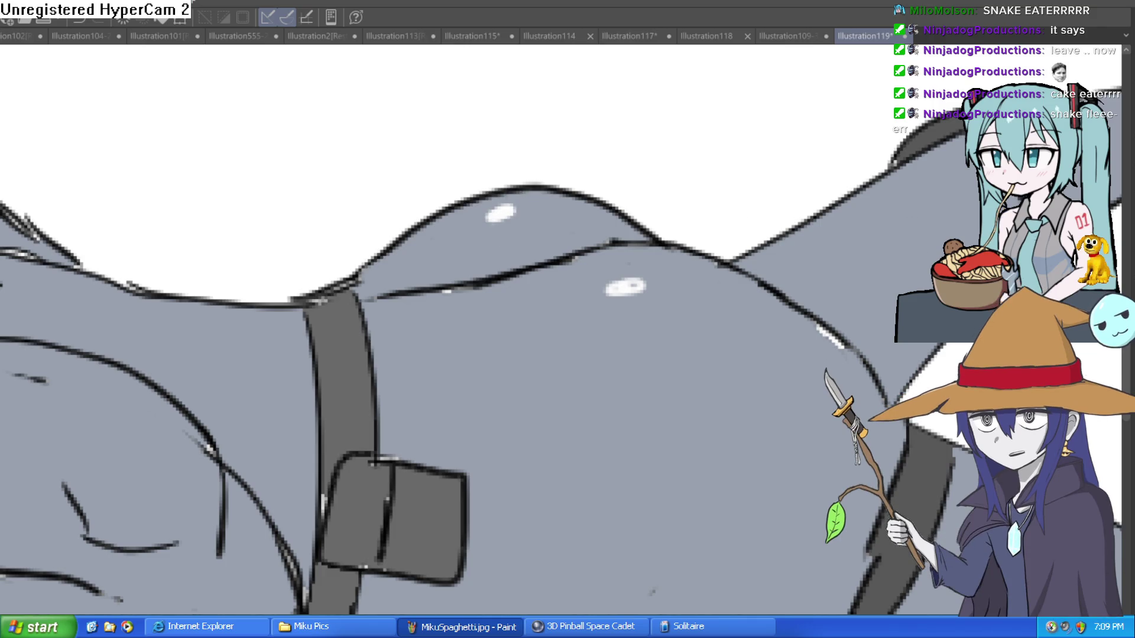
scroll(892, 363, "down", 2)
scroll(892, 363, "down", 2)
scroll(893, 363, "up", 3)
scroll(893, 363, "up", 1)
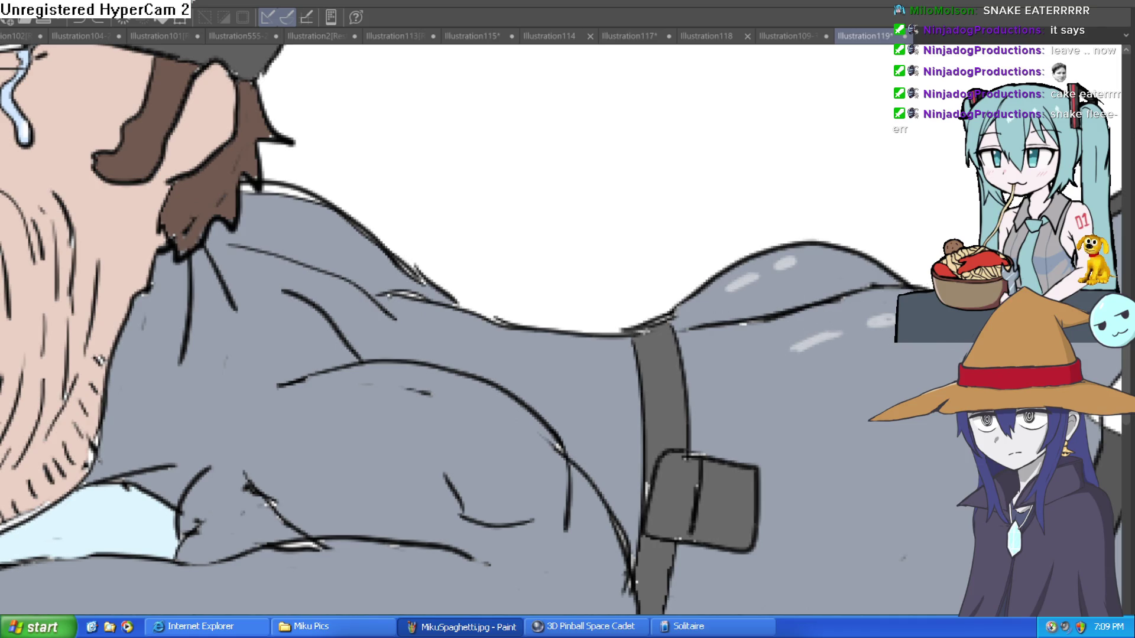
scroll(946, 344, "up", 1)
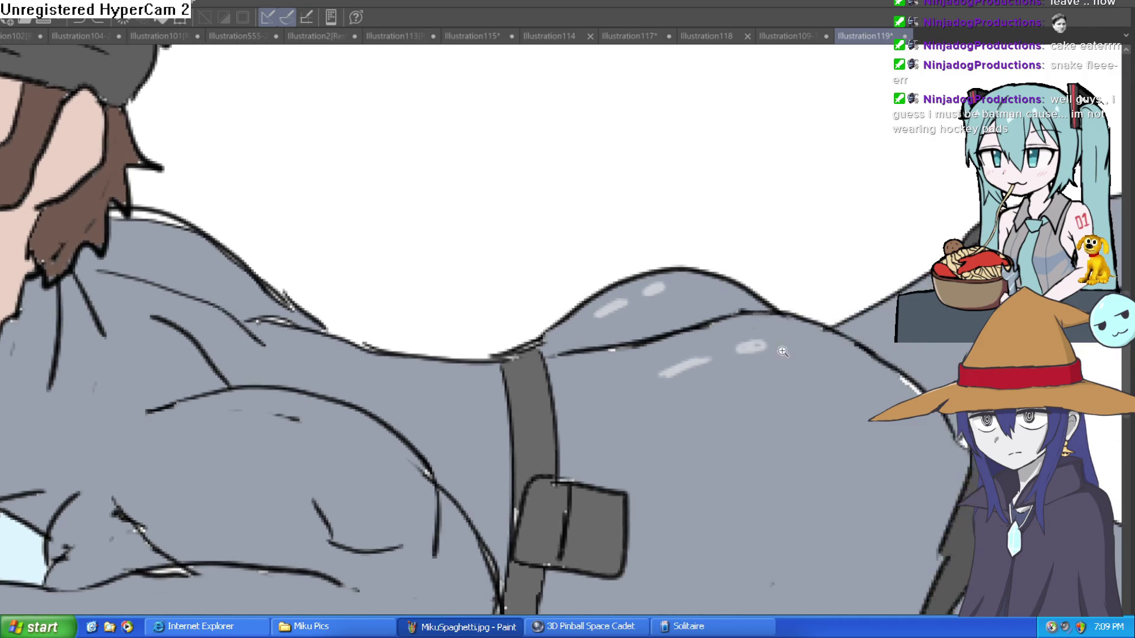
scroll(946, 344, "up", 1)
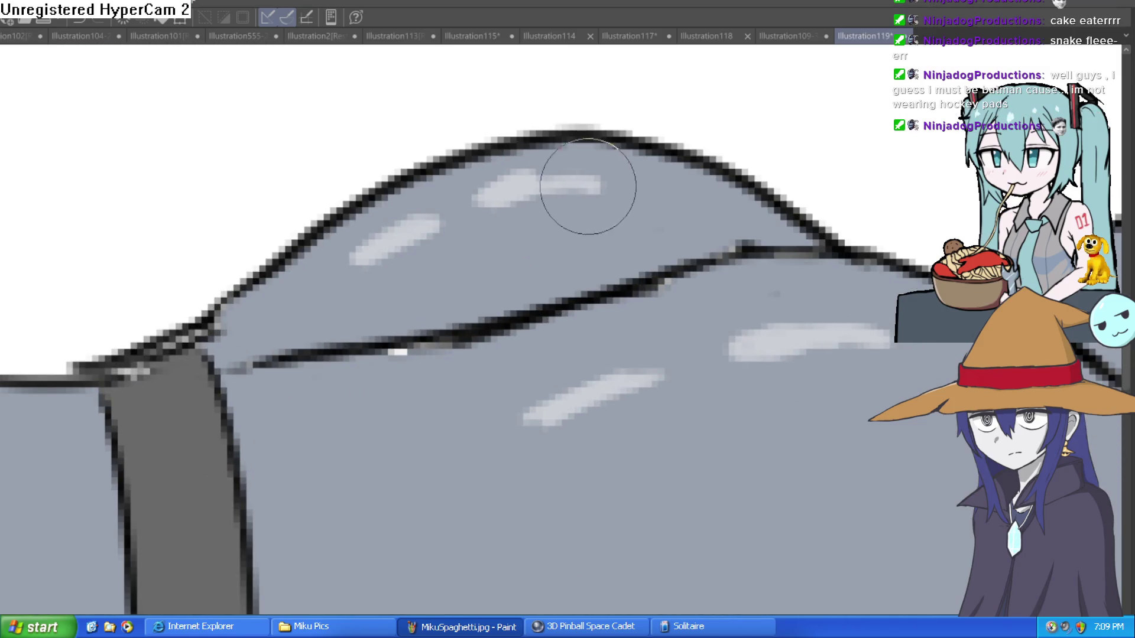
scroll(583, 195, "down", 2)
- Add pale highlight strokes along the grey outfit's shoulder and arm
left_click_drag(434, 338, 481, 340)
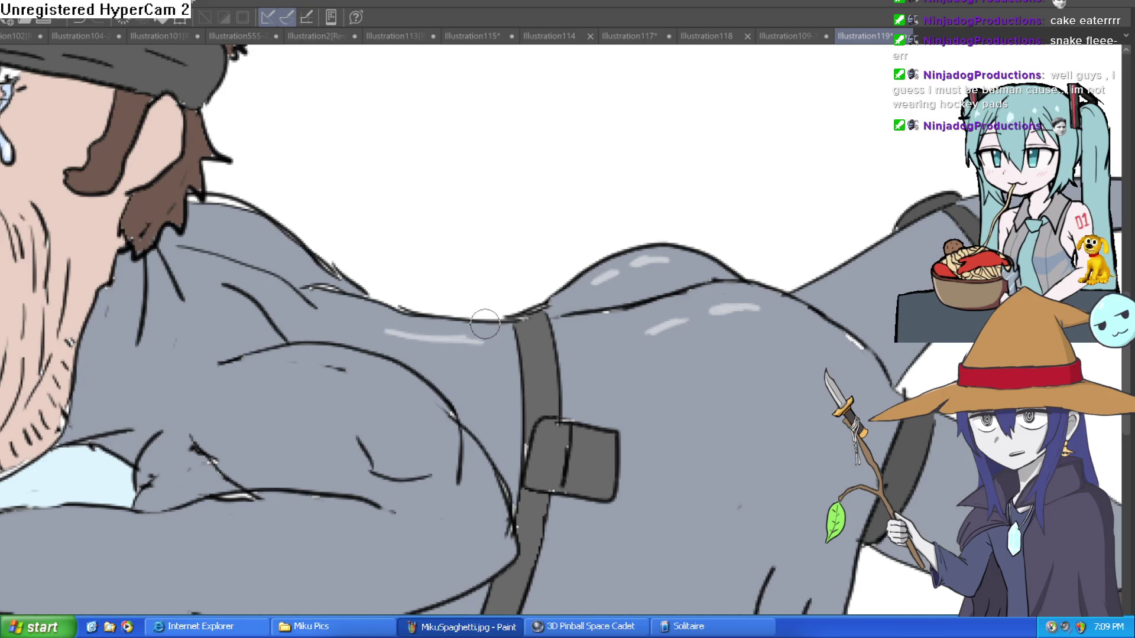
left_click_drag(242, 229, 280, 255)
scroll(281, 257, "down", 1)
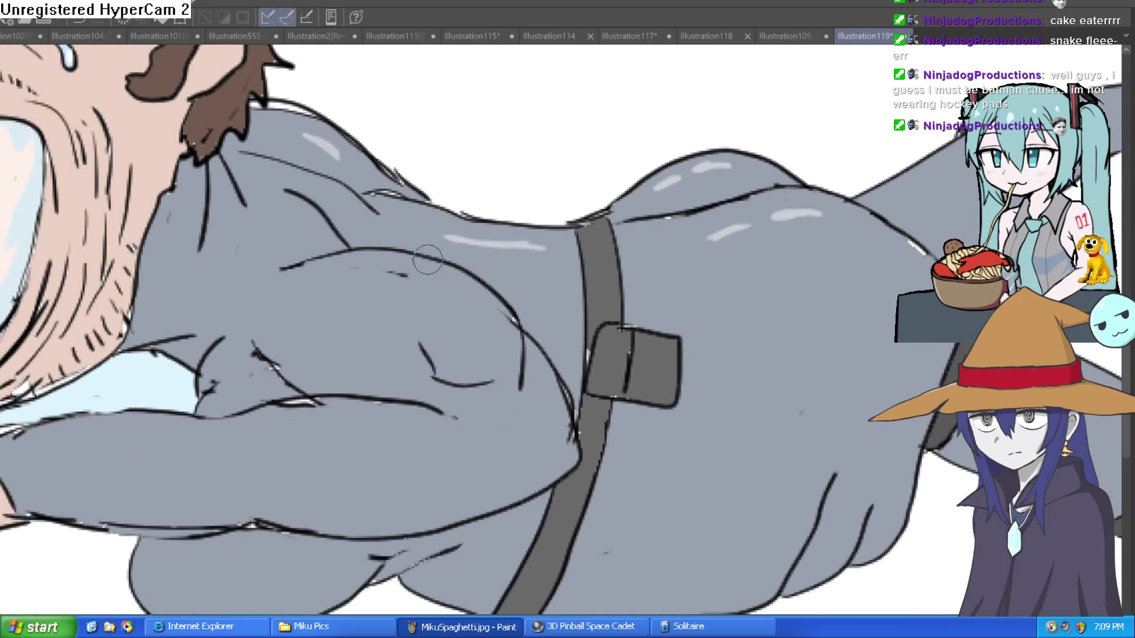
scroll(347, 282, "up", 1)
left_click_drag(440, 328, 530, 321)
mouse_move(288, 327)
left_mouse_down()
mouse_move(245, 336)
mouse_move(326, 329)
left_mouse_up()
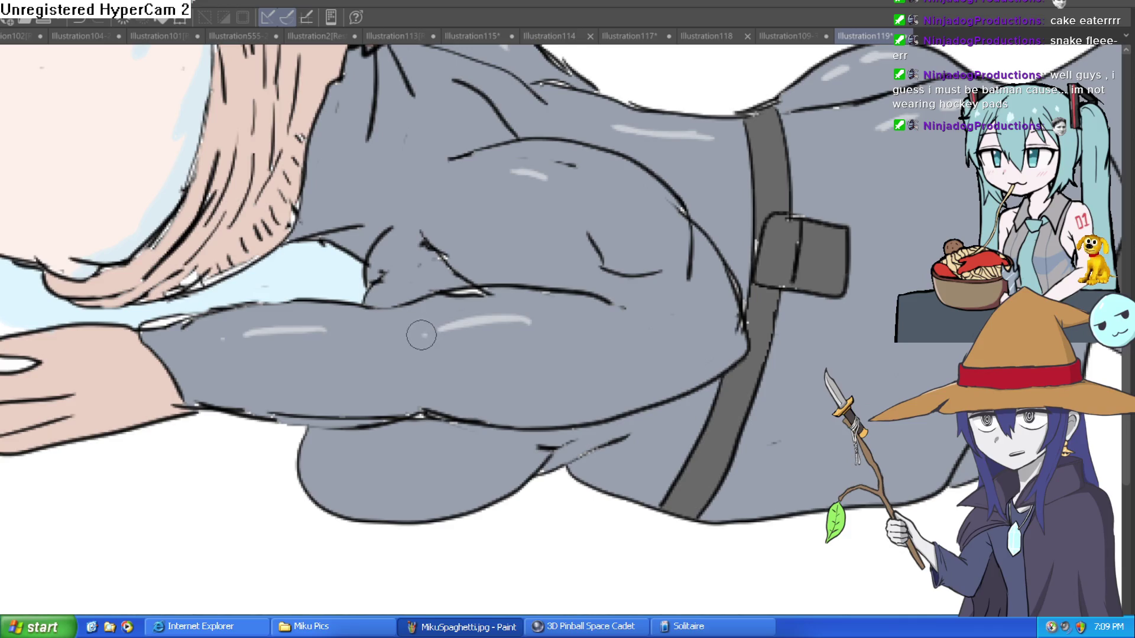
scroll(417, 337, "down", 2)
scroll(496, 366, "down", 1)
scroll(496, 367, "down", 1)
scroll(413, 355, "up", 2)
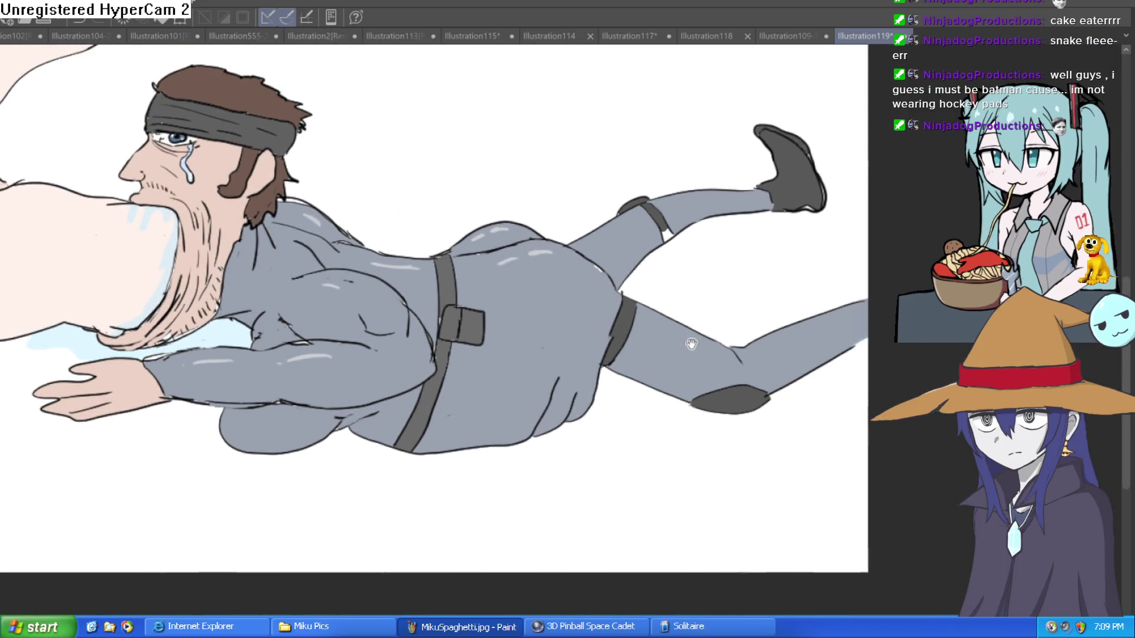
scroll(351, 341, "down", 1)
scroll(591, 315, "down", 2)
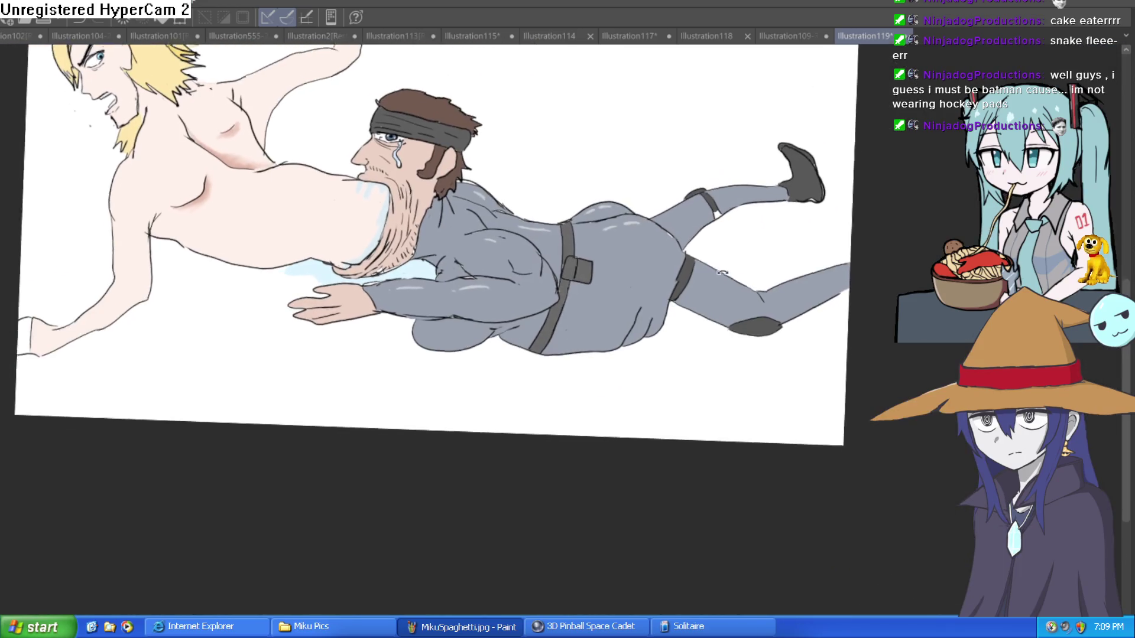
scroll(684, 322, "up", 1)
- Straighten the canvas rotation and recentre the whole drawing in view
left_click_drag(687, 334, 798, 367)
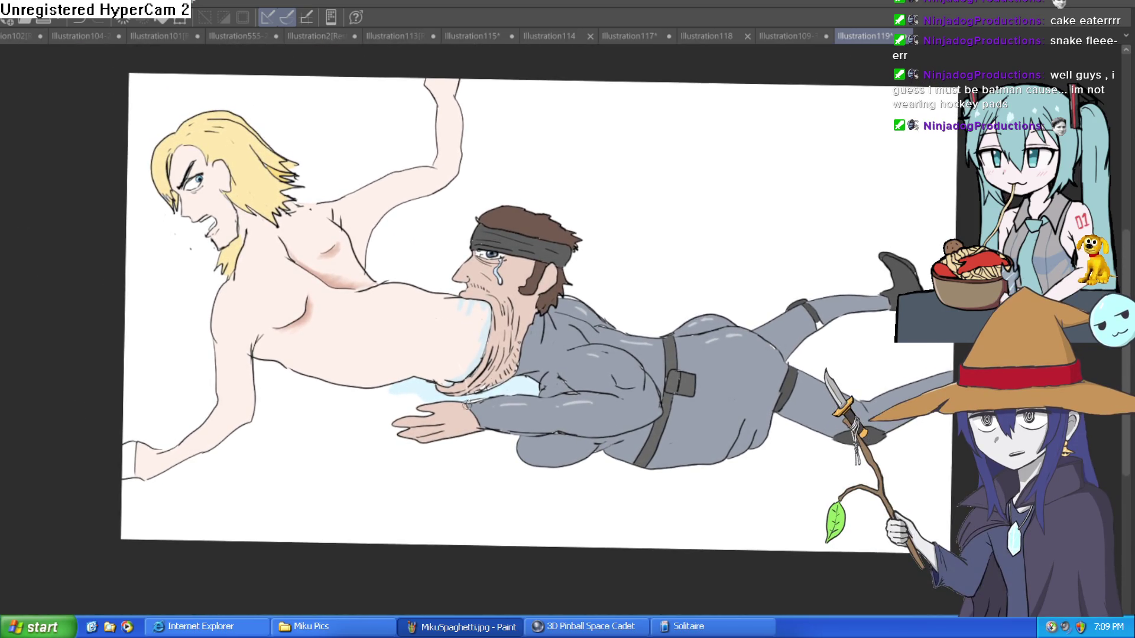
left_click_drag(467, 404, 441, 468)
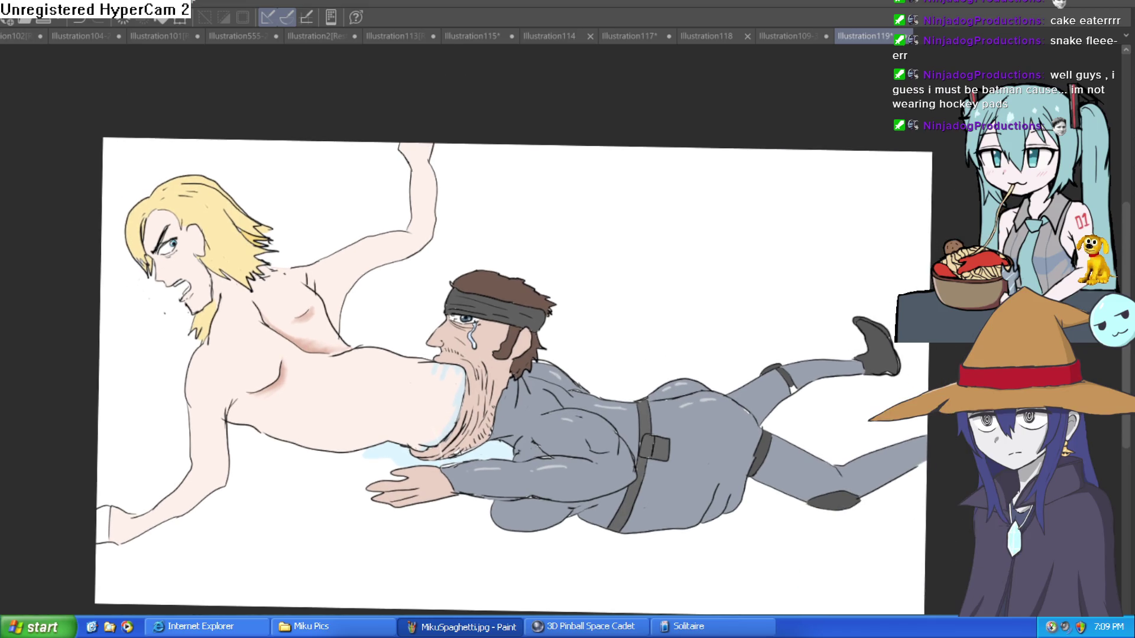
key("ctrl+0")
left_click_drag(830, 364, 794, 306)
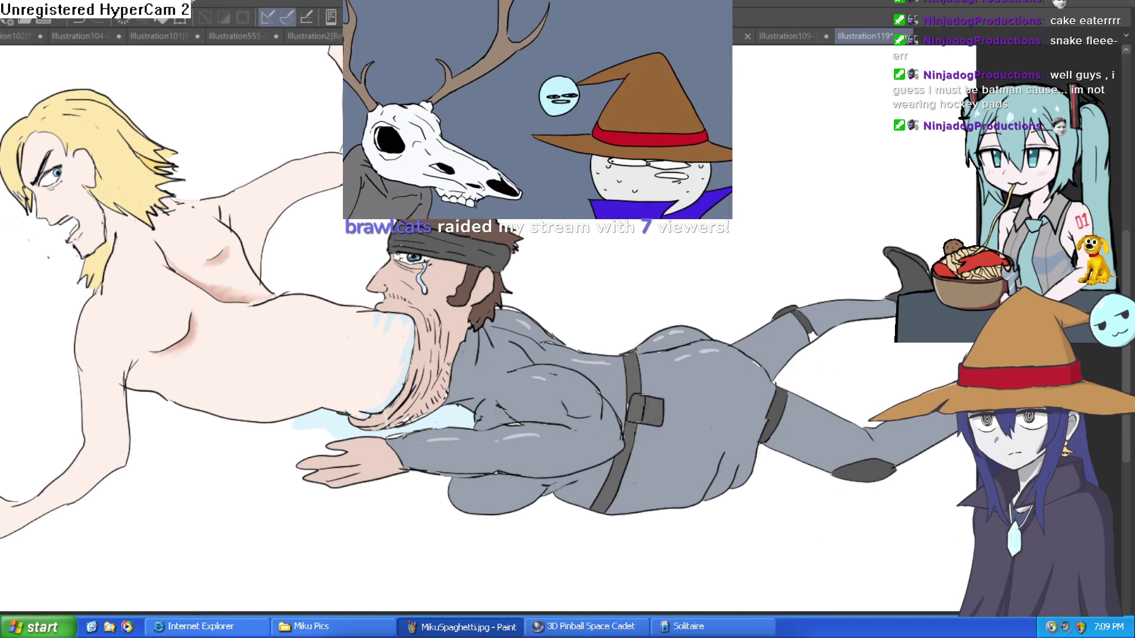
- Switch to the Illustration109-33 document showing the capped girl beside the 3D model
left_click(783, 36)
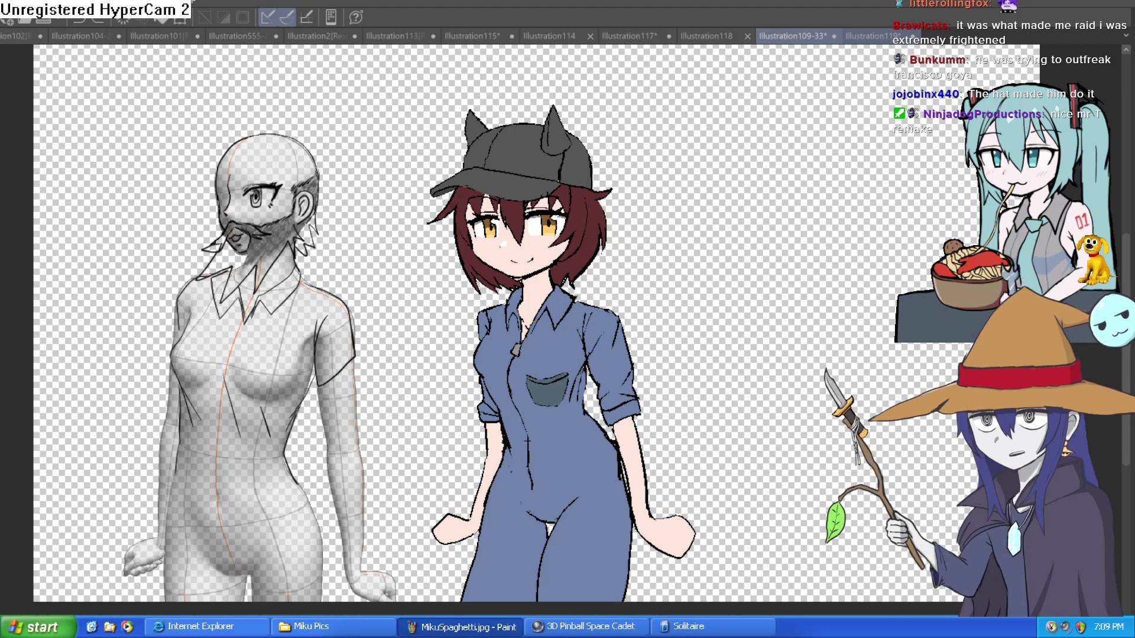
- Flip between the Illustration119 and Illustration109-33 documents, finishing on Illustration119
left_click(866, 36)
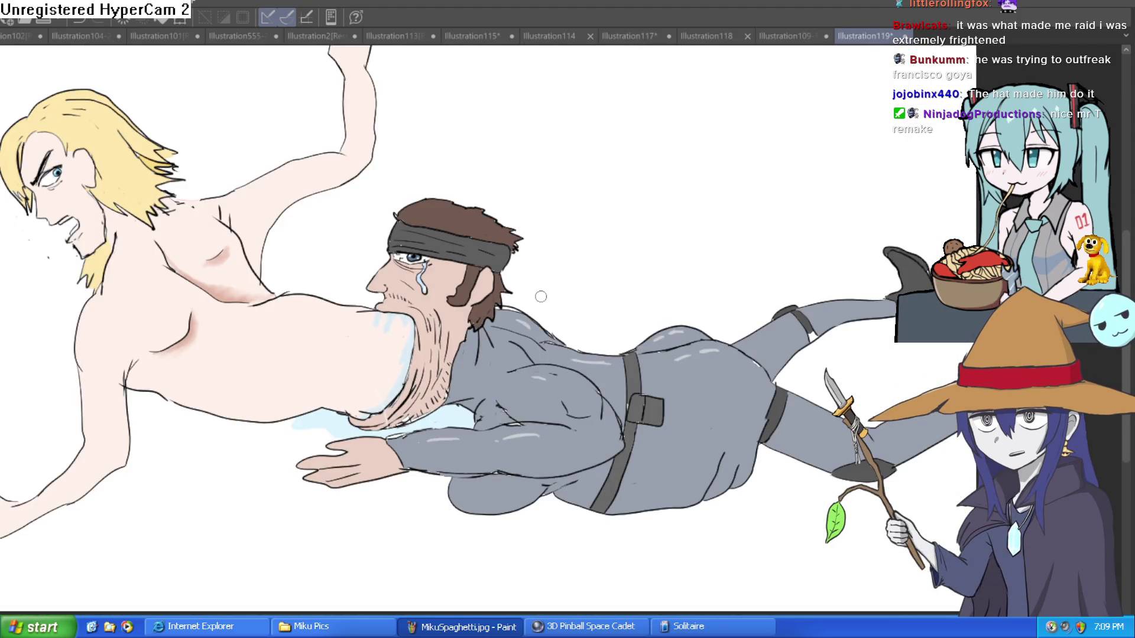
left_click(793, 33)
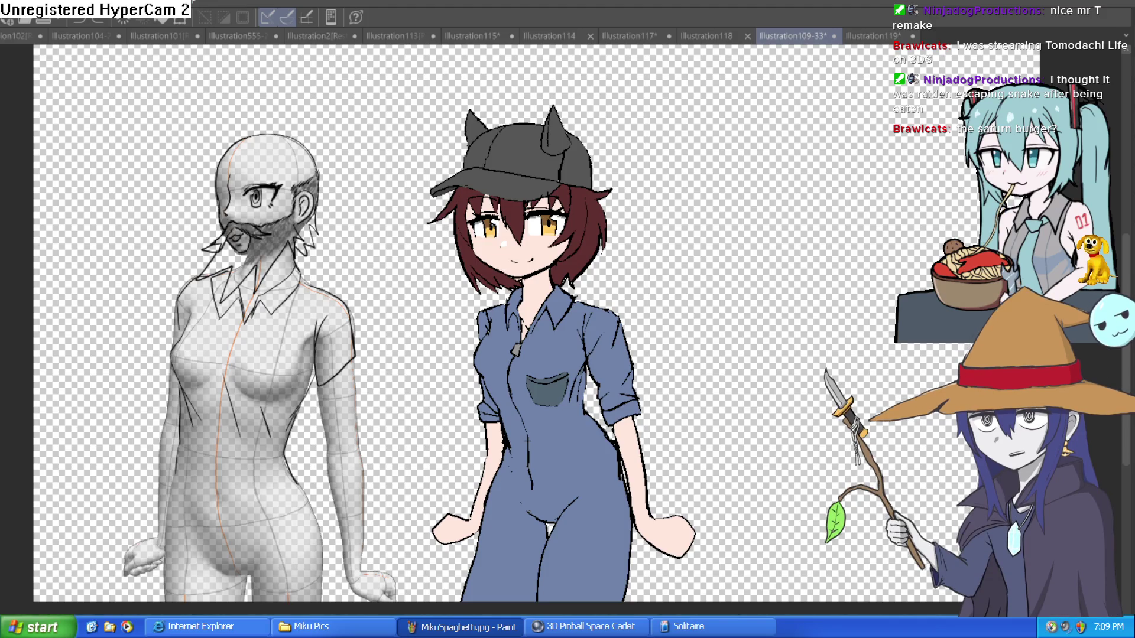
left_click(872, 37)
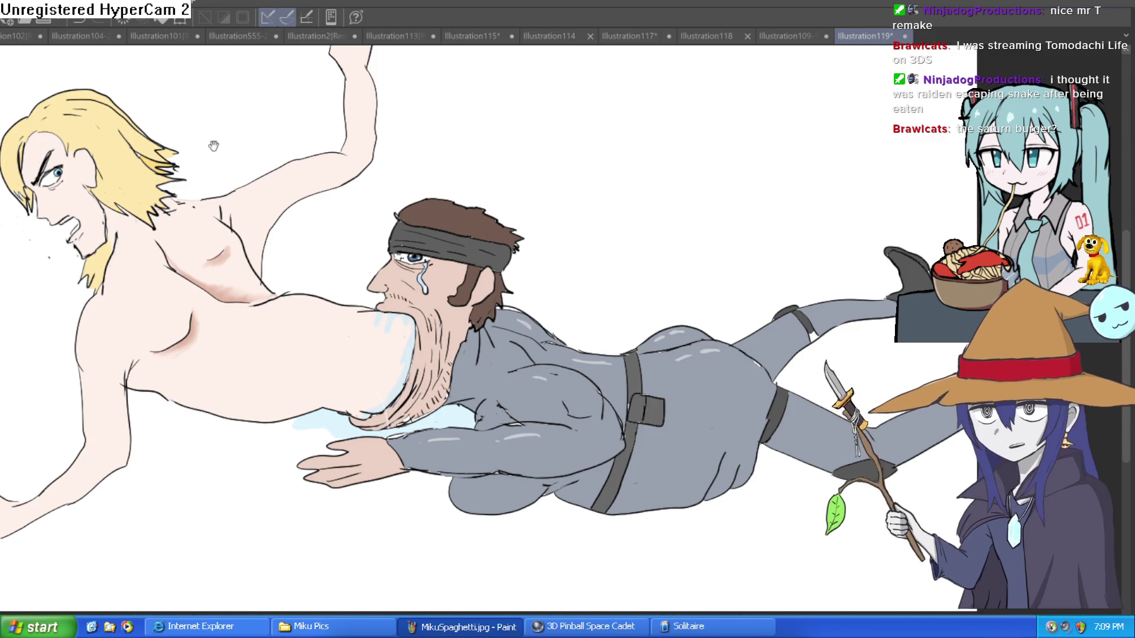
- Zoom and pan Illustration119 to bring the blond man's face into view
scroll(281, 126, "down", 2)
scroll(177, 195, "up", 6)
left_click_drag(545, 153, 579, 287)
scroll(579, 287, "down", 3)
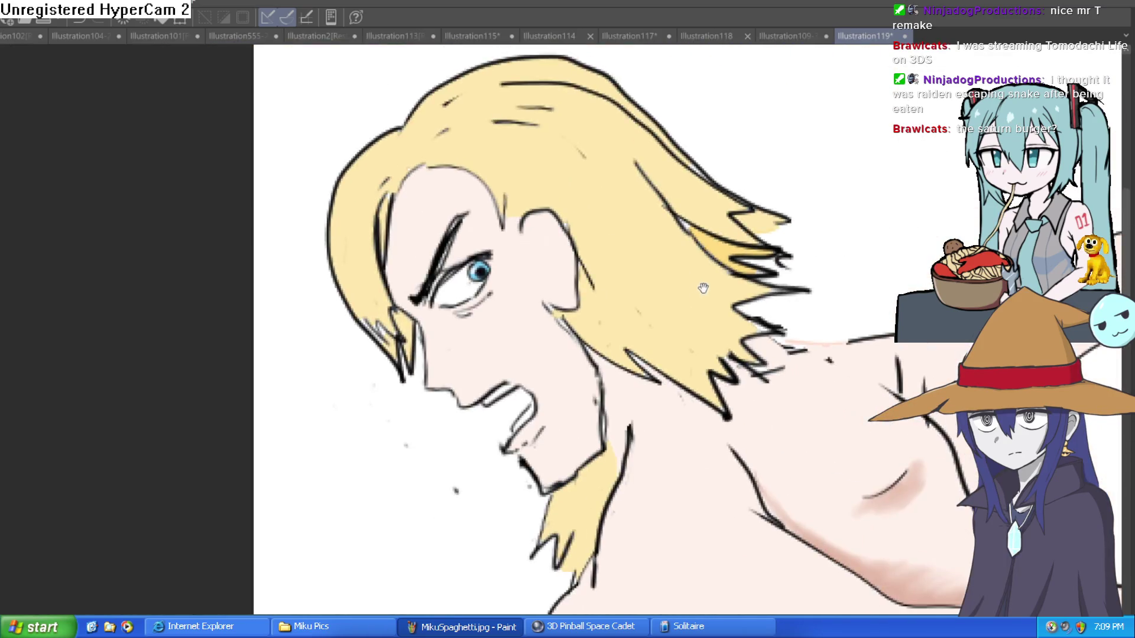
scroll(680, 225, "down", 1)
scroll(638, 242, "down", 1)
scroll(650, 254, "down", 1)
scroll(617, 286, "up", 2)
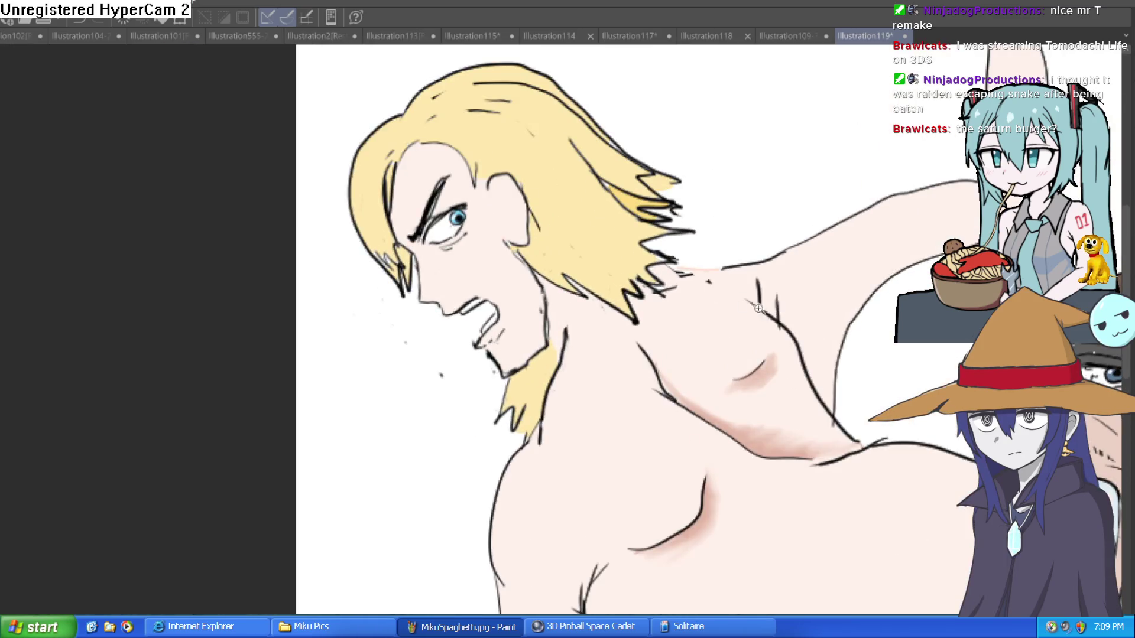
scroll(680, 248, "down", 1)
scroll(733, 210, "up", 1)
- Frame both figures' heads, then switch to the Illustration109-33 document
left_click_drag(795, 261, 612, 233)
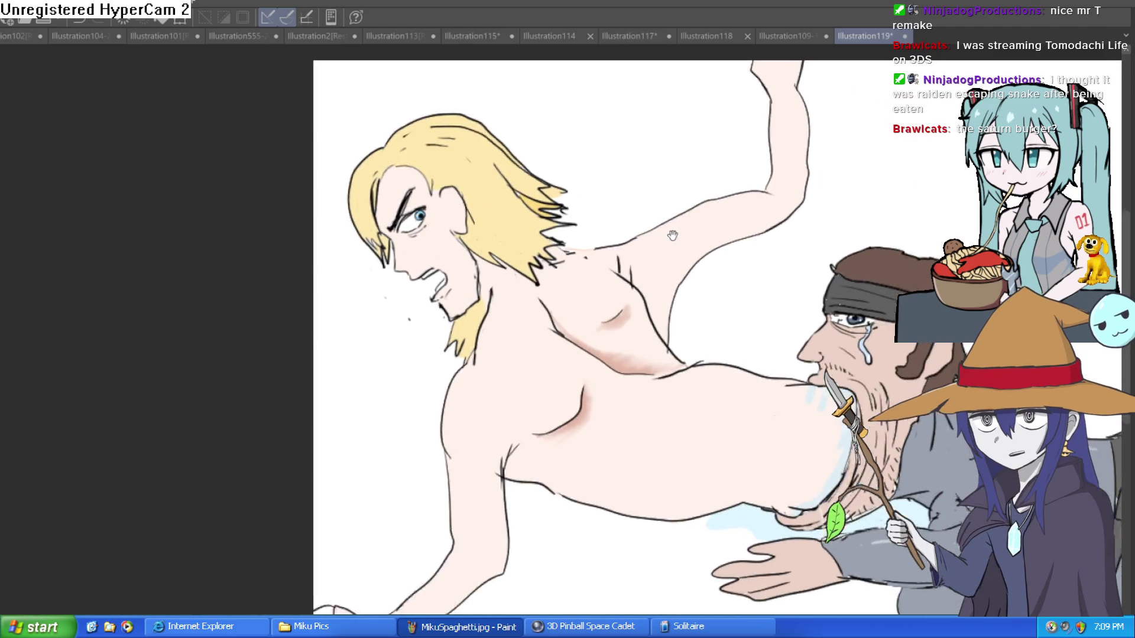
scroll(611, 232, "down", 1)
scroll(629, 245, "down", 2)
scroll(635, 248, "down", 1)
scroll(516, 248, "up", 1)
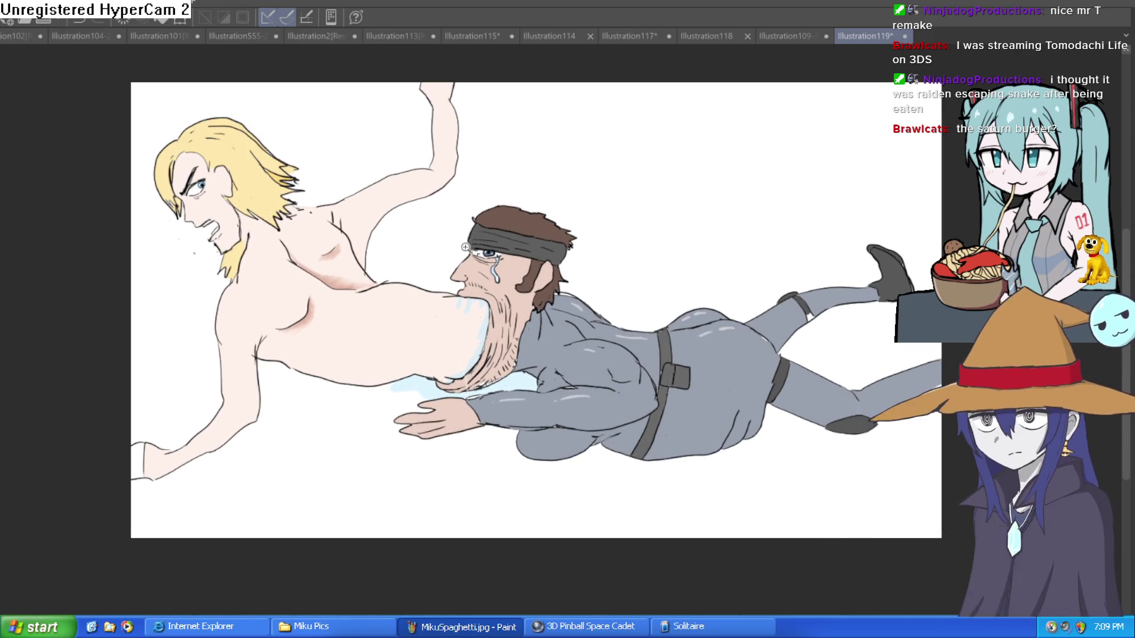
scroll(467, 256, "up", 2)
scroll(420, 264, "up", 1)
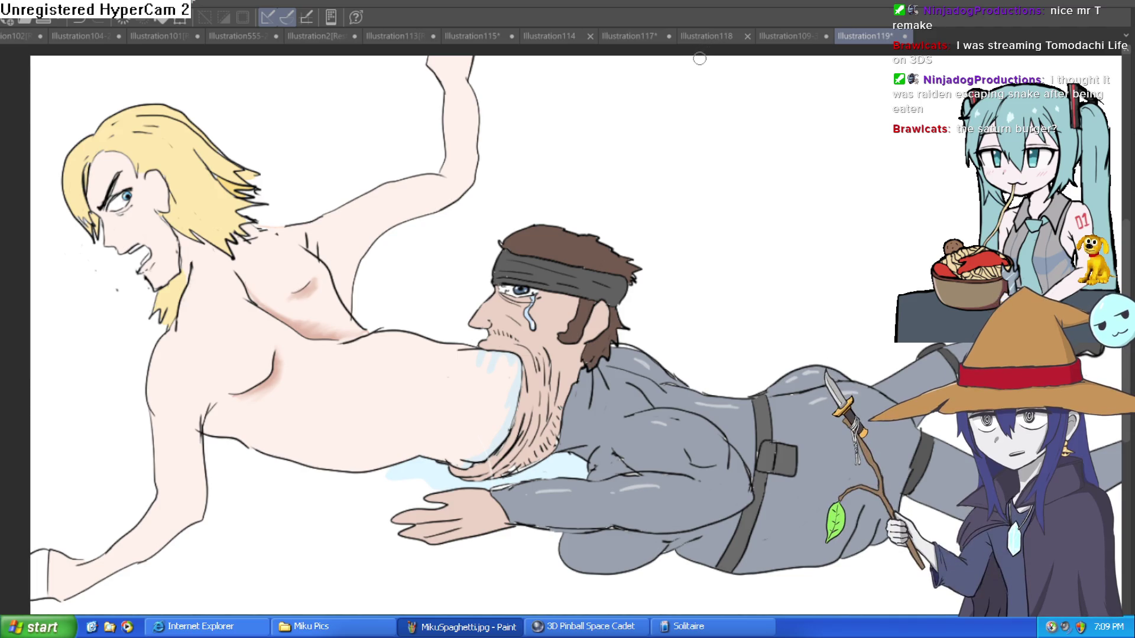
left_click(783, 36)
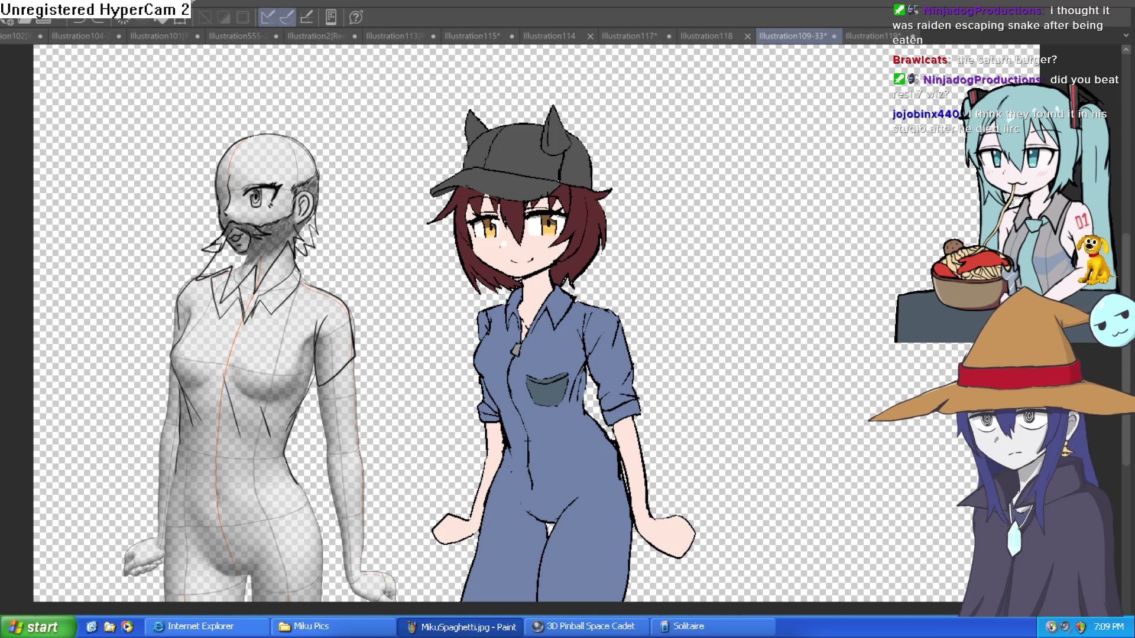
left_click(860, 38)
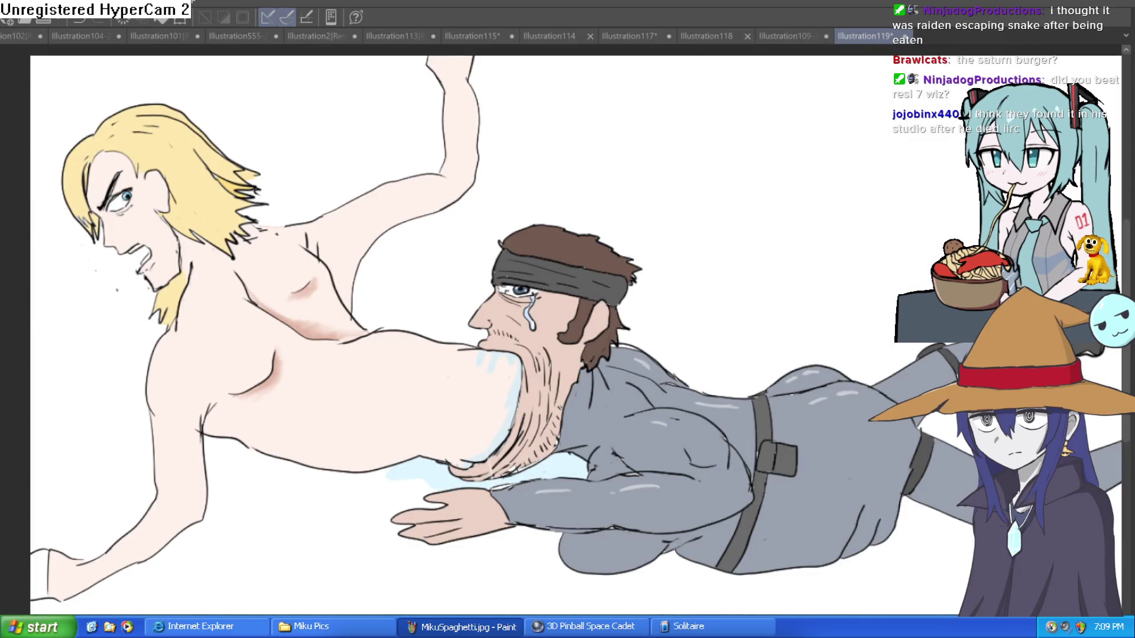
left_click(783, 33)
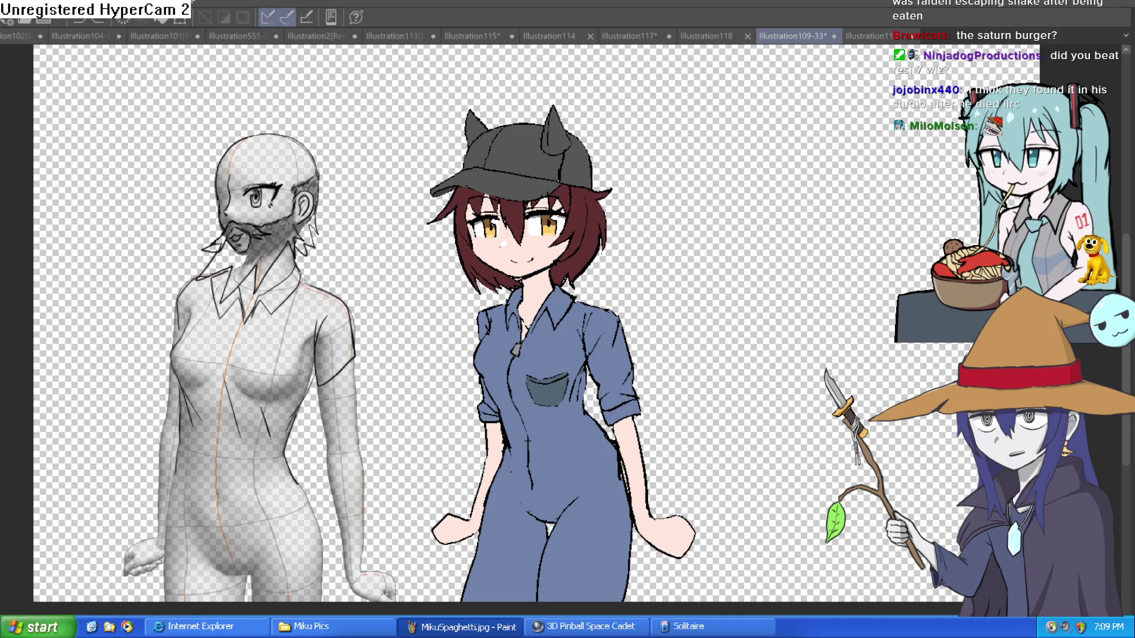
- Switch to the blank white Illustration120 canvas
left_click(863, 36)
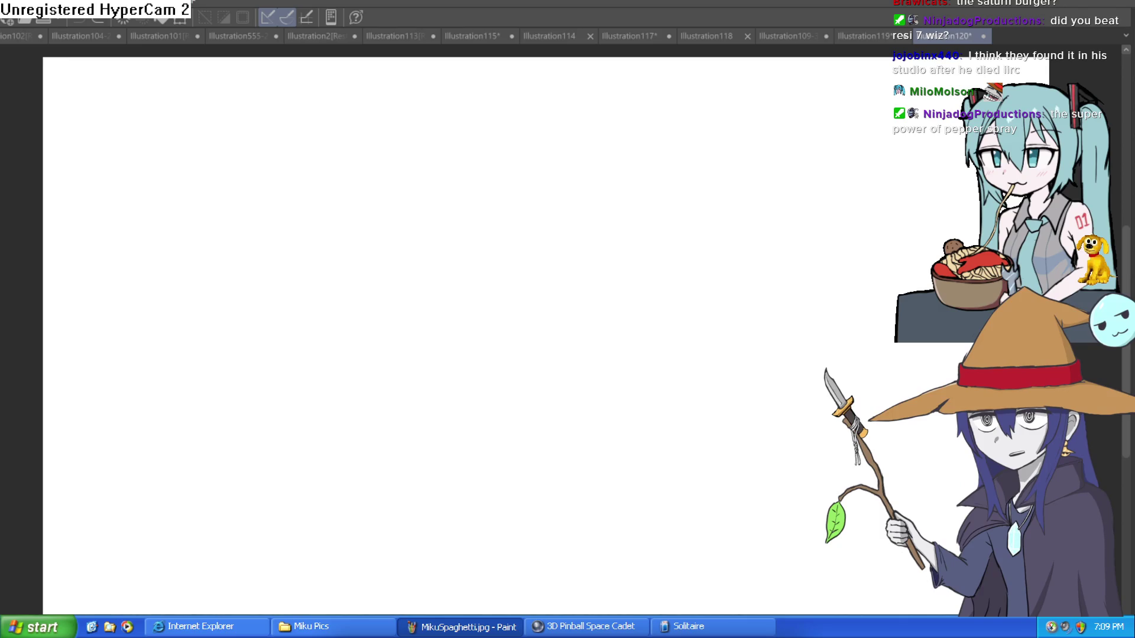
left_click(873, 36)
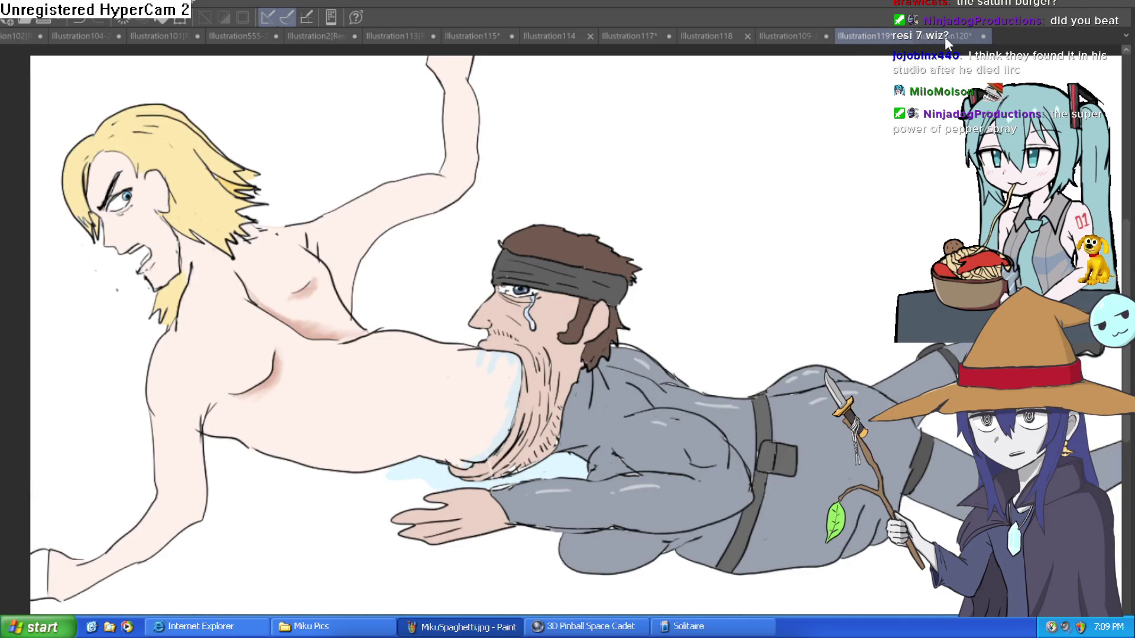
left_click(940, 38)
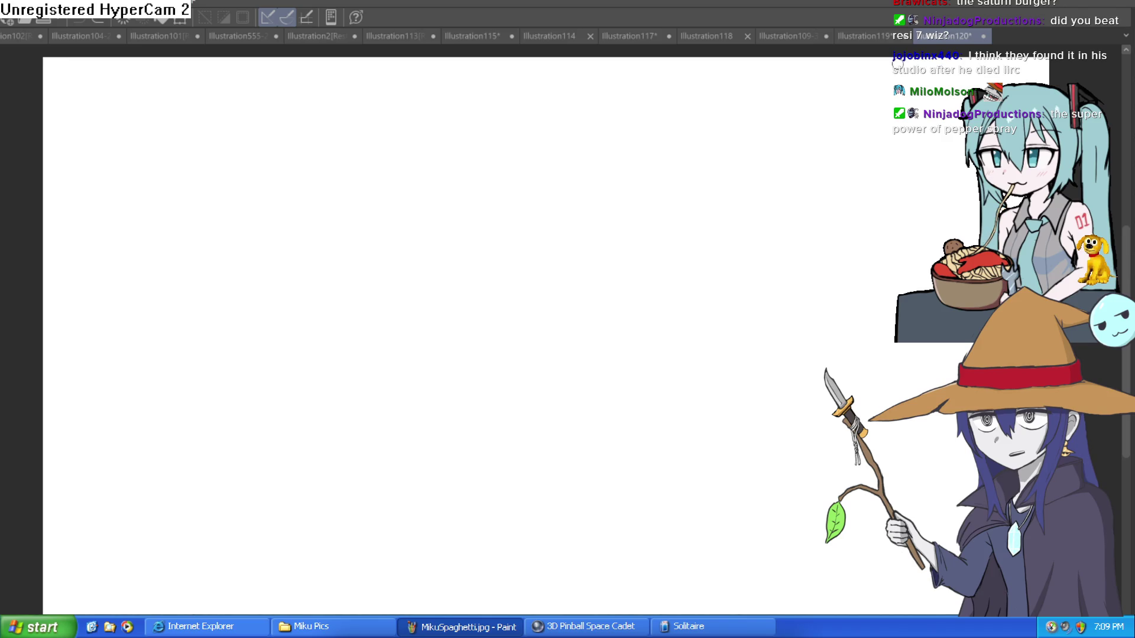
left_click_drag(649, 275, 756, 267)
key("ctrl+z")
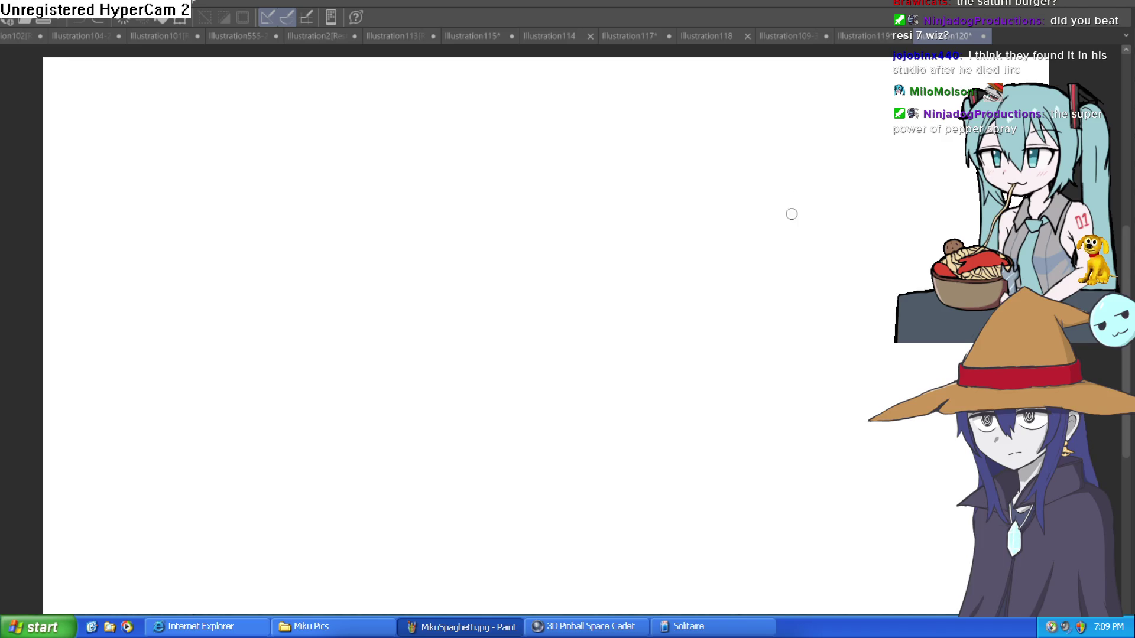
scroll(575, 259, "up", 1)
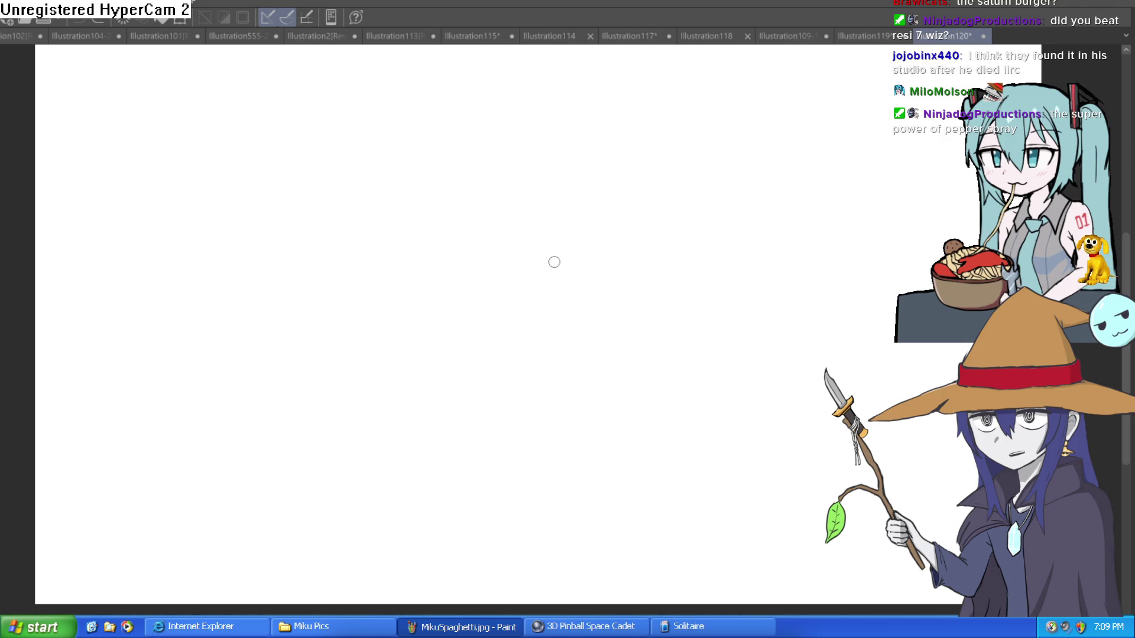
scroll(504, 277, "down", 1)
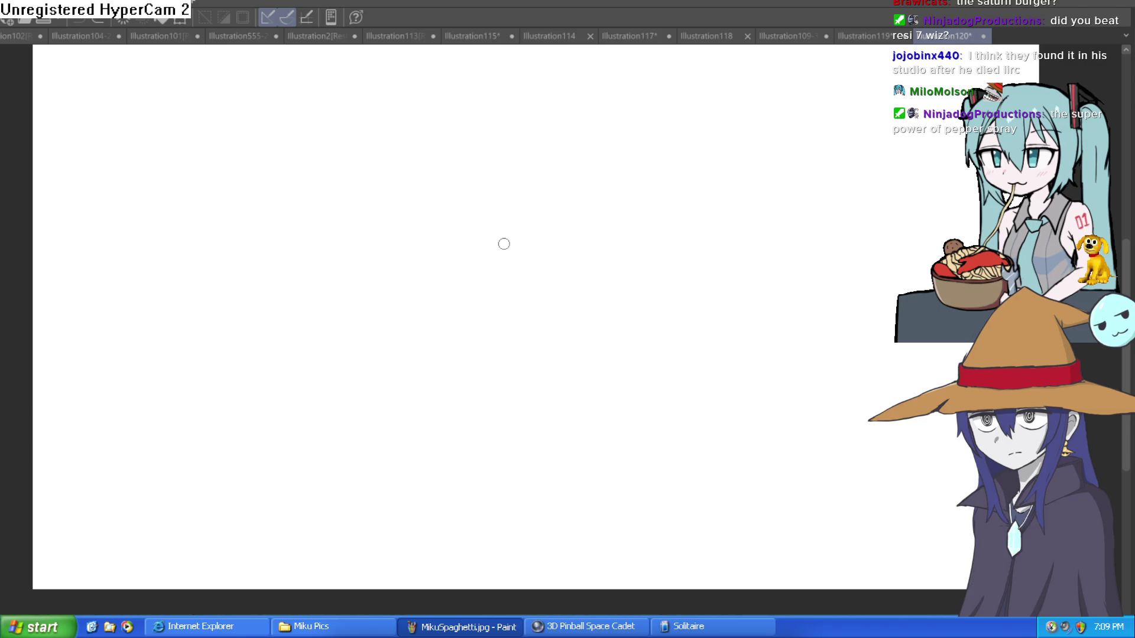
mouse_move(504, 244)
left_mouse_down()
mouse_move(494, 291)
mouse_move(586, 236)
mouse_move(595, 377)
left_mouse_up()
key("ctrl+z")
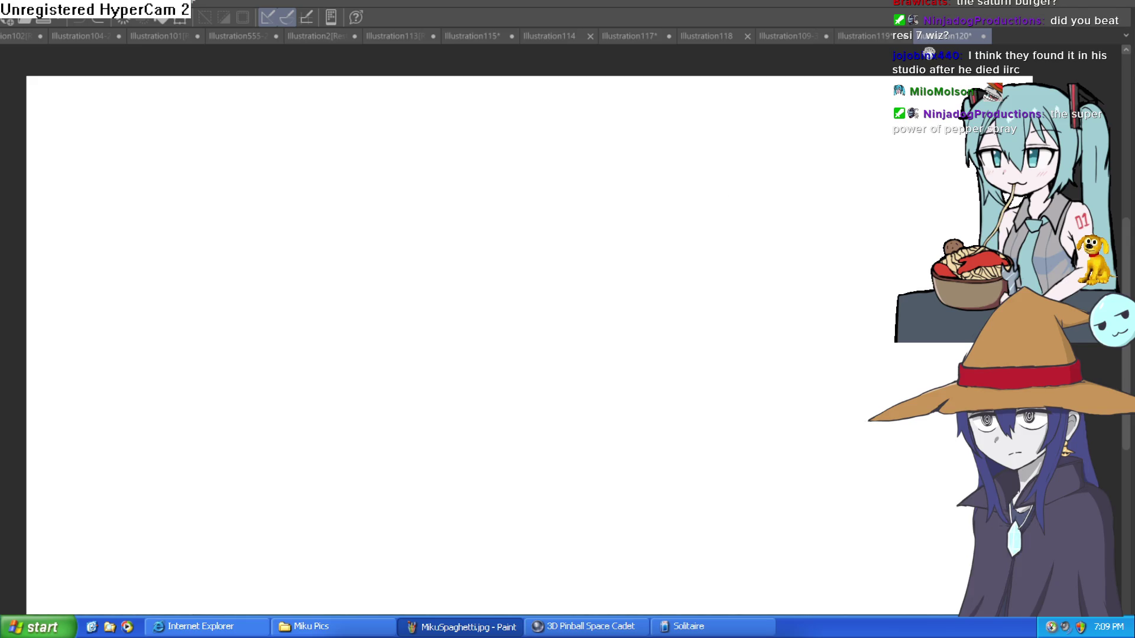
scroll(629, 249, "up", 2)
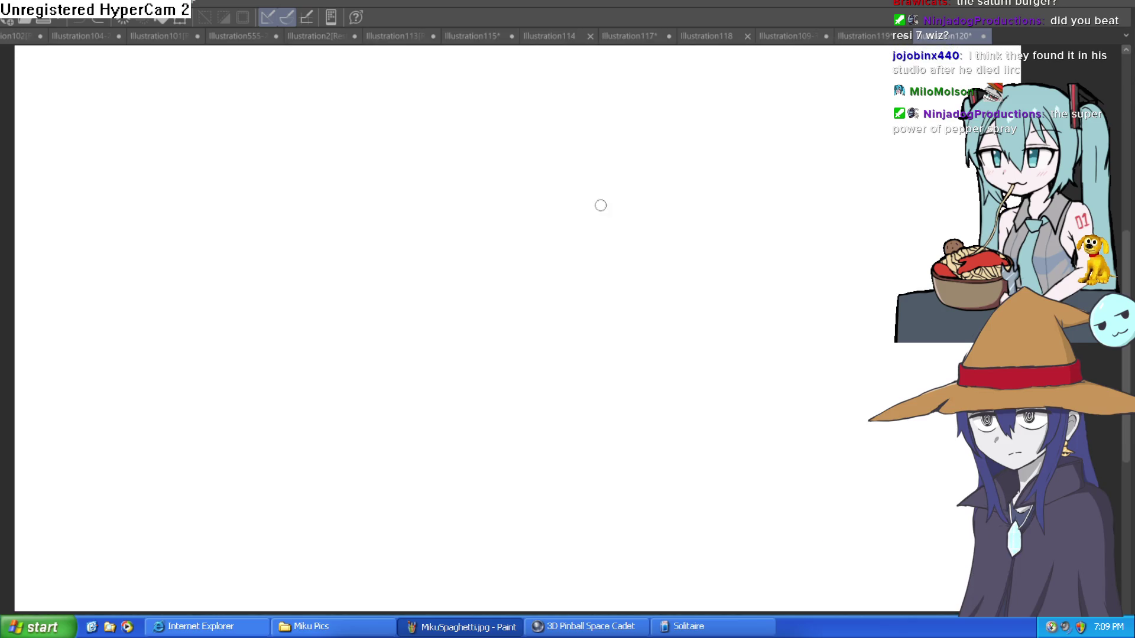
- Sketch the box-shaped cape outline and the curved arm beside it, redoing false starts
left_click_drag(597, 222, 674, 289)
key("ctrl+z")
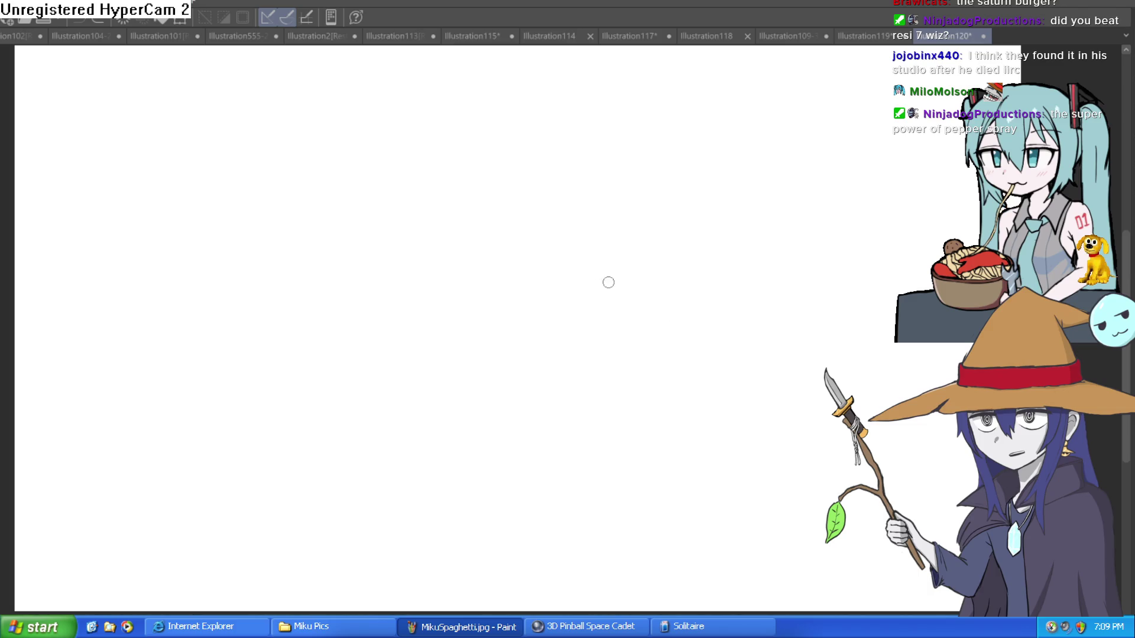
mouse_move(635, 233)
left_mouse_down()
mouse_move(623, 273)
mouse_move(661, 342)
mouse_move(713, 244)
mouse_move(619, 240)
mouse_move(560, 256)
mouse_move(563, 344)
mouse_move(585, 341)
left_mouse_up()
key("ctrl+z")
mouse_move(585, 254)
left_mouse_down()
mouse_move(515, 321)
mouse_move(588, 350)
left_mouse_up()
mouse_move(579, 275)
left_mouse_down()
mouse_move(613, 285)
mouse_move(597, 310)
mouse_move(564, 325)
mouse_move(576, 336)
mouse_move(613, 321)
left_mouse_up()
- Draw the fingers on the left of the hand and touch up the fingertip
mouse_move(524, 311)
left_mouse_down()
mouse_move(508, 331)
mouse_move(538, 283)
left_mouse_up()
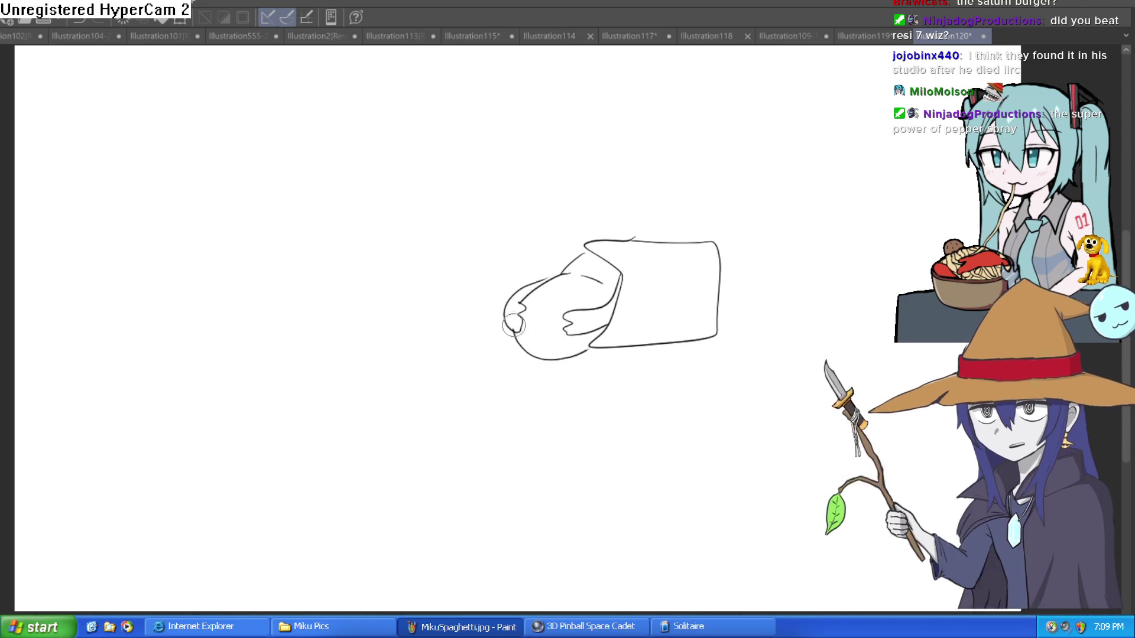
scroll(355, 137, "up", 2)
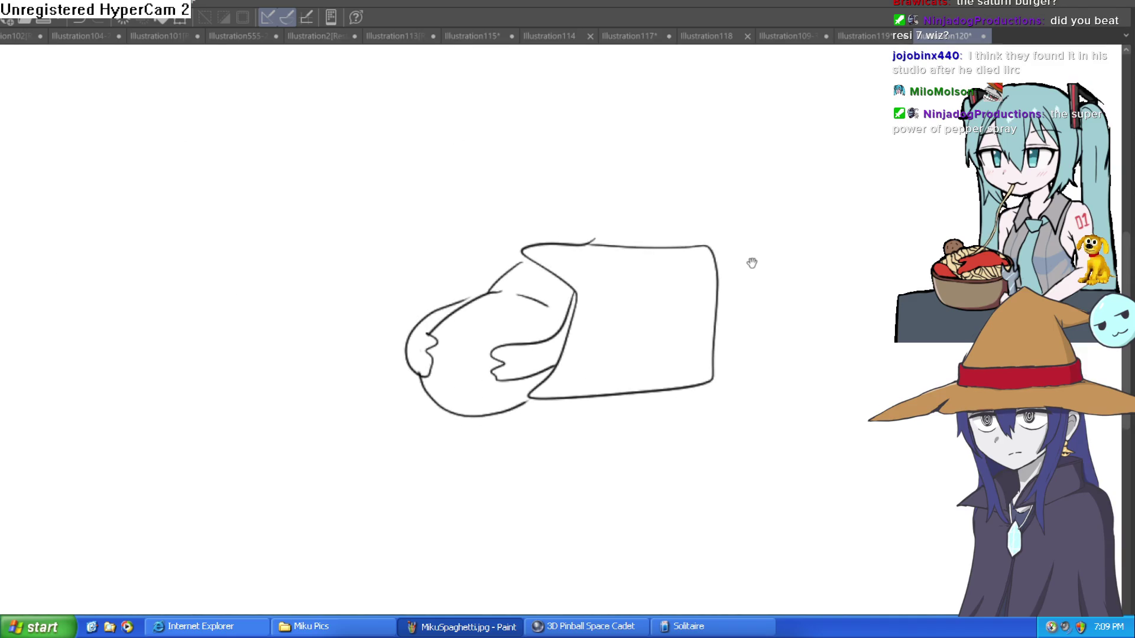
left_click_drag(750, 264, 611, 180)
scroll(527, 217, "up", 5)
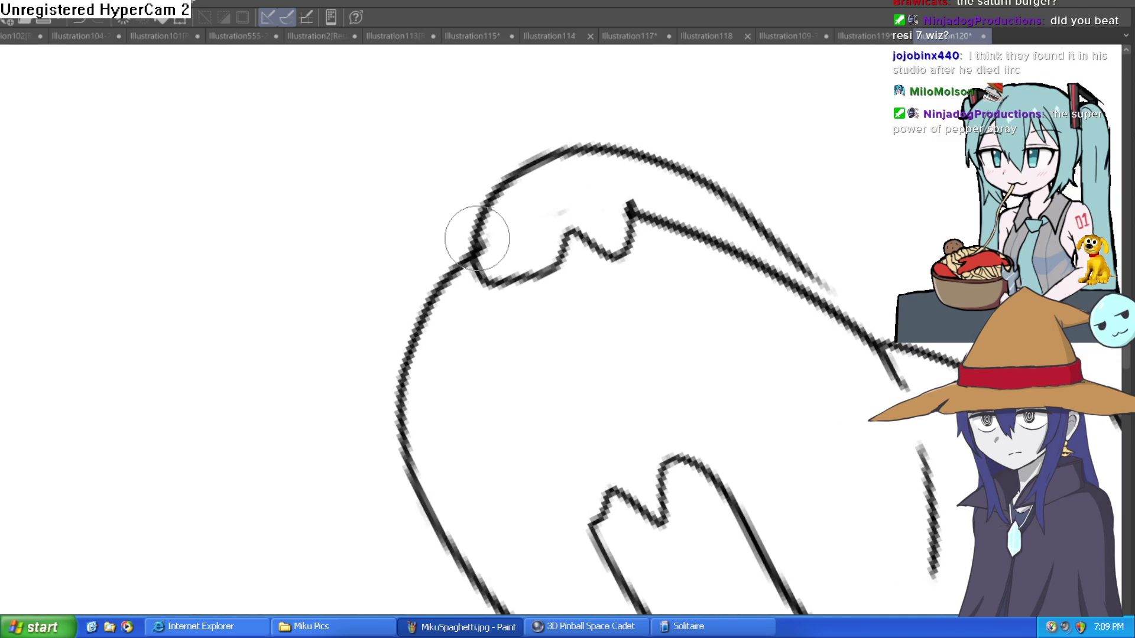
left_click_drag(527, 220, 522, 270)
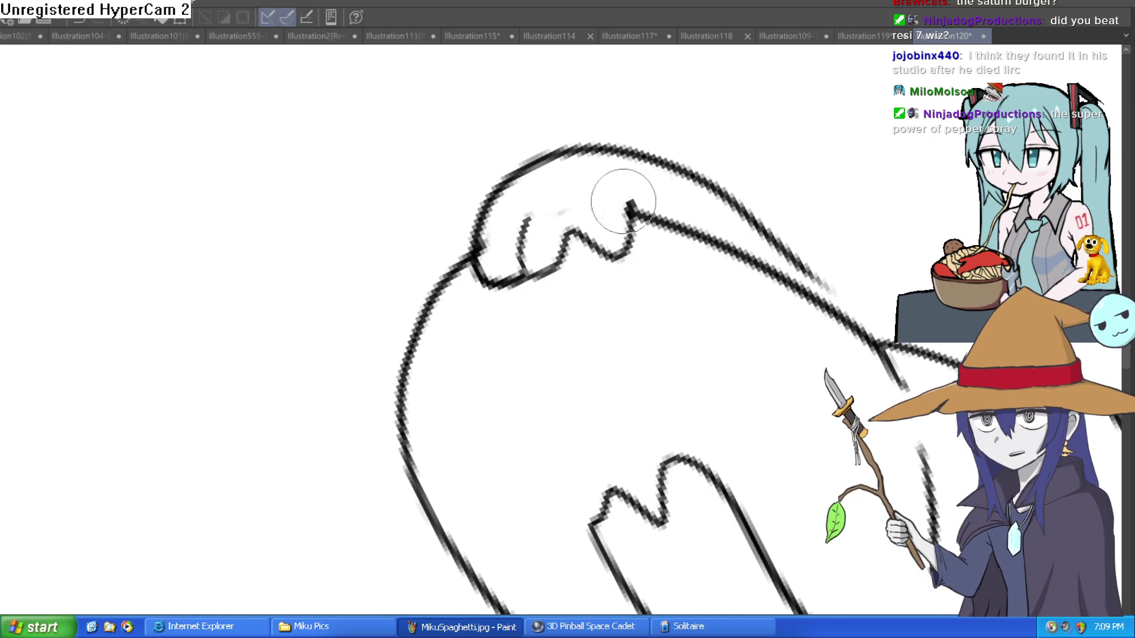
- Add the thumb to the hand, redrawing the stroke beside it
scroll(600, 203, "down", 3)
scroll(658, 266, "up", 2)
scroll(642, 257, "up", 2)
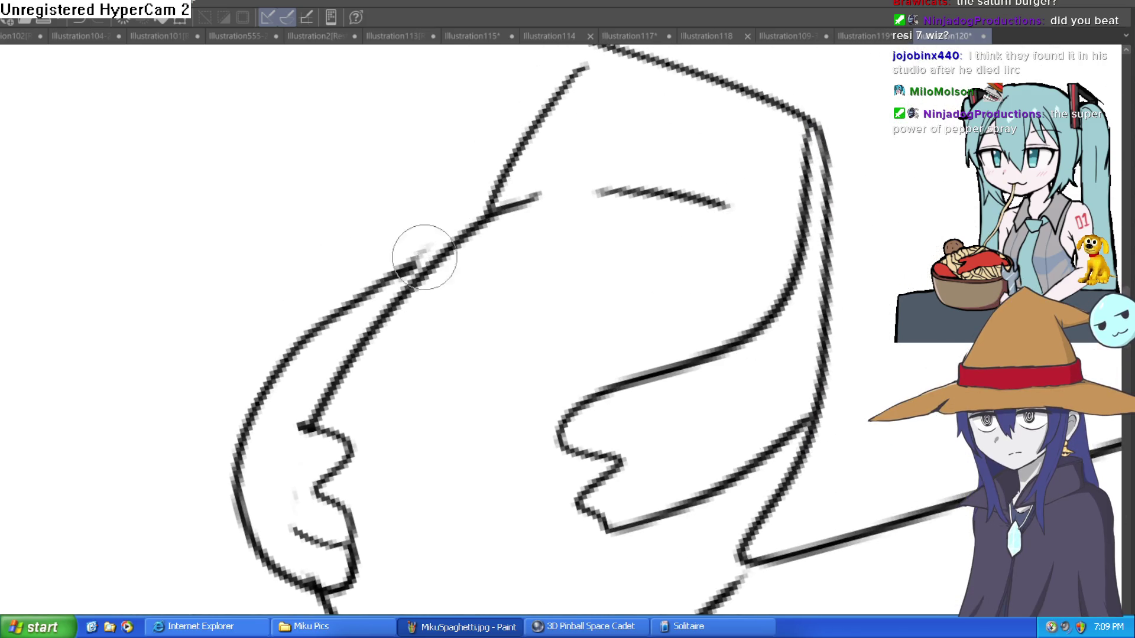
scroll(413, 261, "down", 3)
mouse_move(588, 234)
left_mouse_down()
mouse_move(756, 234)
mouse_move(517, 168)
mouse_move(456, 236)
mouse_move(481, 293)
left_mouse_up()
left_click_drag(671, 236, 616, 316)
mouse_move(515, 278)
left_mouse_down()
mouse_move(446, 193)
mouse_move(469, 235)
mouse_move(515, 274)
mouse_move(528, 255)
mouse_move(608, 250)
mouse_move(608, 282)
mouse_move(521, 318)
left_mouse_up()
key("ctrl+z")
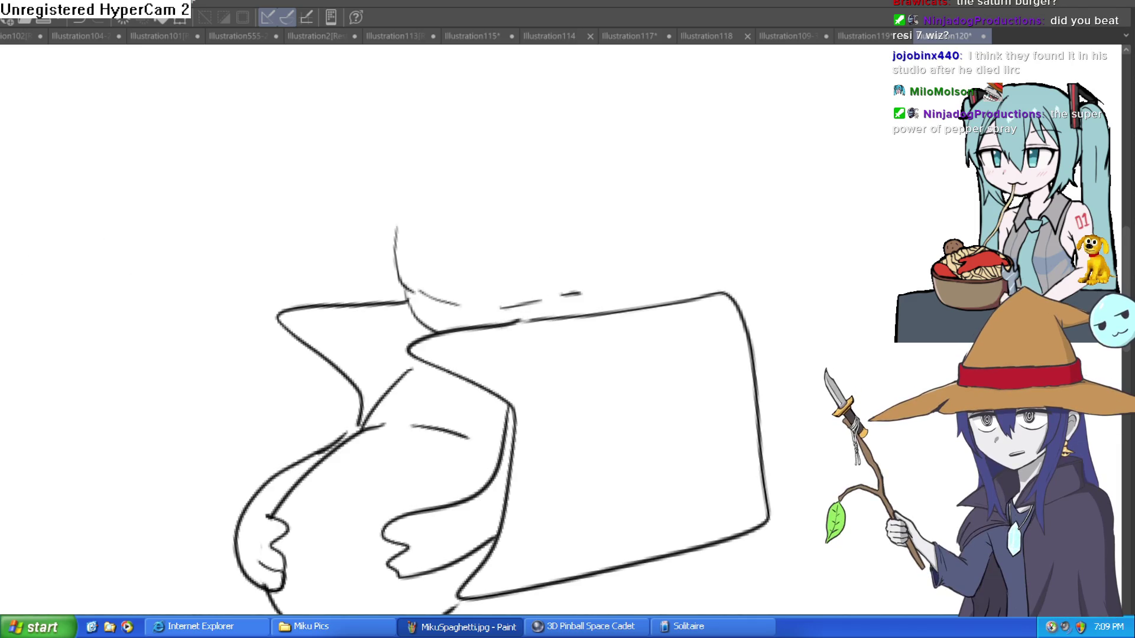
- Draw the head outline above the box, then the hat top and wide brim
left_click_drag(760, 271, 664, 283)
left_click_drag(645, 350, 659, 273)
key("ctrl+z")
left_click_drag(637, 348, 665, 245)
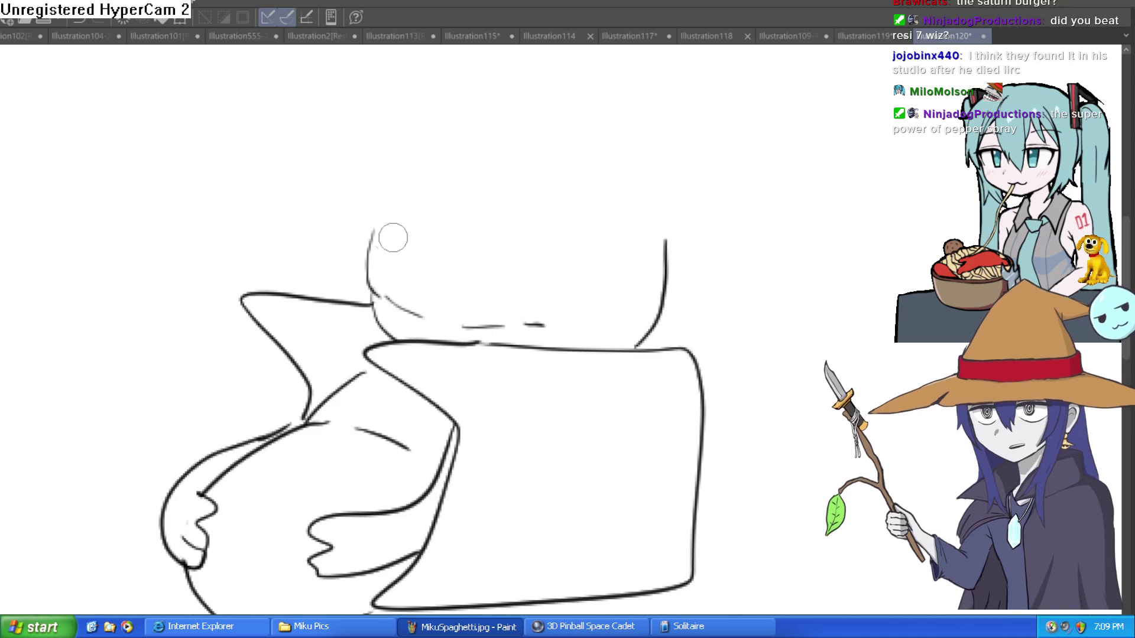
mouse_move(471, 180)
left_mouse_down()
mouse_move(418, 207)
mouse_move(437, 178)
mouse_move(435, 215)
left_mouse_up()
mouse_move(274, 338)
left_mouse_down()
mouse_move(727, 118)
mouse_move(626, 129)
left_mouse_up()
mouse_move(299, 322)
left_mouse_down()
mouse_move(269, 334)
mouse_move(313, 255)
mouse_move(340, 266)
mouse_move(620, 138)
mouse_move(580, 119)
mouse_move(342, 223)
mouse_move(372, 190)
mouse_move(721, 250)
left_mouse_up()
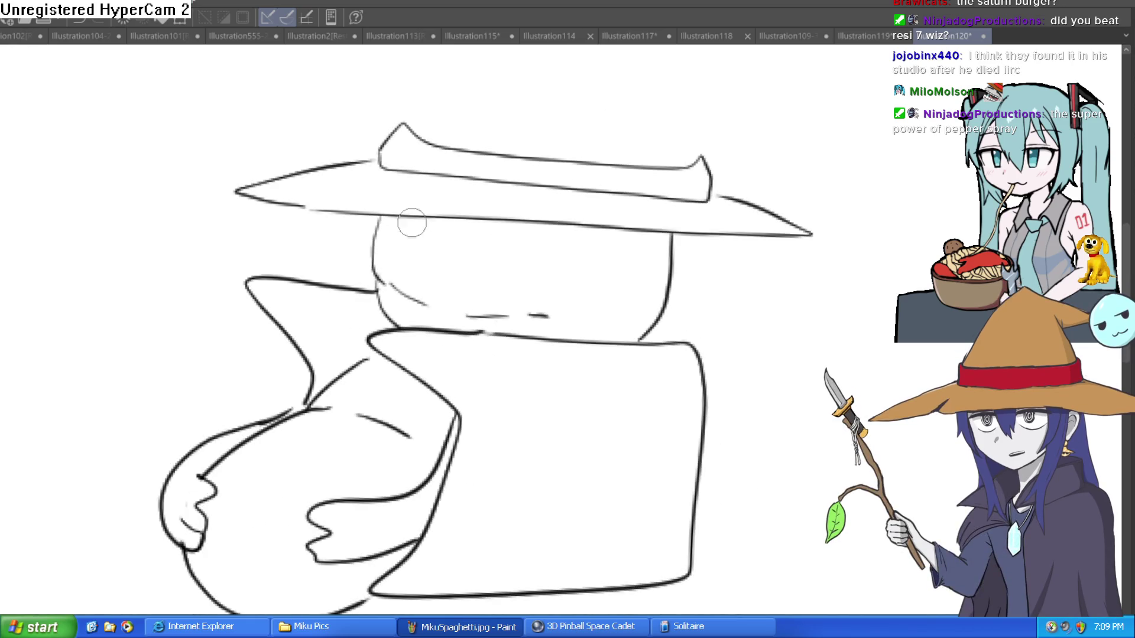
- Draw both eyes under the brim with cheek, tear and face-edge lines
key("minus")
key("minus")
mouse_move(346, 340)
left_mouse_down()
mouse_move(411, 310)
mouse_move(382, 337)
mouse_move(390, 348)
left_mouse_up()
left_click_drag(476, 269, 513, 253)
mouse_move(444, 296)
left_mouse_down()
mouse_move(509, 260)
mouse_move(485, 266)
left_mouse_up()
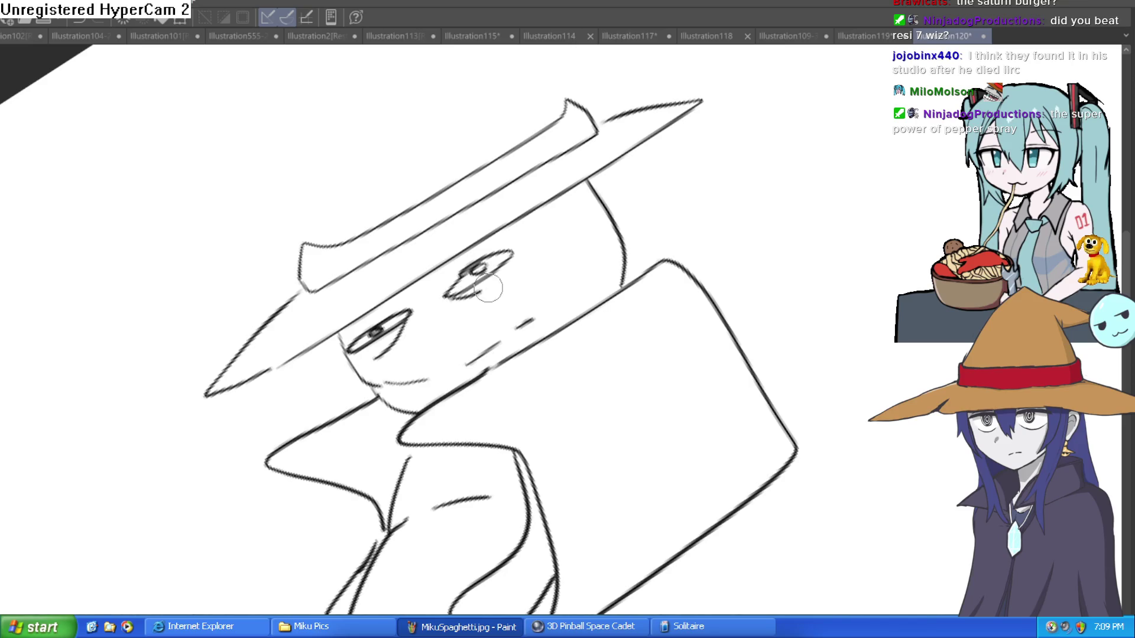
left_click_drag(420, 352, 467, 320)
mouse_move(488, 313)
left_mouse_down()
mouse_move(499, 303)
mouse_move(422, 364)
left_mouse_up()
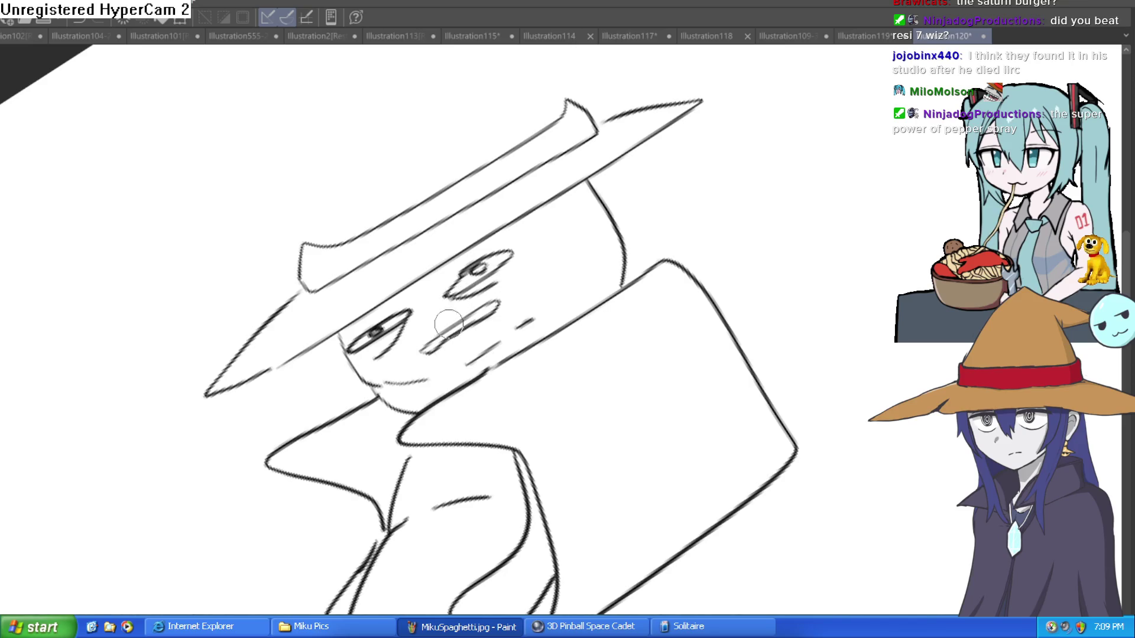
key("minus")
mouse_move(572, 251)
left_mouse_down()
mouse_move(555, 334)
mouse_move(577, 253)
left_mouse_up()
left_click_drag(385, 222, 386, 270)
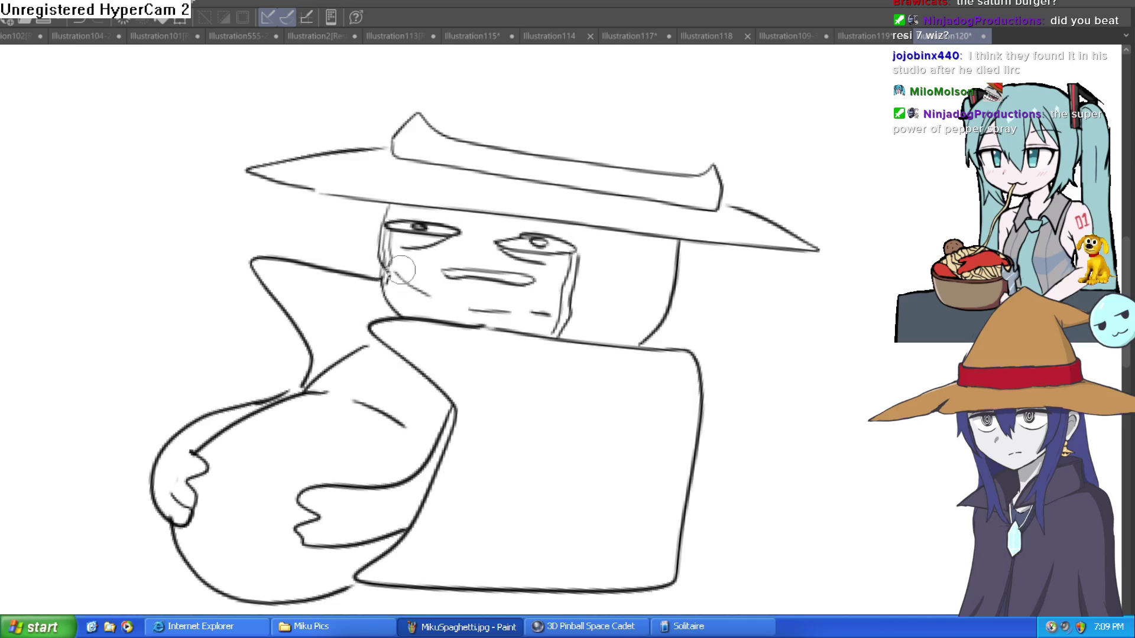
- Add a pointed wizard-hat cone with a drooping tip
scroll(716, 218, "down", 2)
key("minus")
scroll(628, 233, "up", 1)
left_click_drag(628, 232, 491, 240)
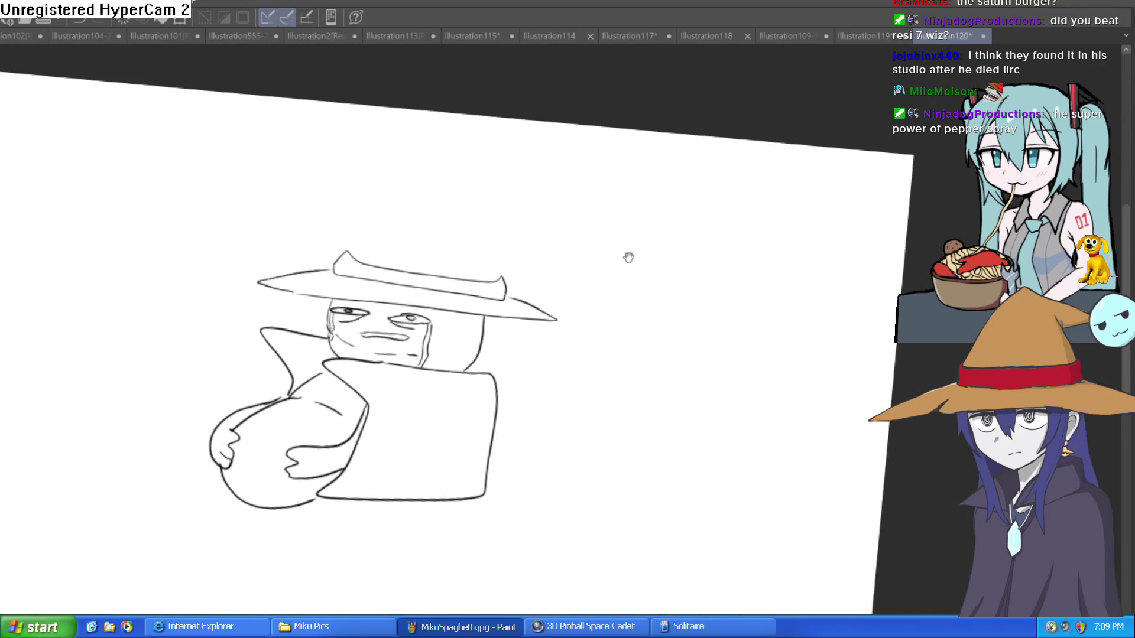
mouse_move(343, 294)
left_mouse_down()
mouse_move(340, 276)
mouse_move(386, 203)
left_mouse_up()
left_click_drag(491, 290, 454, 204)
left_click_drag(381, 203, 506, 183)
left_click_drag(465, 217, 494, 199)
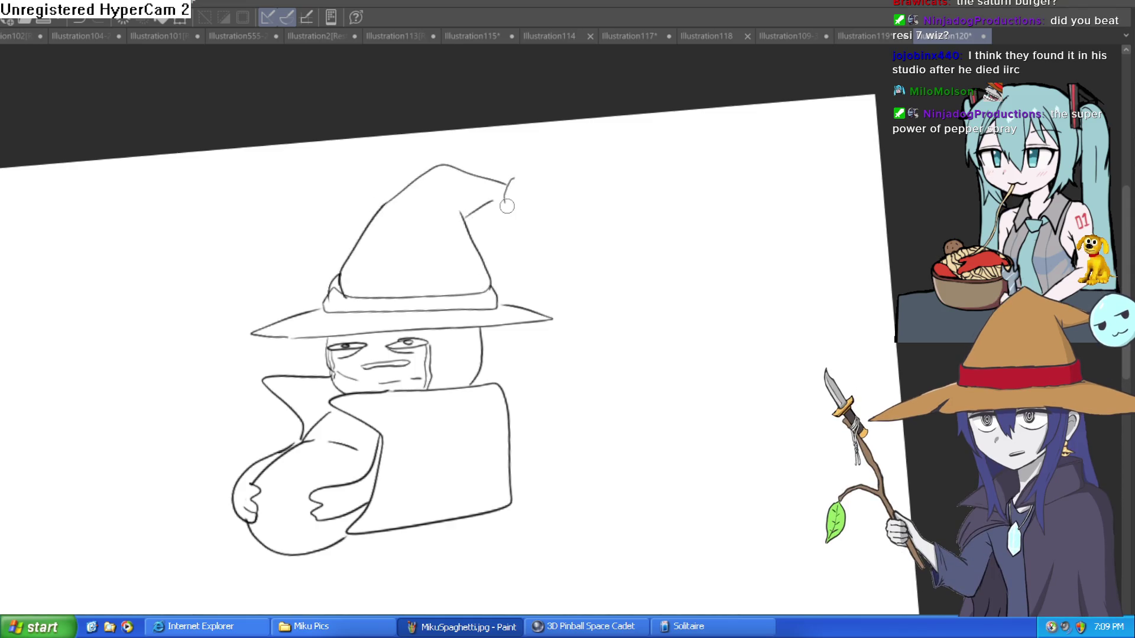
- Curl the hat tip down into a round head with eyes and a mouth
scroll(514, 177, "up", 4)
mouse_move(518, 159)
left_mouse_down()
mouse_move(502, 216)
mouse_move(581, 266)
left_mouse_up()
mouse_move(498, 225)
left_mouse_down()
mouse_move(622, 185)
mouse_move(506, 171)
mouse_move(545, 184)
mouse_move(538, 179)
mouse_move(607, 181)
mouse_move(594, 178)
left_mouse_up()
mouse_move(523, 204)
left_mouse_down()
mouse_move(576, 207)
mouse_move(514, 198)
left_mouse_up()
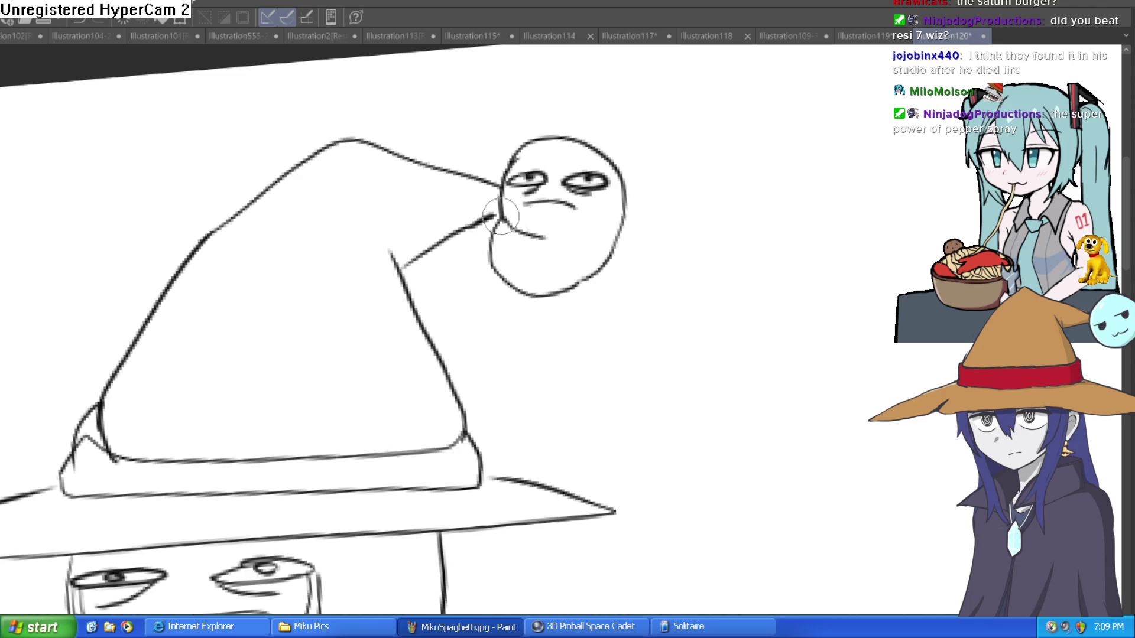
scroll(617, 234, "down", 2)
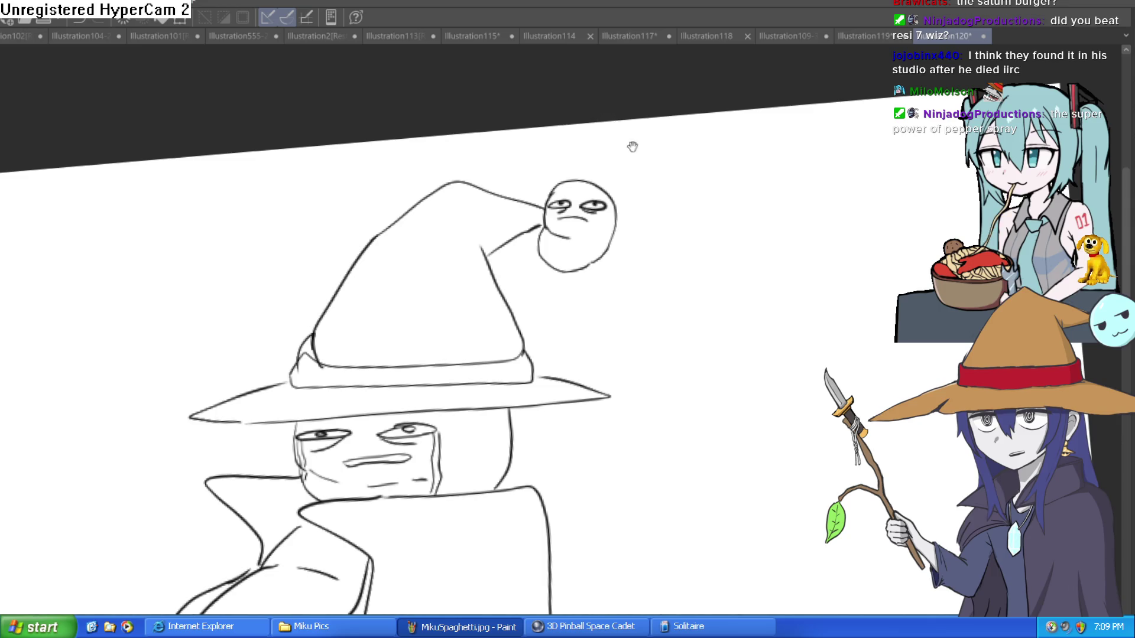
mouse_move(705, 254)
left_mouse_down()
mouse_move(696, 180)
mouse_move(680, 182)
mouse_move(679, 231)
left_mouse_up()
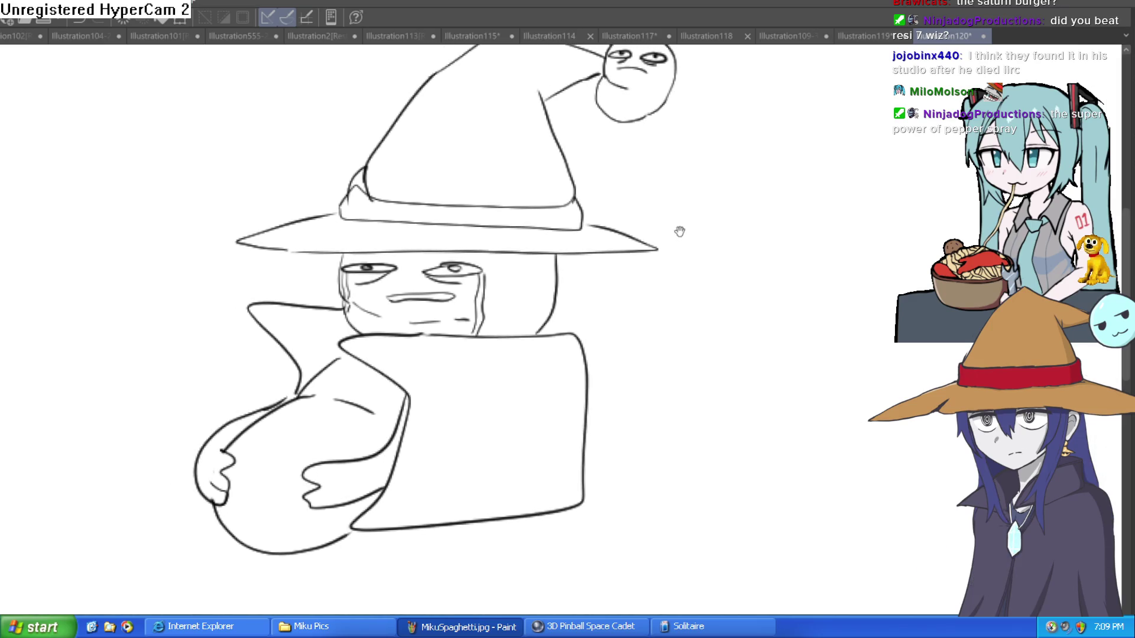
scroll(669, 224, "down", 2)
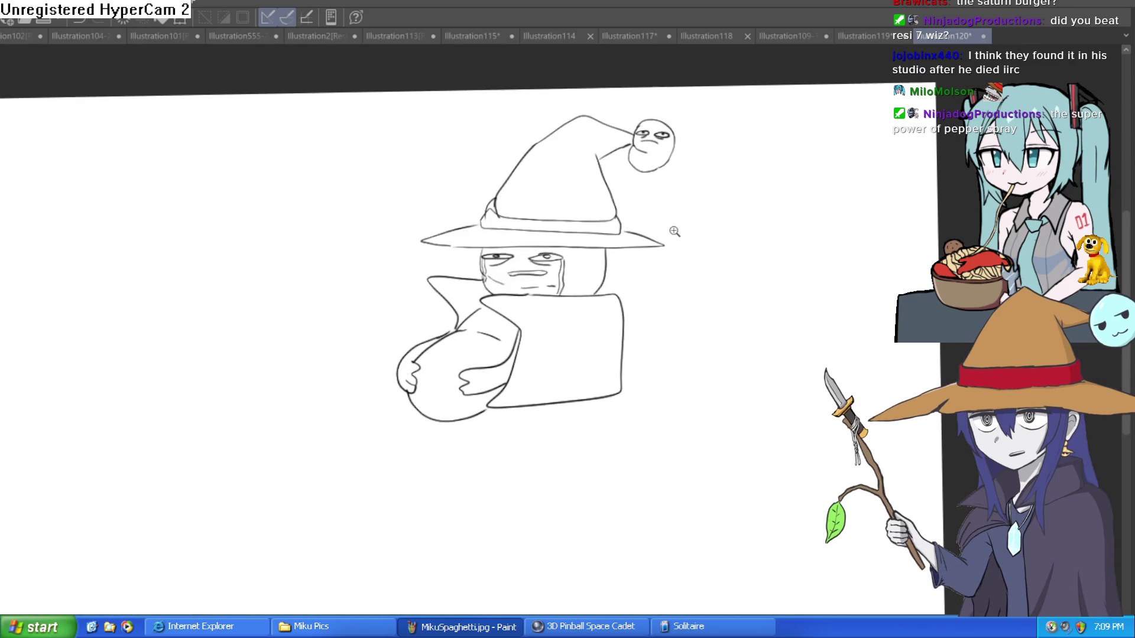
scroll(656, 239, "down", 1)
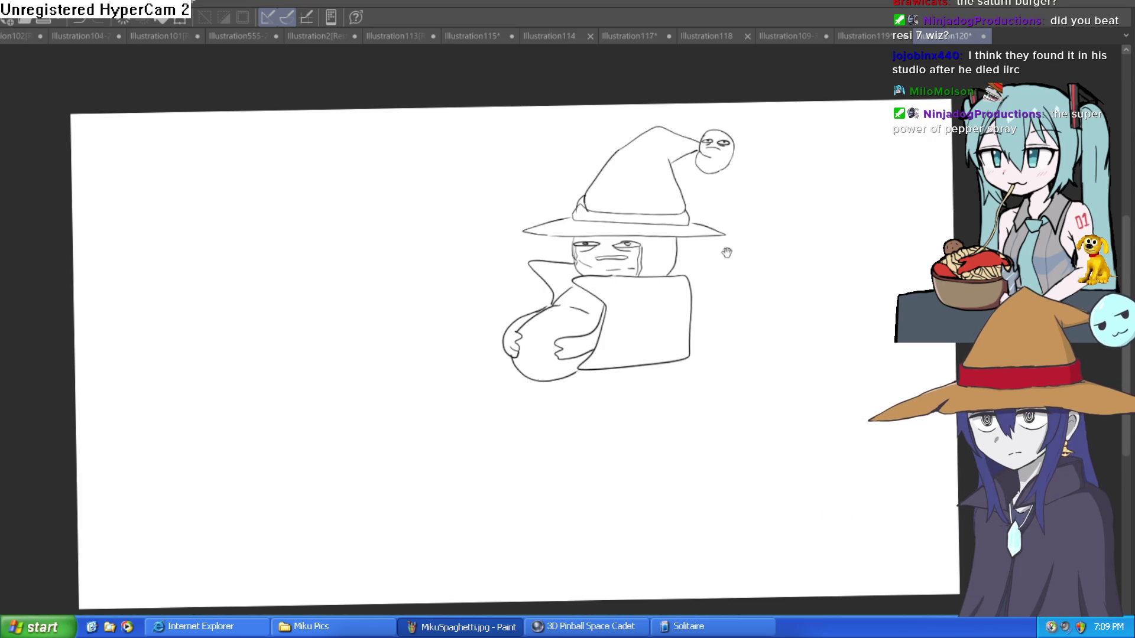
scroll(644, 332, "up", 5)
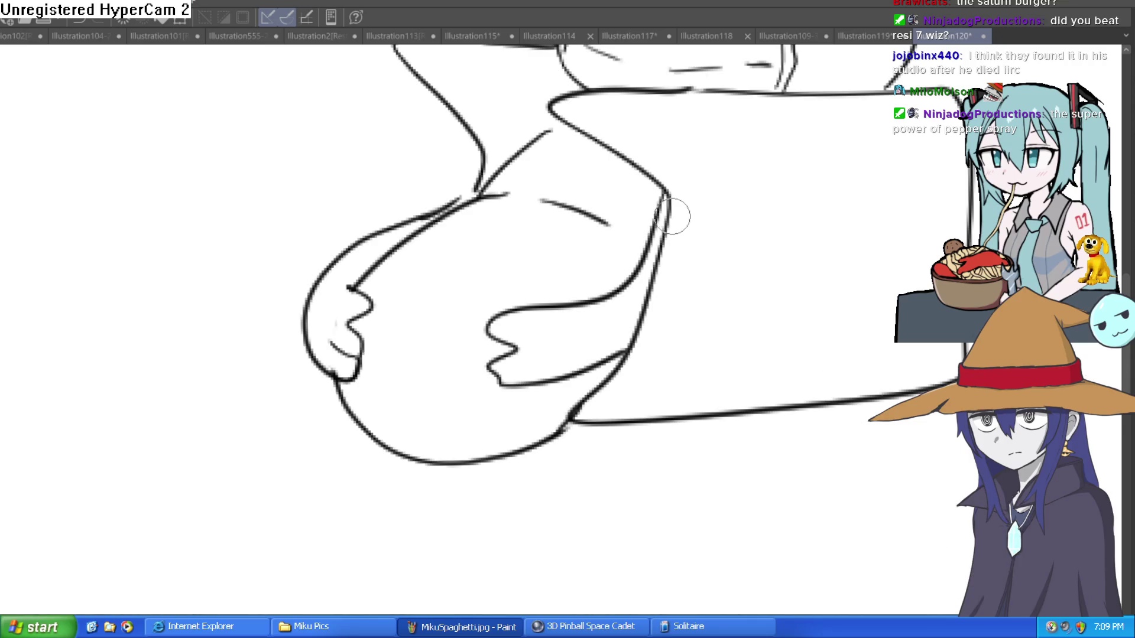
- Retry the short stroke joining the bundle to the cloak's lower edge
mouse_move(712, 182)
left_mouse_down()
mouse_move(696, 210)
mouse_move(612, 221)
left_mouse_up()
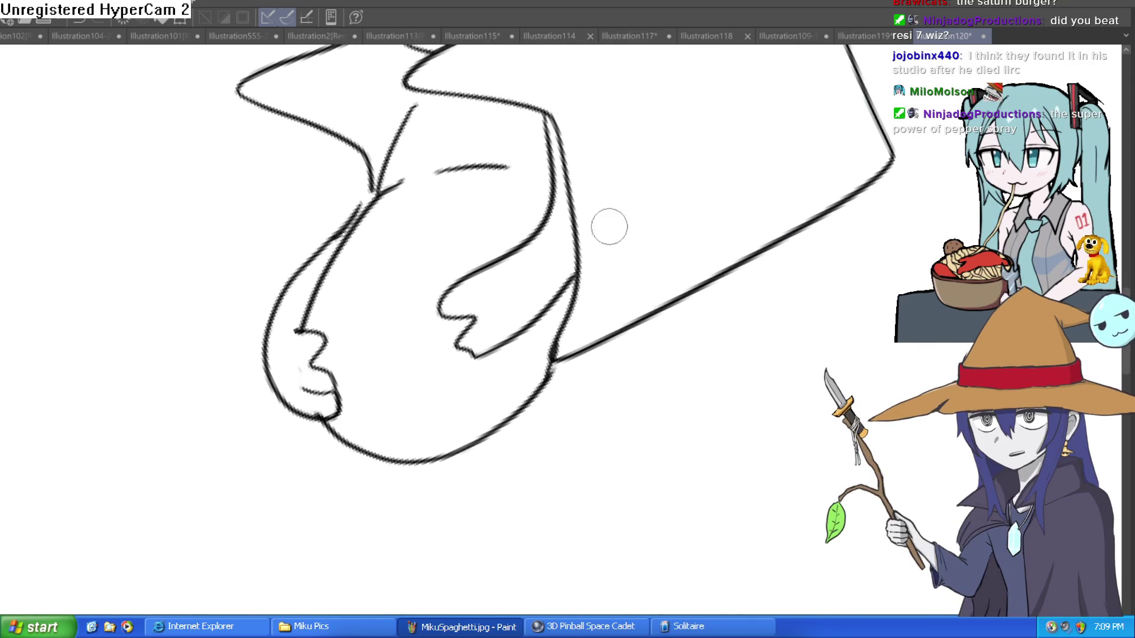
mouse_move(549, 371)
left_mouse_down()
mouse_move(601, 328)
mouse_move(560, 369)
left_mouse_up()
key("ctrl+z")
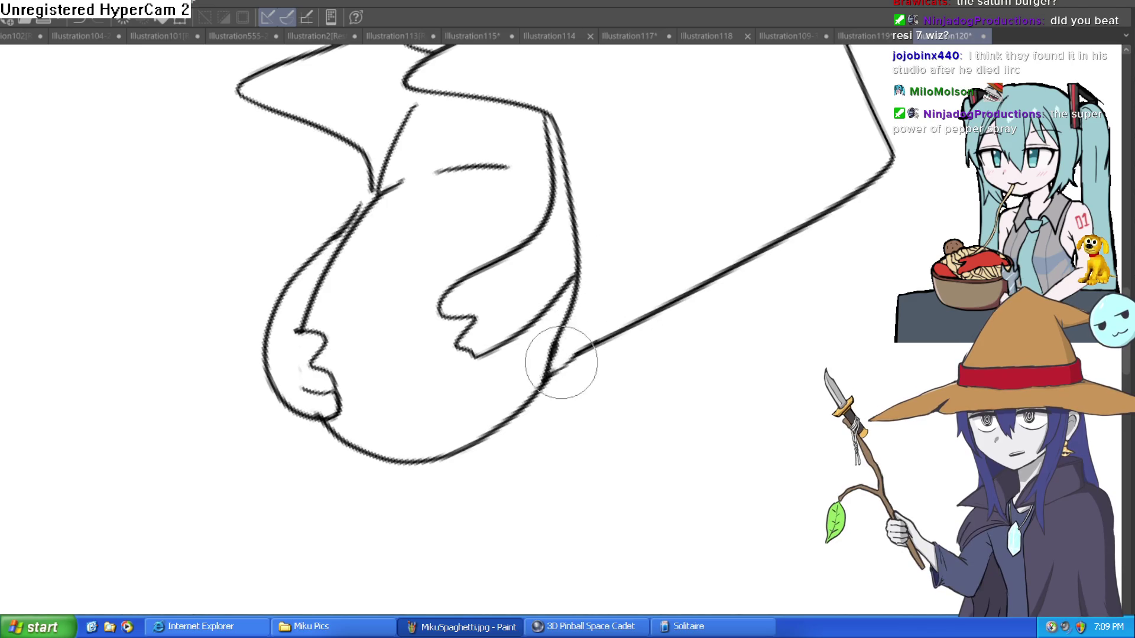
- Reset the view and shift the wizard right to leave room on the left
key("ctrl+0")
left_click_drag(657, 346, 698, 296)
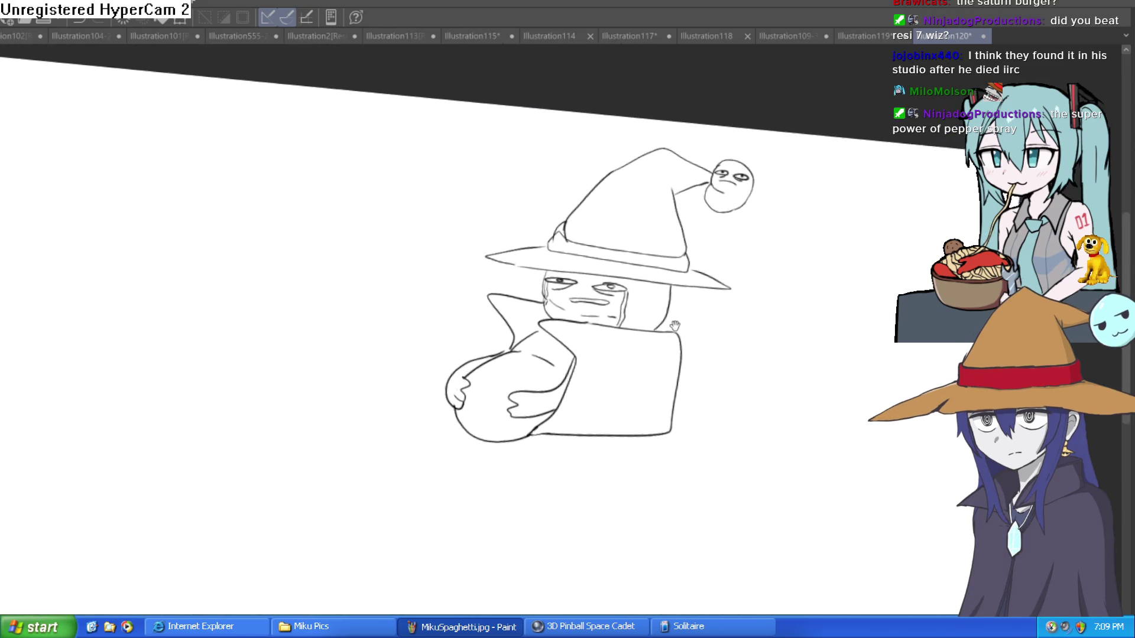
left_click_drag(698, 297, 686, 321)
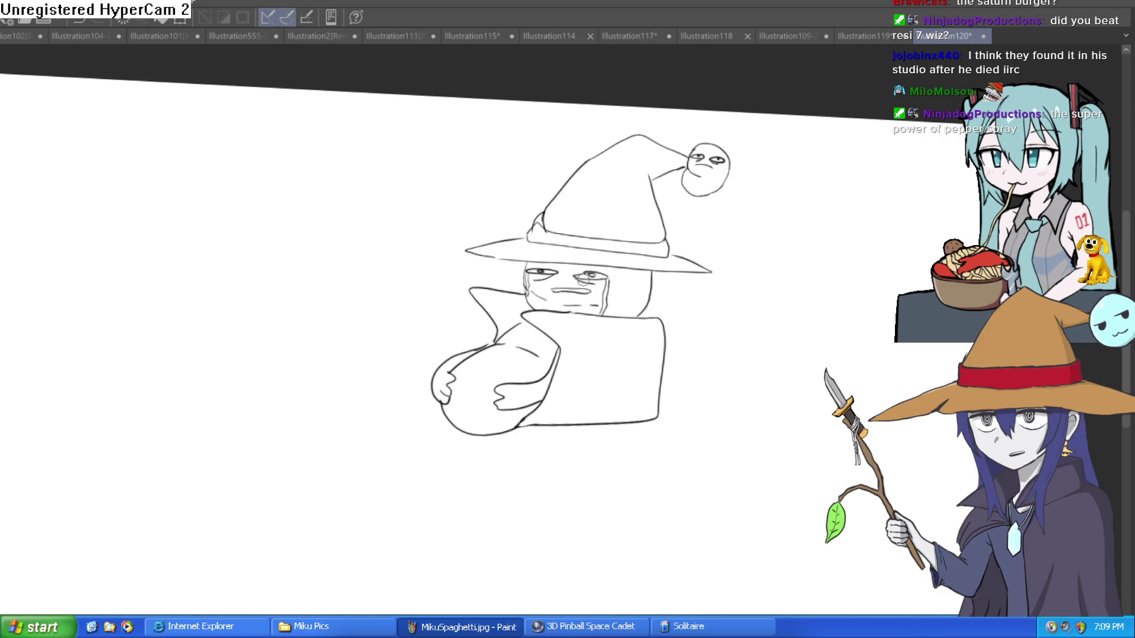
left_click_drag(580, 286, 462, 269)
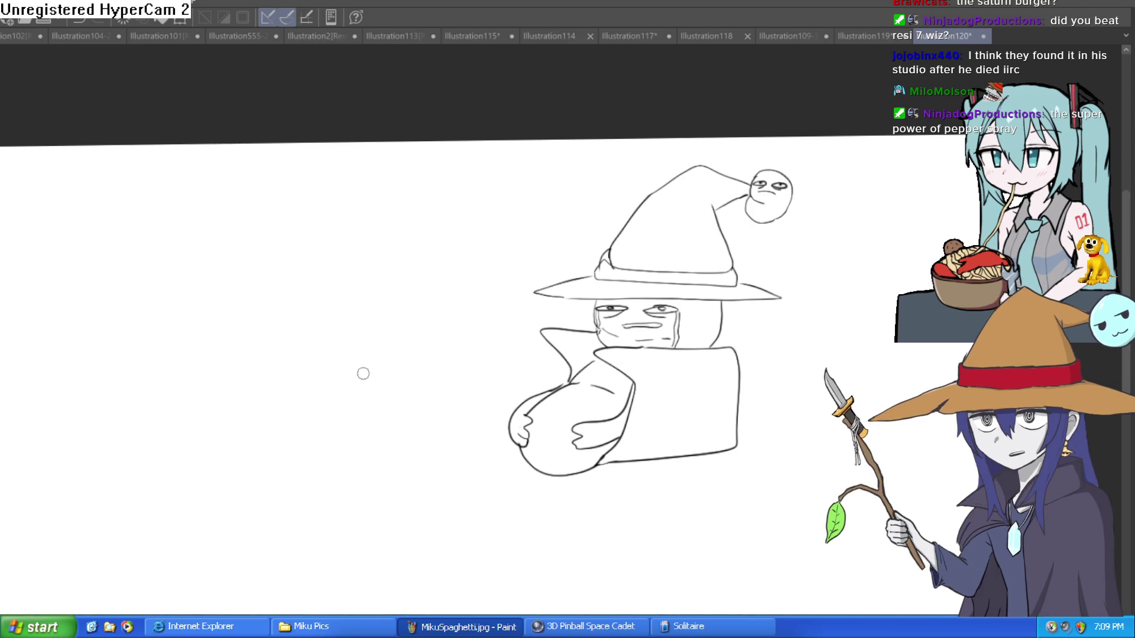
left_click_drag(417, 435, 414, 454)
key("ctrl+z")
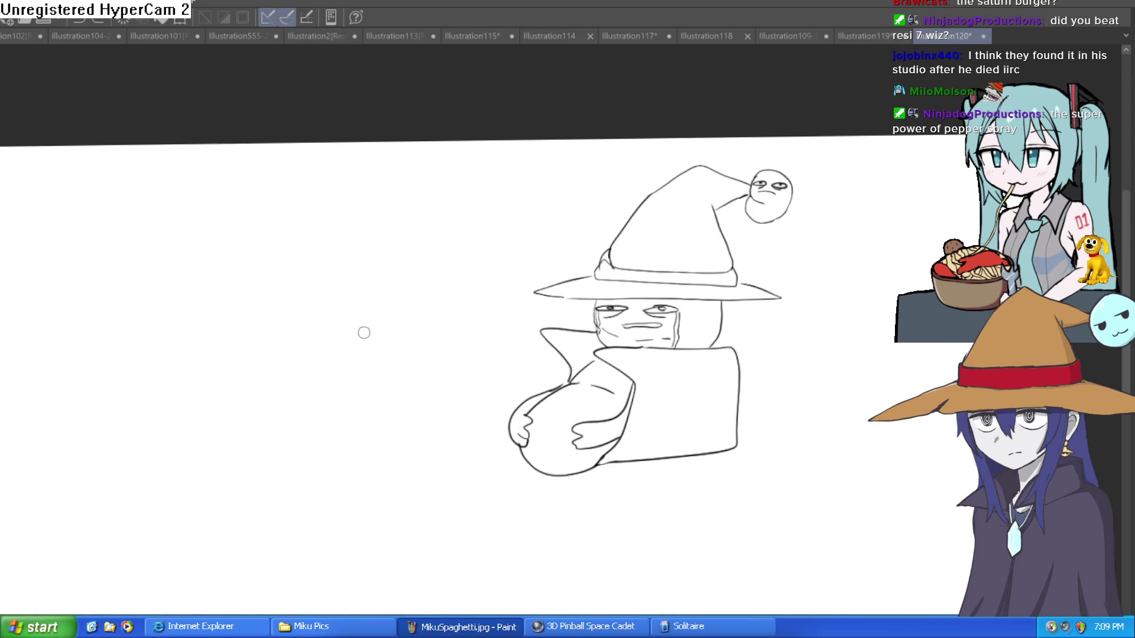
- Draw a new head left of the wizard with a closed eye and ω-shaped mouth
left_click_drag(276, 226, 349, 267)
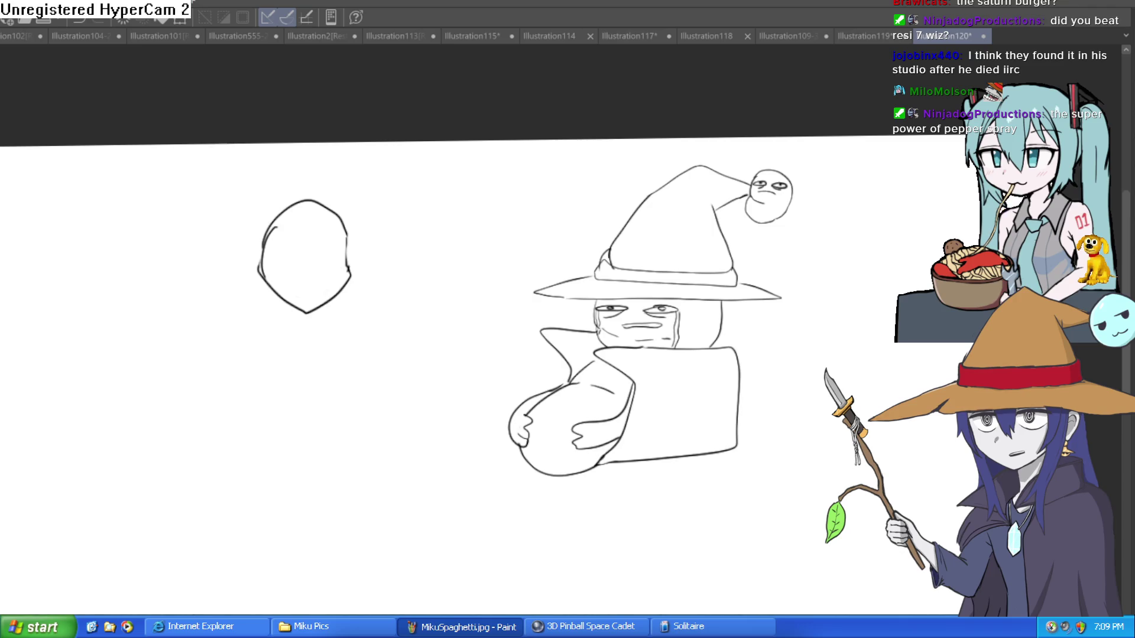
mouse_move(513, 211)
left_mouse_down()
mouse_move(443, 270)
mouse_move(475, 254)
left_mouse_up()
scroll(488, 242, "up", 3)
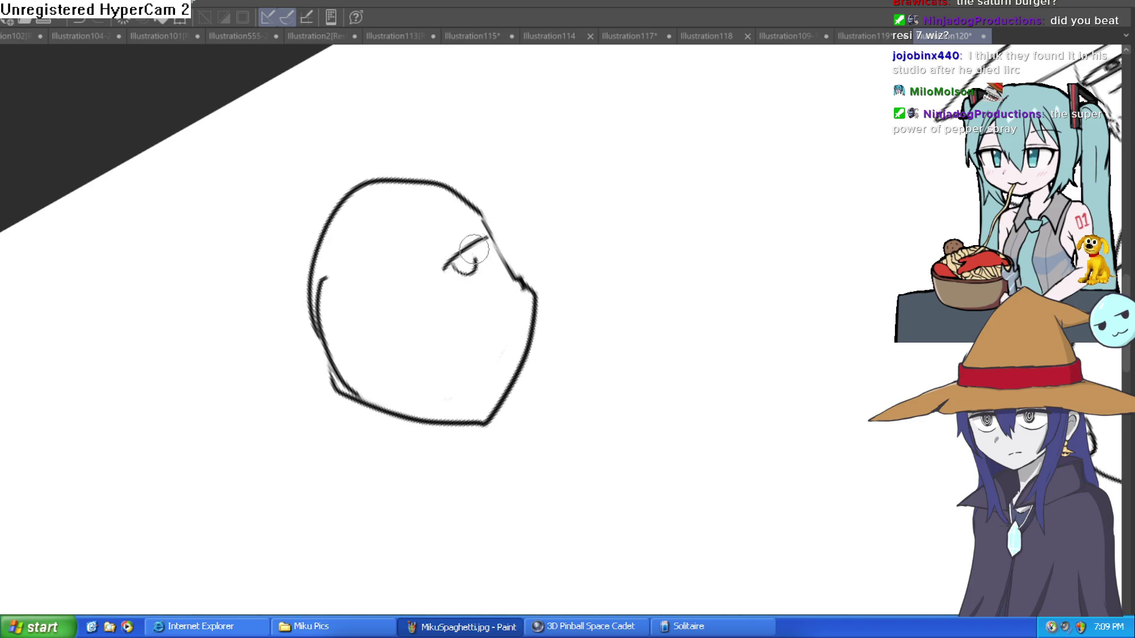
left_click_drag(371, 335, 396, 318)
left_click_drag(498, 319, 444, 379)
- Add the V-shaped fringe and side hair locks, erasing part of the jaw
mouse_move(719, 235)
left_mouse_down()
mouse_move(472, 226)
mouse_move(525, 218)
mouse_move(562, 282)
left_mouse_up()
mouse_move(585, 222)
left_mouse_down()
mouse_move(553, 438)
mouse_move(546, 361)
left_mouse_up()
mouse_move(553, 277)
left_mouse_down()
mouse_move(566, 285)
mouse_move(519, 374)
mouse_move(425, 380)
mouse_move(354, 283)
mouse_move(385, 362)
mouse_move(450, 395)
left_mouse_up()
key("e")
mouse_move(648, 286)
left_mouse_down()
mouse_move(628, 236)
mouse_move(651, 233)
left_mouse_up()
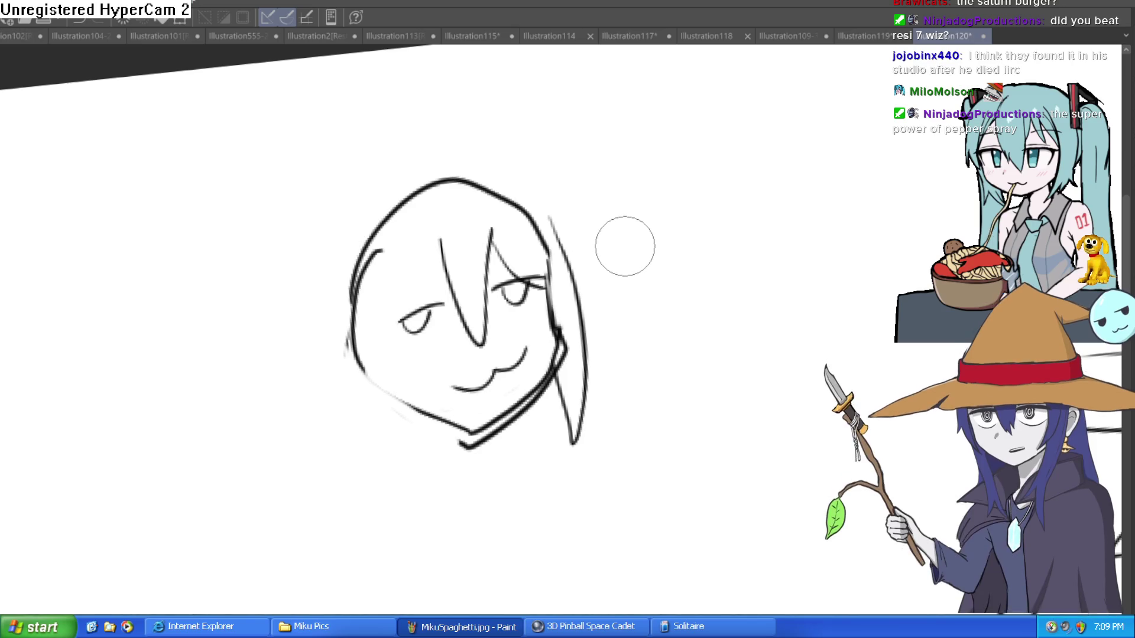
mouse_move(653, 233)
left_mouse_down()
mouse_move(703, 260)
mouse_move(584, 245)
left_mouse_up()
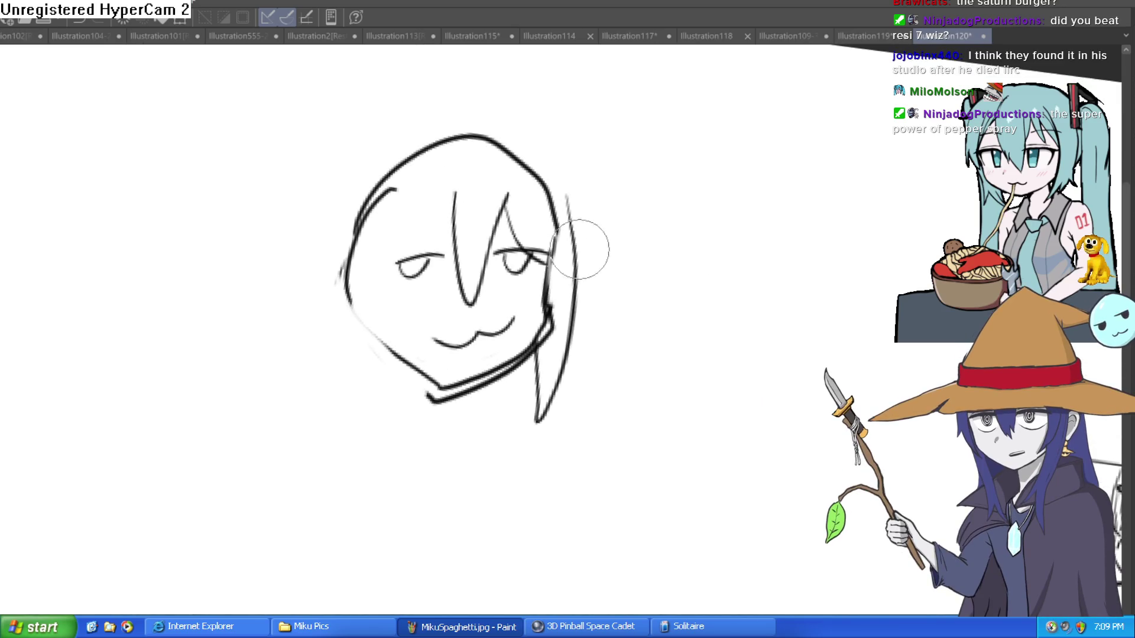
left_click_drag(536, 335, 553, 278)
mouse_move(558, 231)
left_mouse_down()
mouse_move(550, 323)
mouse_move(547, 295)
left_mouse_up()
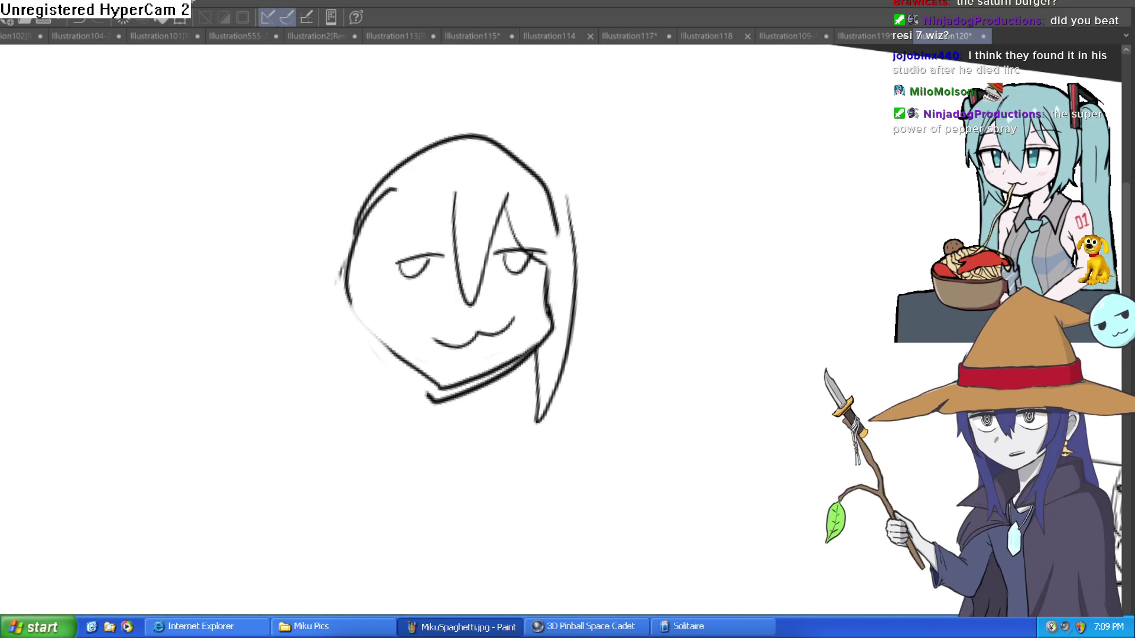
- Add a temple hair spike, thicken the head top, and erase stray chin strokes
left_click(549, 225)
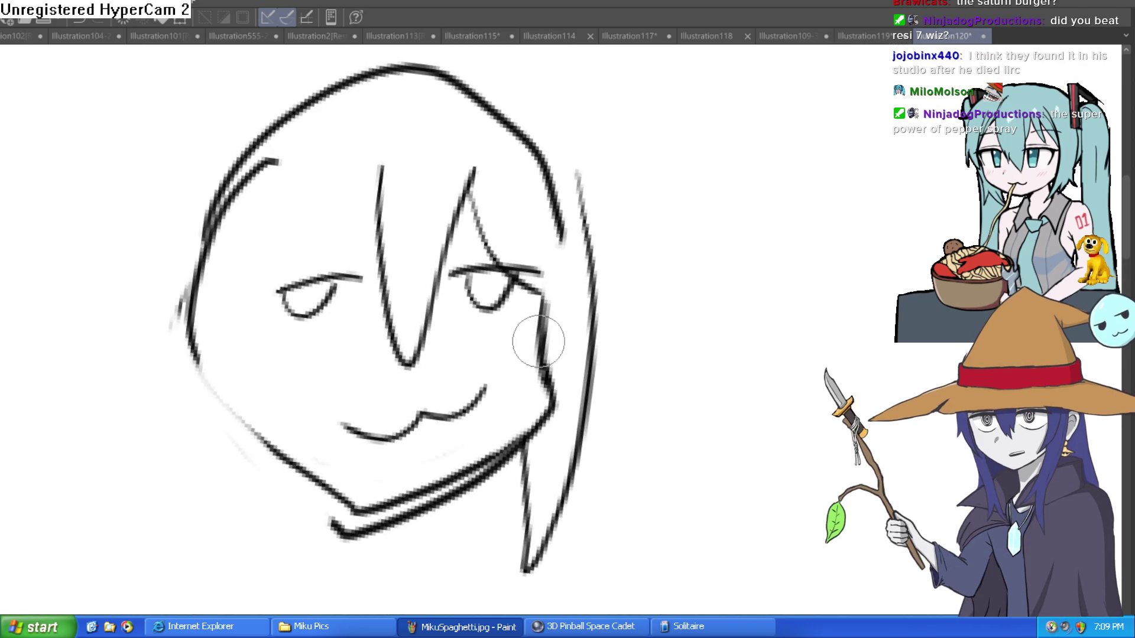
mouse_move(578, 173)
left_mouse_down()
mouse_move(615, 245)
mouse_move(437, 56)
left_mouse_up()
left_click_drag(573, 118, 414, 65)
scroll(514, 136, "down", 3)
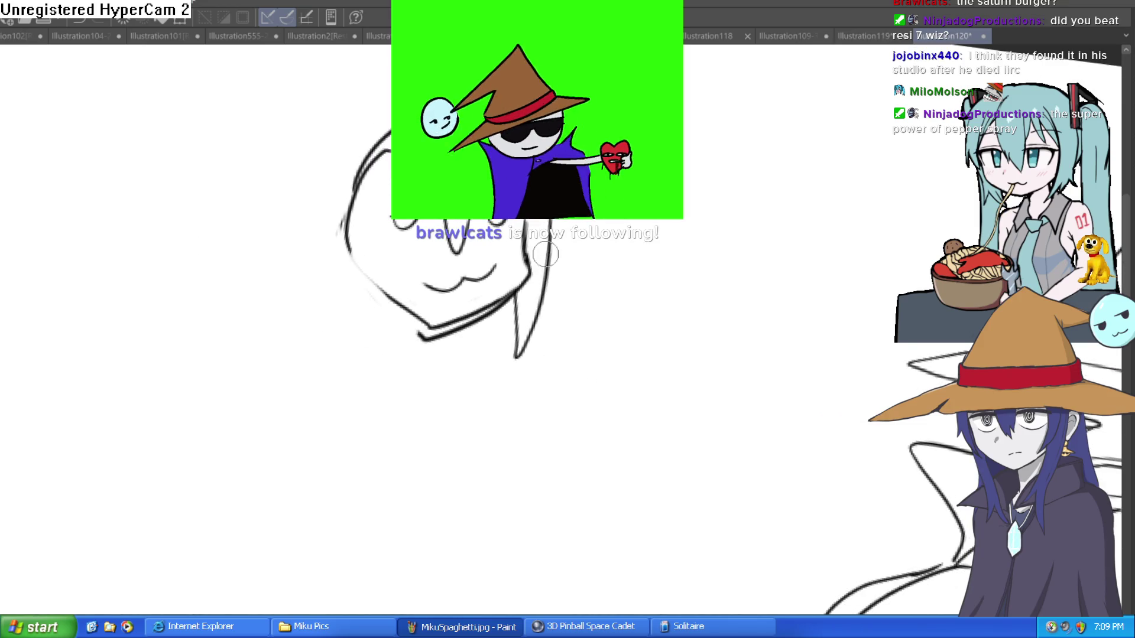
left_click_drag(529, 282, 503, 356)
key("e")
mouse_move(462, 312)
left_mouse_down()
mouse_move(443, 331)
mouse_move(413, 314)
left_mouse_up()
mouse_move(360, 261)
left_mouse_down()
mouse_move(355, 195)
mouse_move(387, 130)
left_mouse_up()
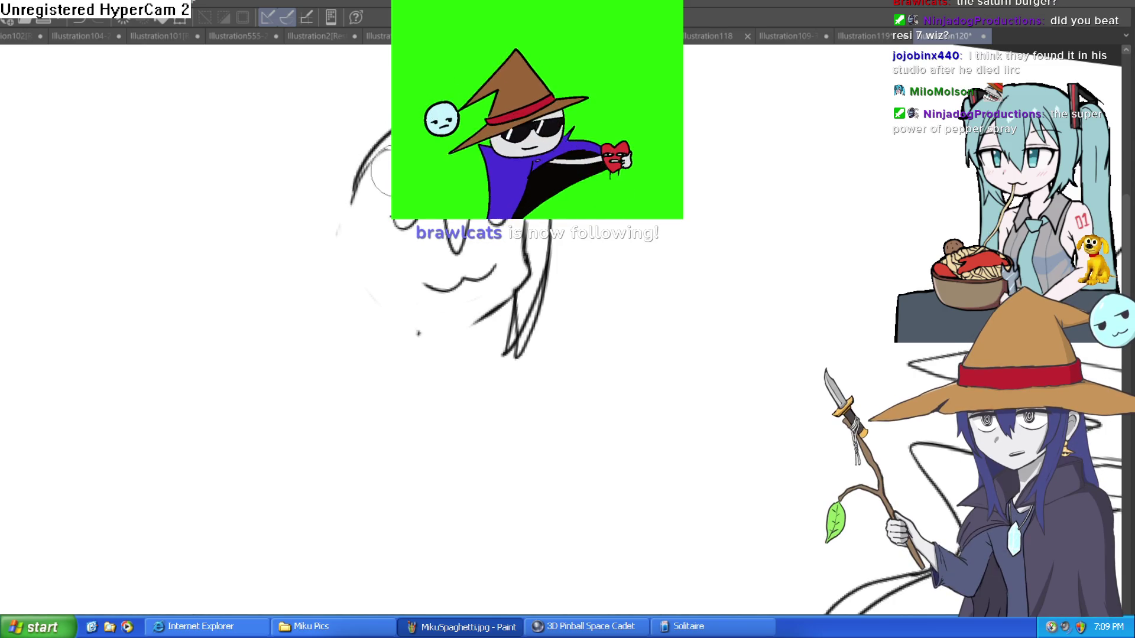
scroll(530, 235, "up", 2)
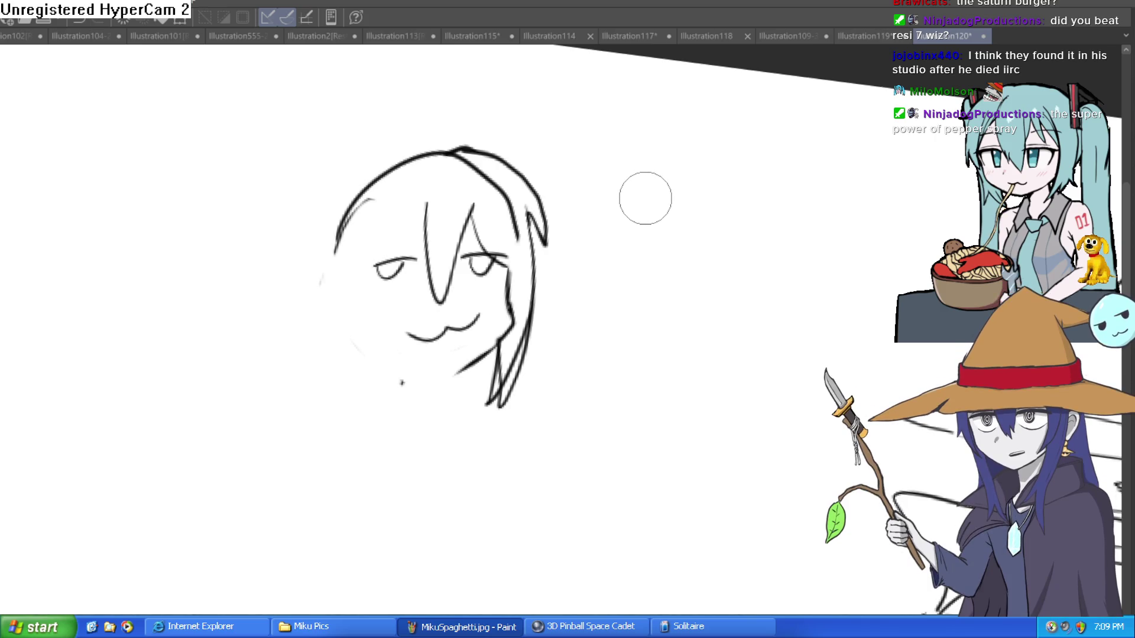
scroll(525, 187, "down", 1)
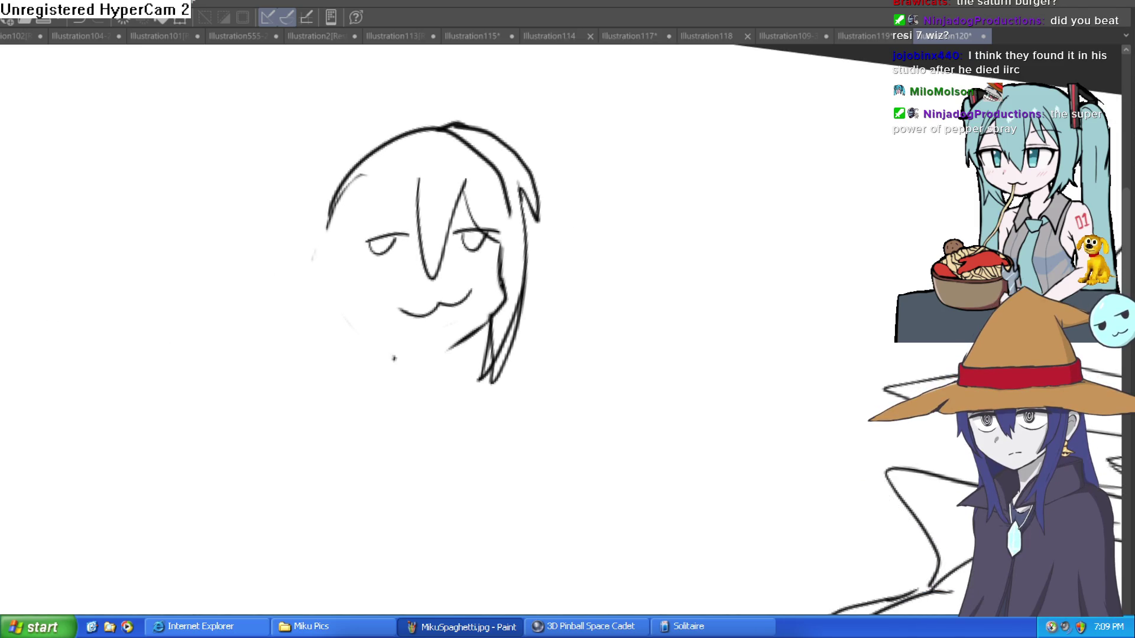
- Redraw the jaw, chin and long left side of the face
key("minus")
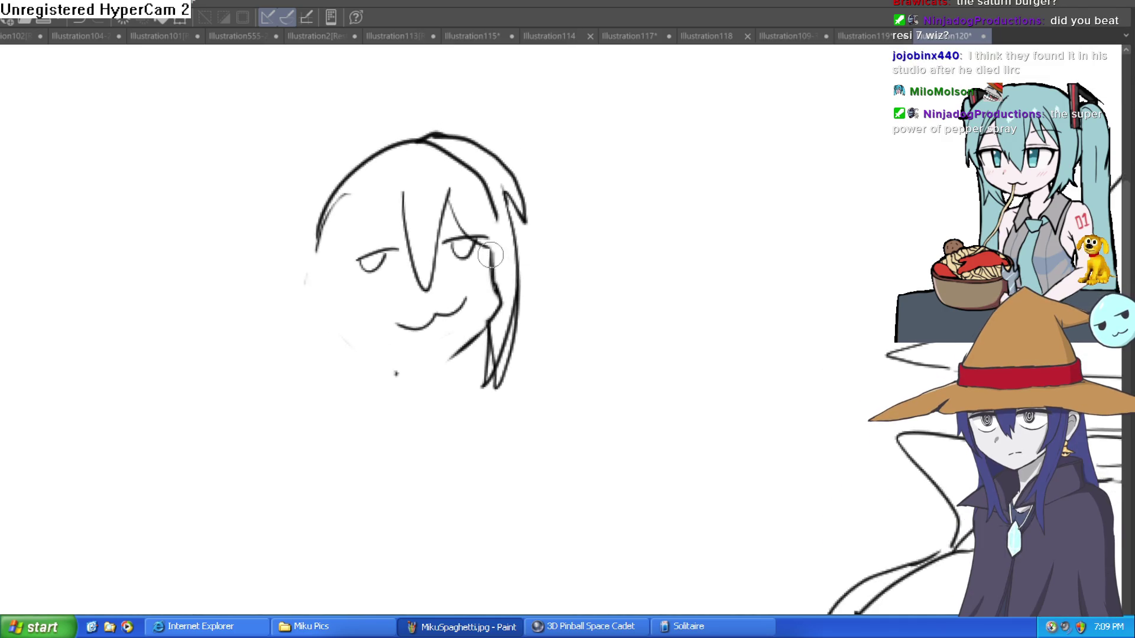
mouse_move(481, 320)
left_mouse_down()
mouse_move(441, 354)
mouse_move(355, 322)
left_mouse_up()
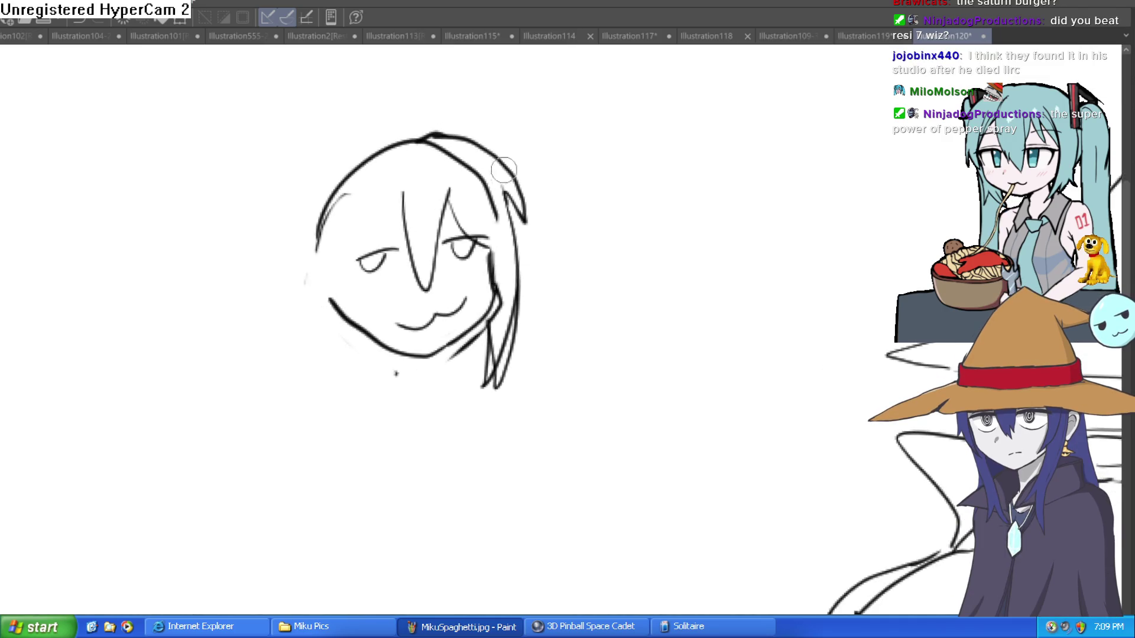
key("ctrl+z")
key("ctrl+z")
left_click_drag(491, 257, 334, 319)
mouse_move(349, 240)
left_mouse_down()
mouse_move(391, 404)
mouse_move(333, 235)
left_mouse_up()
- Fade the dark right strands and redraw the right and left hair outlines
key("e")
mouse_move(517, 266)
left_mouse_down()
mouse_move(502, 354)
mouse_move(514, 322)
mouse_move(463, 356)
mouse_move(520, 212)
mouse_move(473, 154)
mouse_move(529, 238)
mouse_move(471, 127)
left_mouse_up()
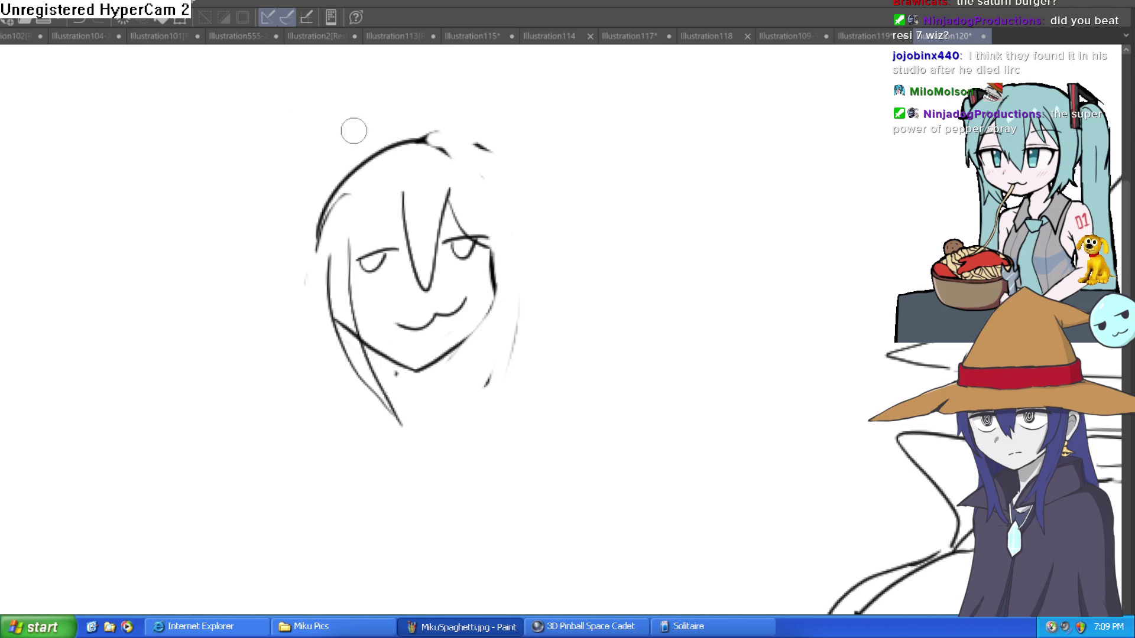
mouse_move(495, 276)
left_mouse_down()
mouse_move(505, 195)
mouse_move(444, 138)
left_mouse_up()
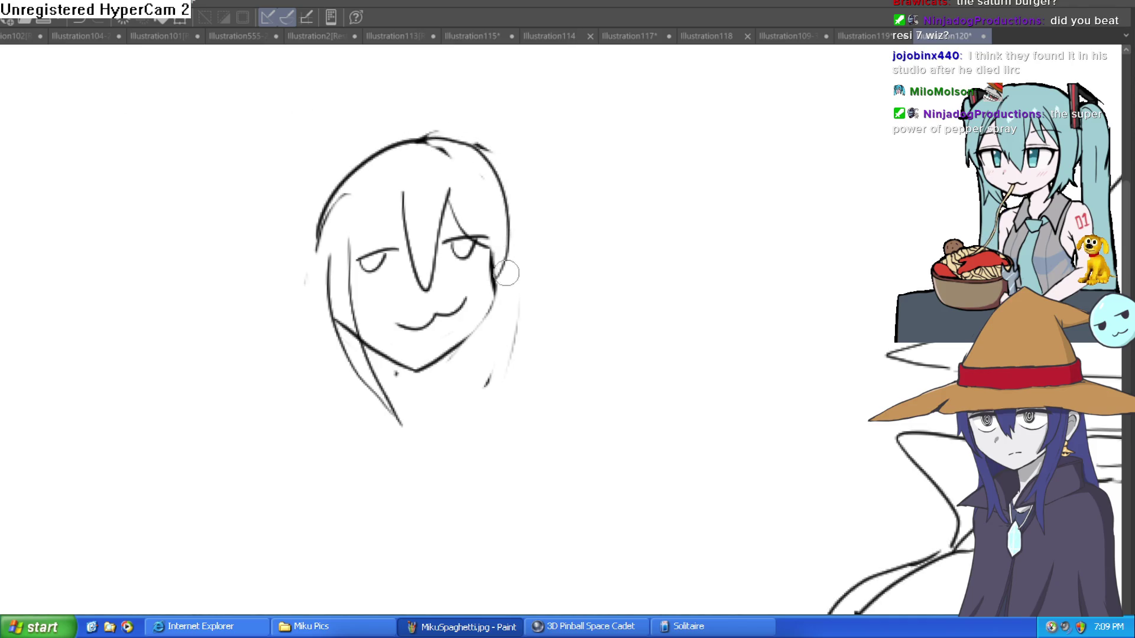
key("ctrl+z")
mouse_move(429, 135)
left_mouse_down()
mouse_move(544, 235)
mouse_move(511, 223)
mouse_move(499, 329)
mouse_move(487, 282)
left_mouse_up()
left_click_drag(450, 204, 442, 149)
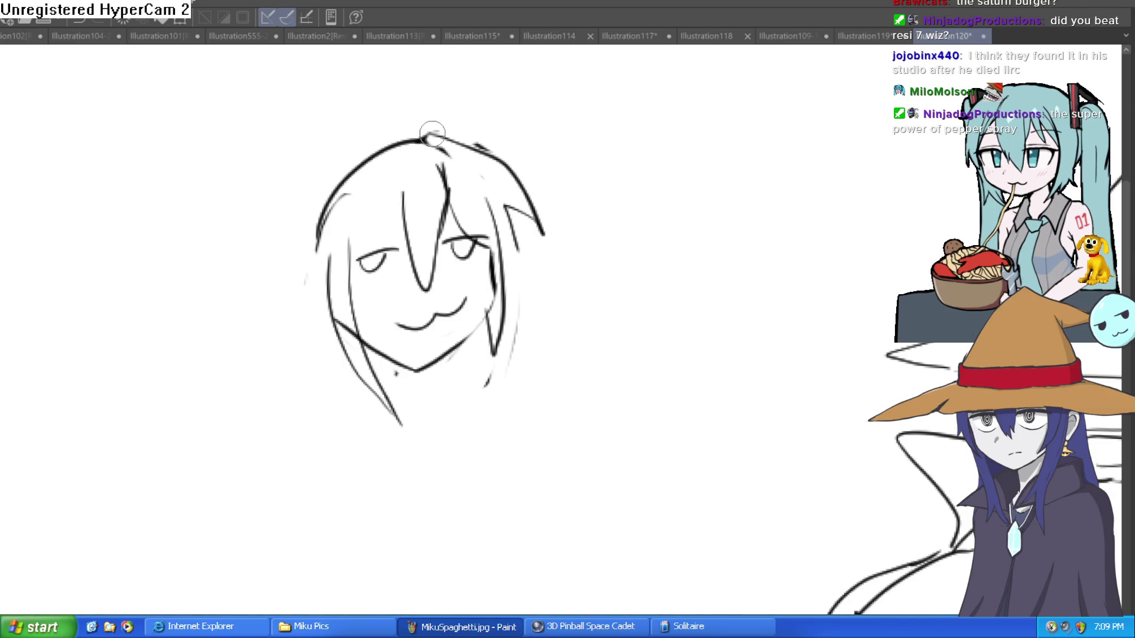
left_click_drag(328, 189, 327, 324)
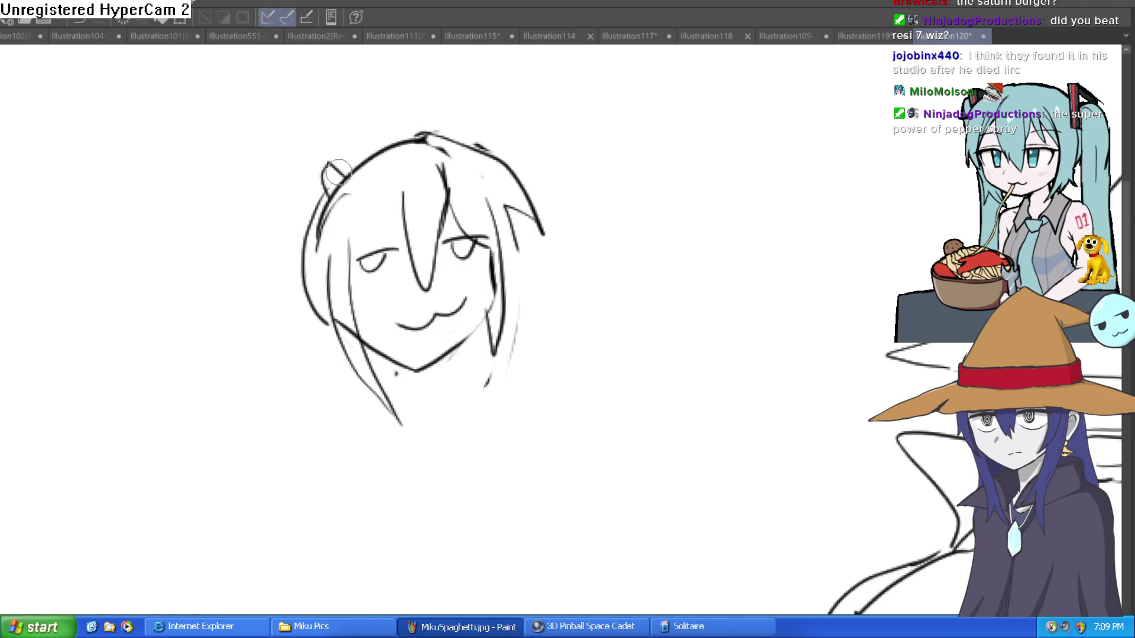
- Add two hair ties, a long twin tail and face strands, and redraw the jawline
key("ctrl+z")
mouse_move(319, 198)
left_mouse_down()
mouse_move(339, 180)
mouse_move(273, 365)
mouse_move(269, 491)
mouse_move(290, 433)
left_mouse_up()
left_click_drag(381, 198, 336, 334)
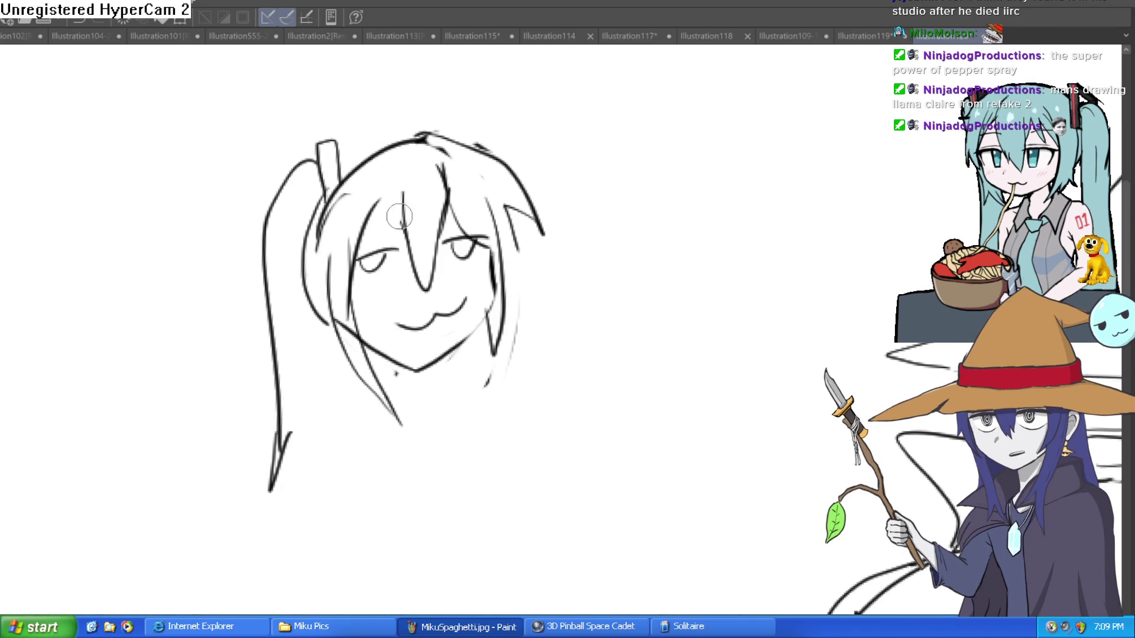
left_click_drag(415, 195, 356, 257)
mouse_move(444, 159)
left_mouse_down()
mouse_move(467, 110)
mouse_move(514, 177)
left_mouse_up()
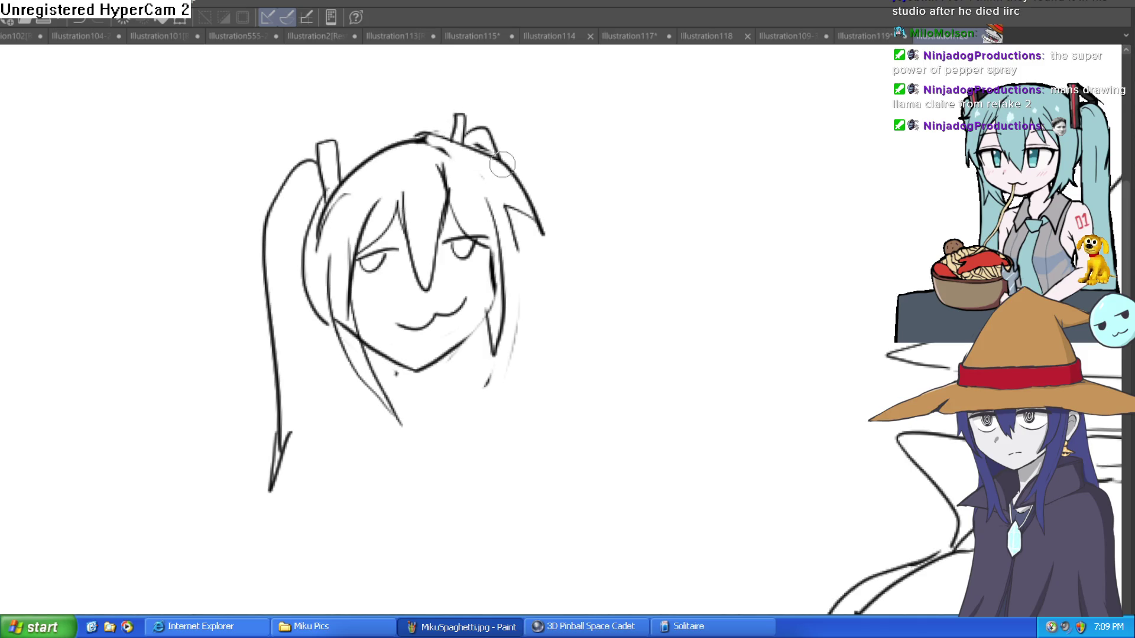
left_click_drag(410, 353, 395, 286)
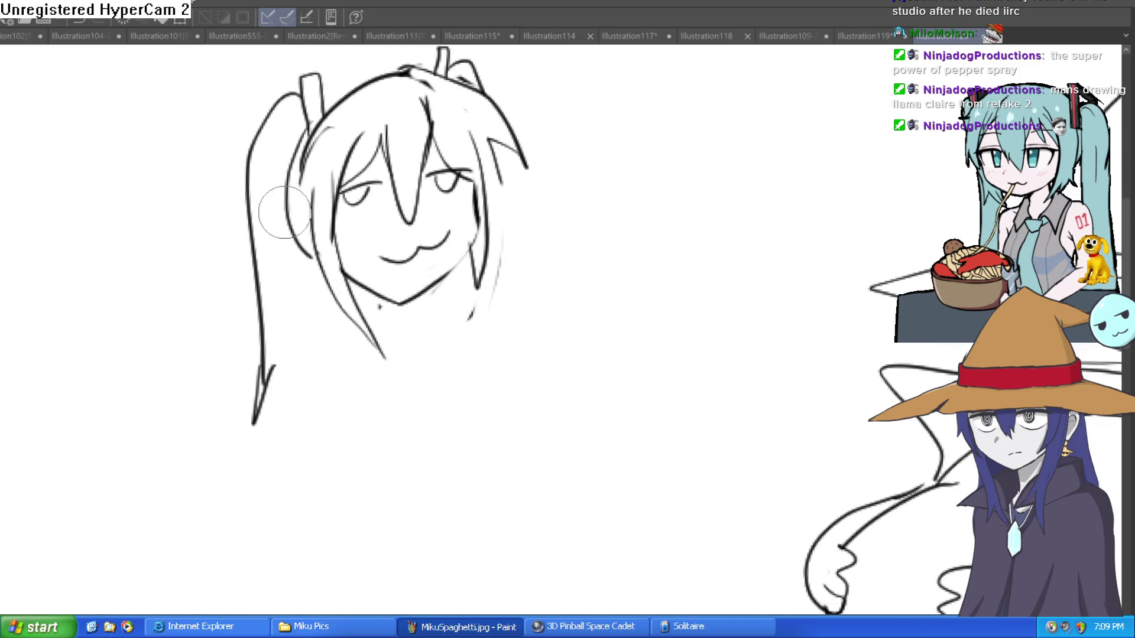
scroll(453, 220, "down", 1)
mouse_move(471, 204)
left_mouse_down()
mouse_move(409, 273)
mouse_move(339, 253)
mouse_move(425, 280)
mouse_move(455, 247)
left_mouse_up()
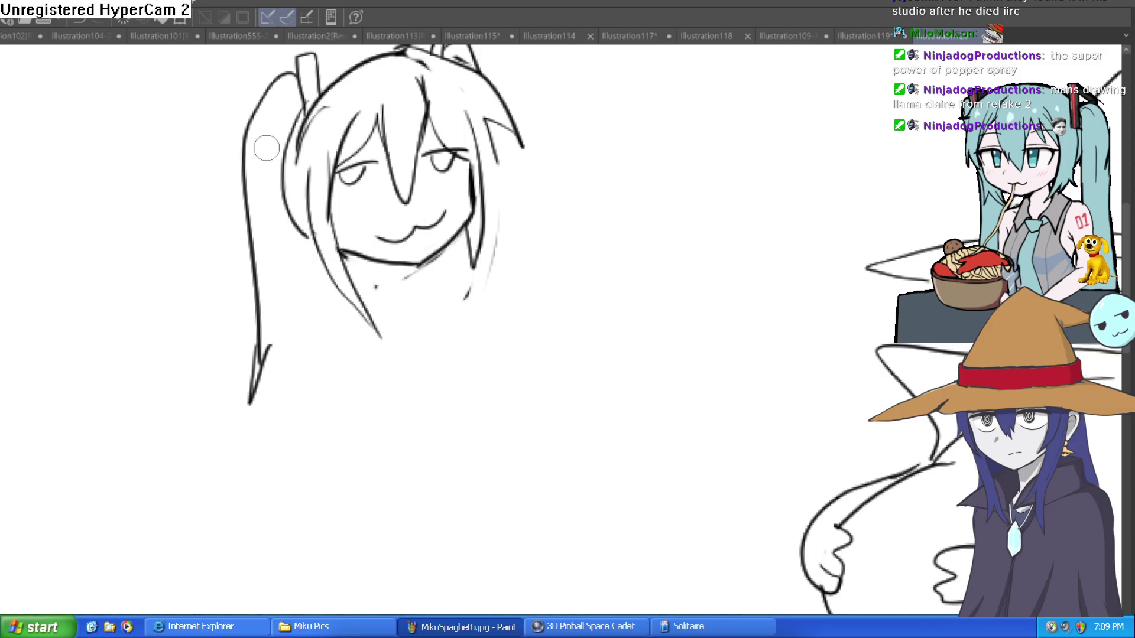
- Draw the right twin tail and flowing lower-left strands, then begin neck lines
scroll(422, 246, "down", 1)
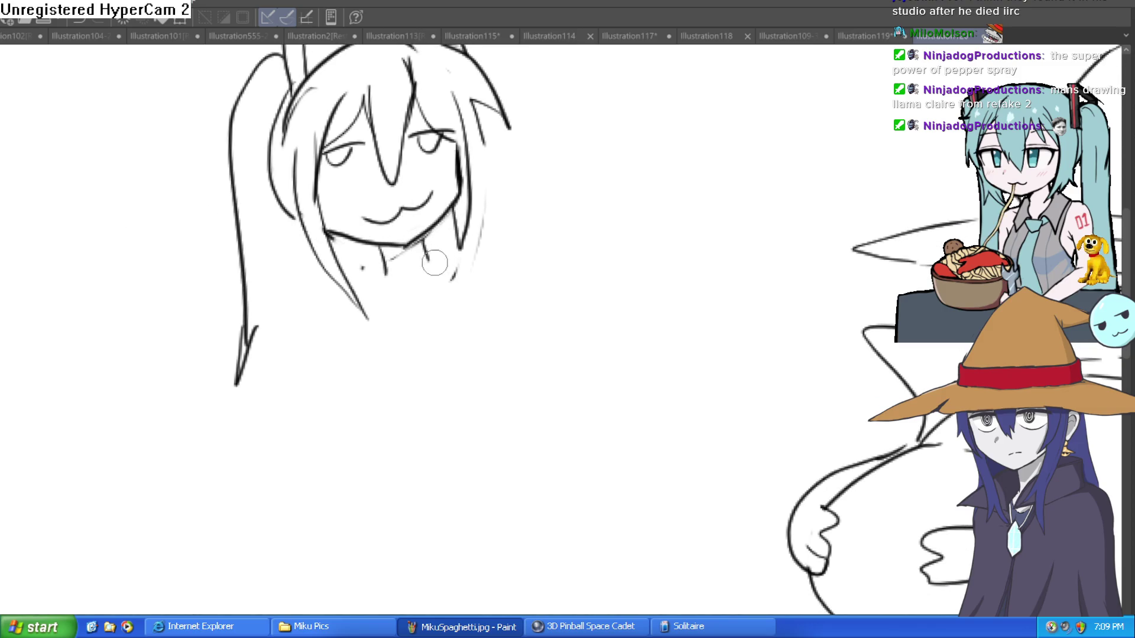
scroll(653, 180, "right", 3)
scroll(349, 241, "down", 2)
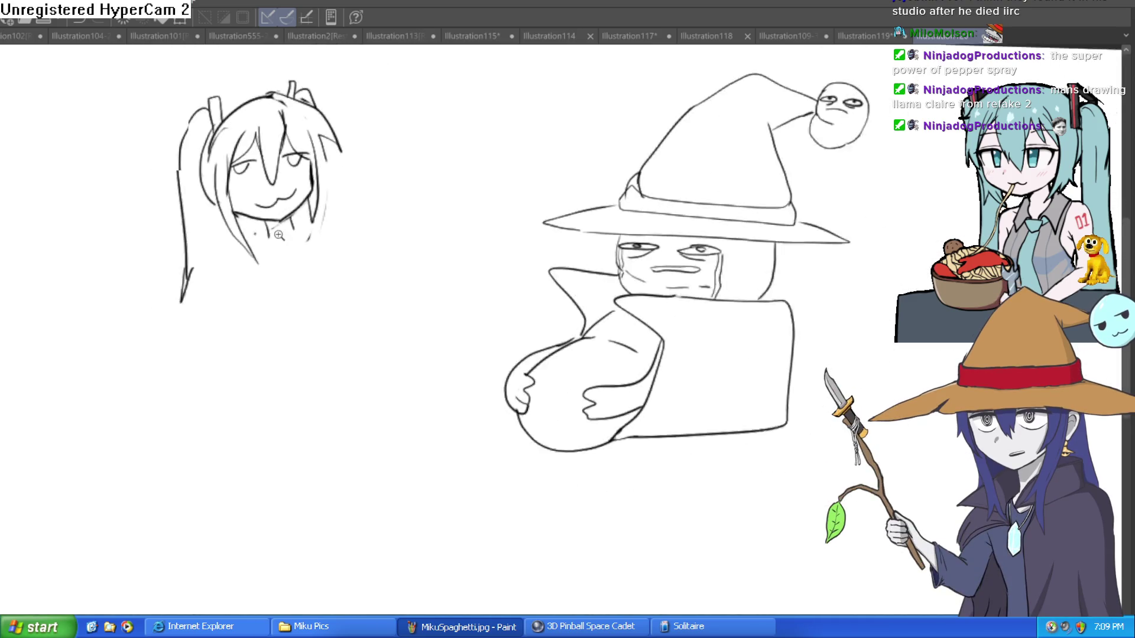
left_click_drag(319, 195, 333, 262)
left_click_drag(326, 176, 414, 325)
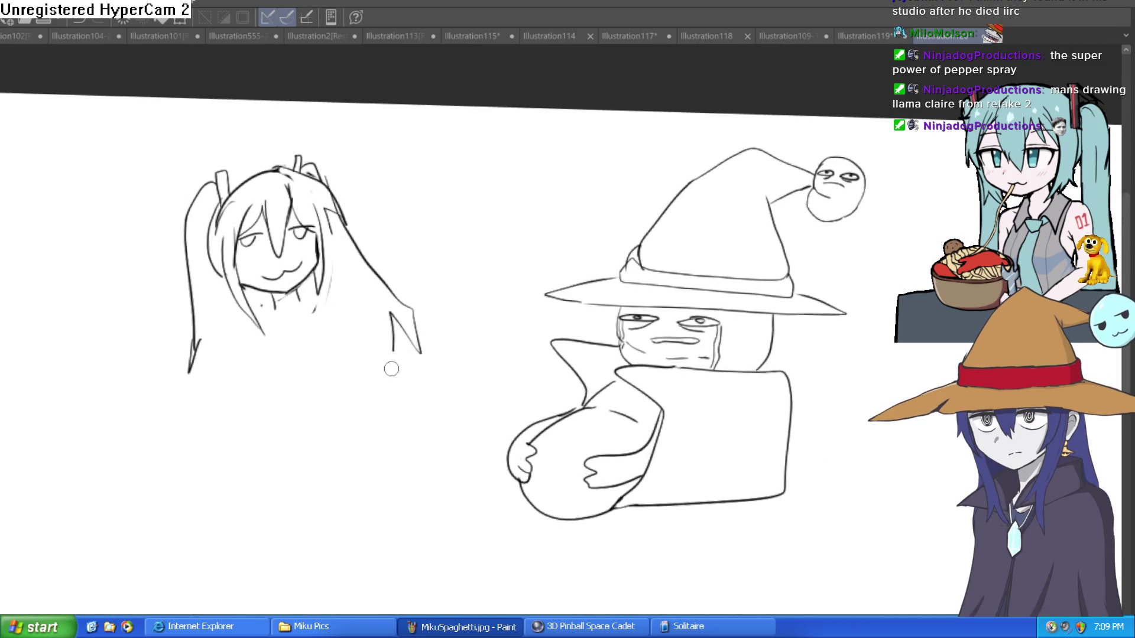
left_click_drag(192, 423, 159, 434)
left_click_drag(198, 337, 127, 414)
scroll(293, 281, "down", 1)
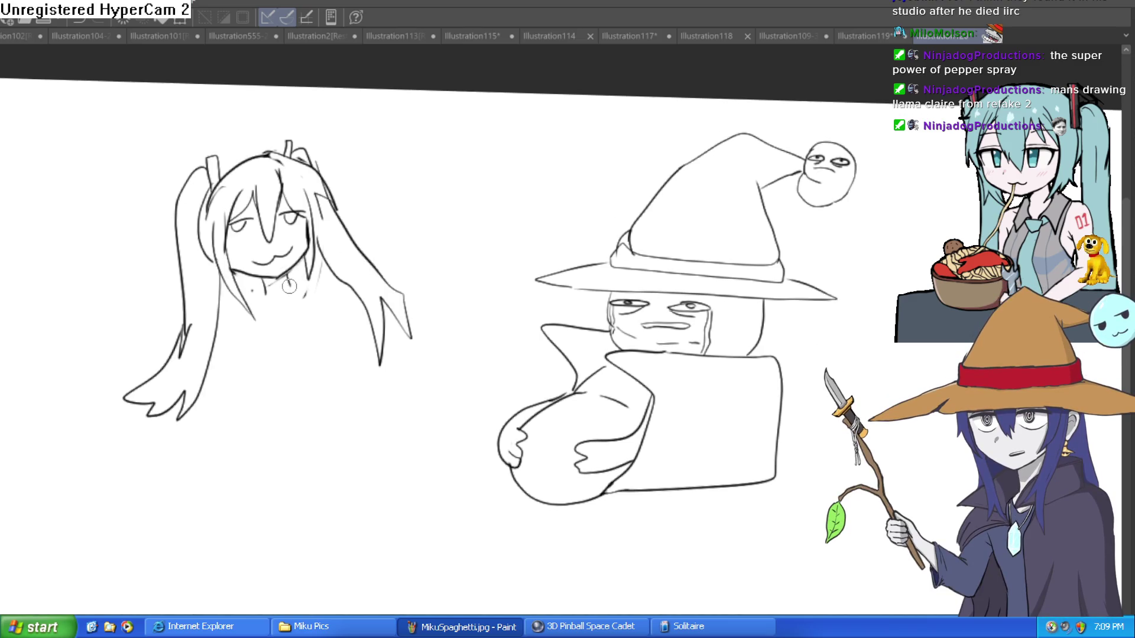
left_click_drag(305, 291, 316, 346)
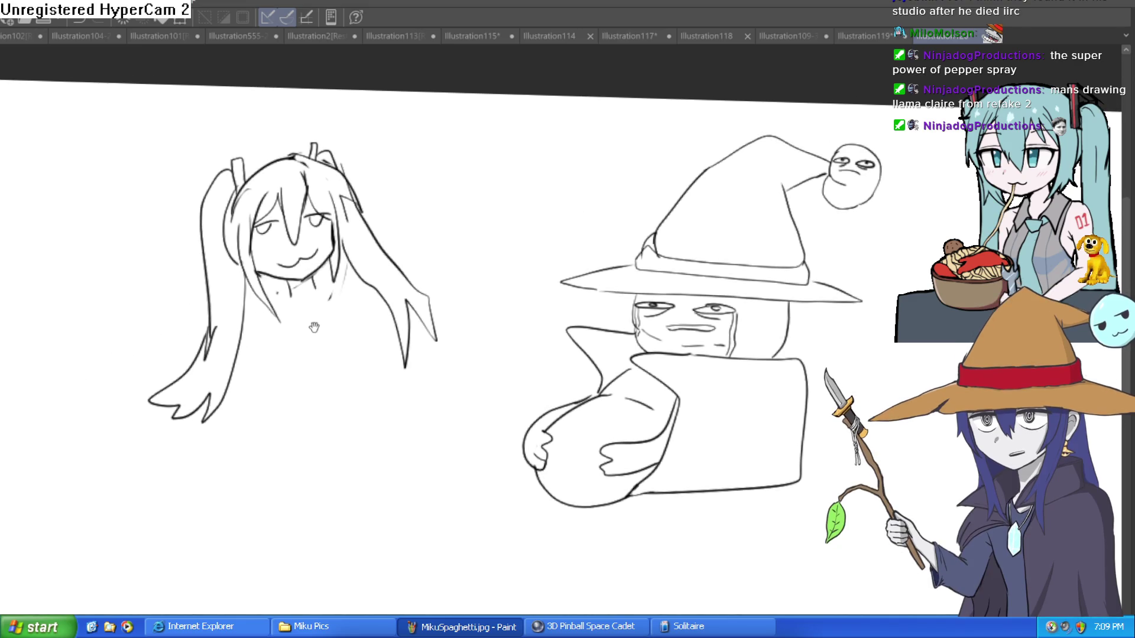
scroll(319, 331, "up", 3)
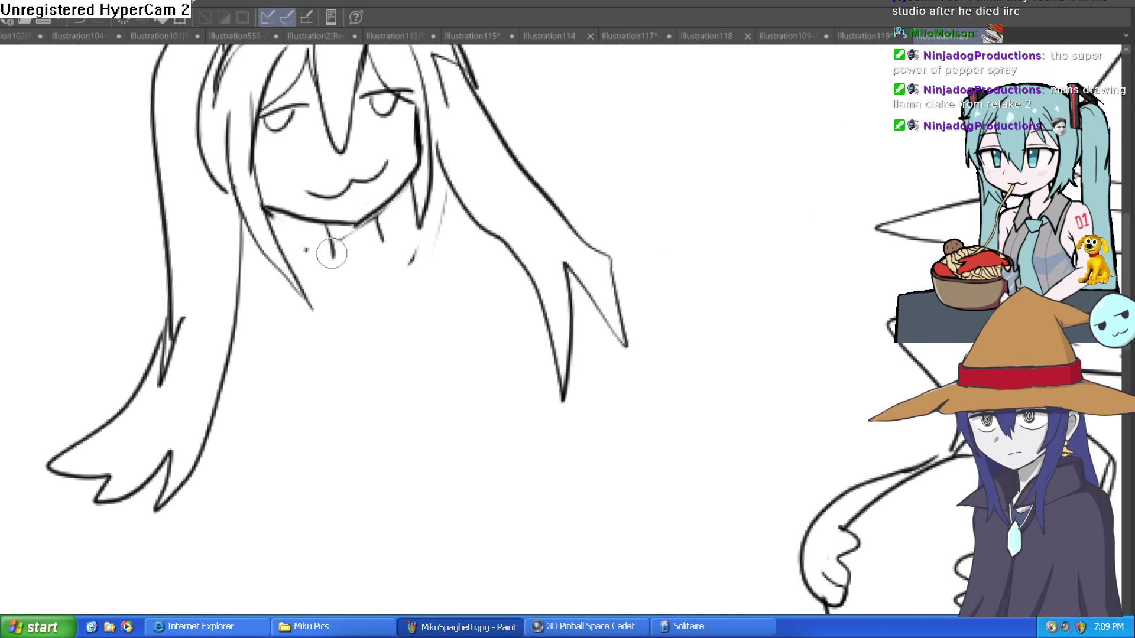
left_click_drag(379, 224, 433, 248)
- Sketch a V-shaped neckline and shirt collar below the girl's chin, undoing the first attempts
mouse_move(329, 251)
left_mouse_down()
mouse_move(314, 293)
mouse_move(384, 306)
mouse_move(397, 291)
left_mouse_up()
key("ctrl+z")
key("ctrl+z")
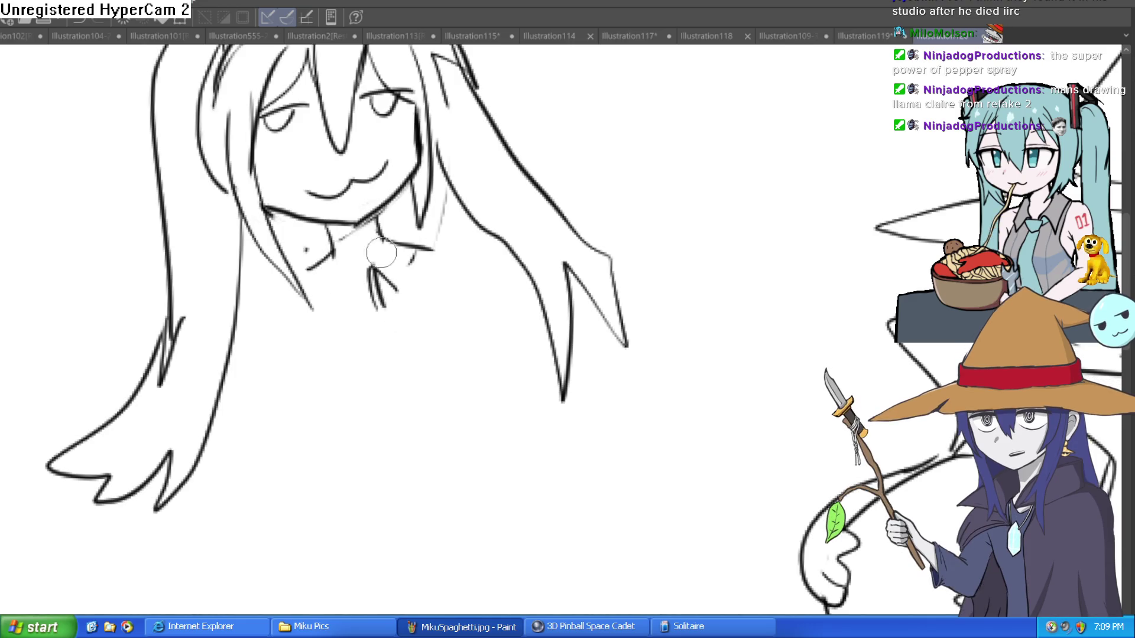
key("ctrl+z")
key("ctrl+z")
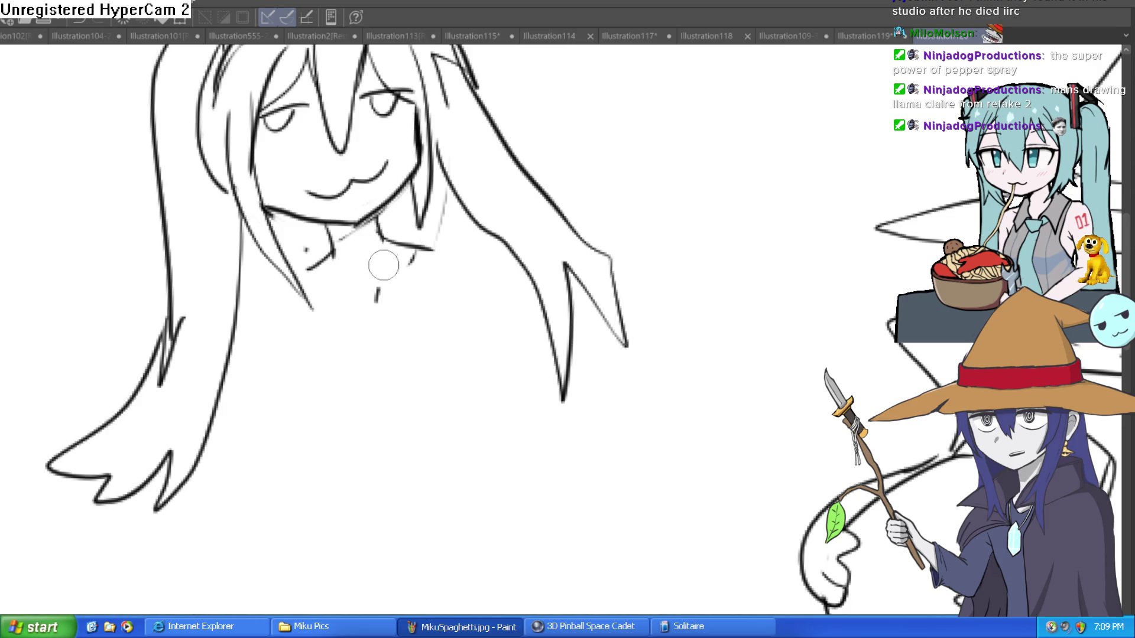
left_click_drag(375, 268, 385, 310)
left_click_drag(402, 267, 381, 306)
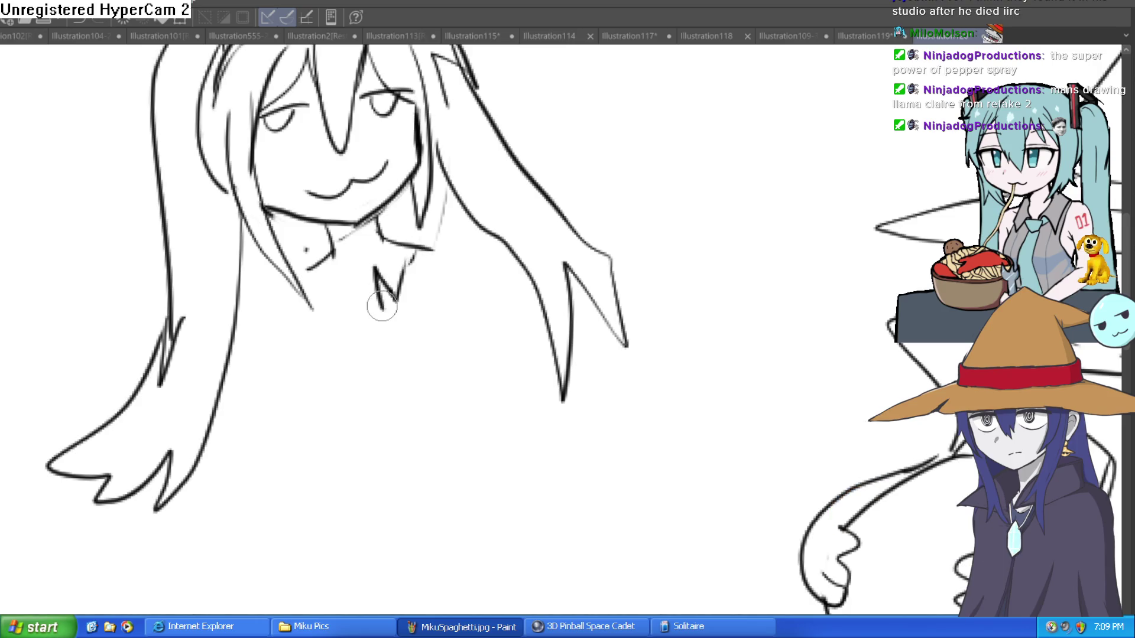
mouse_move(350, 263)
left_mouse_down()
mouse_move(369, 309)
mouse_move(343, 325)
left_mouse_up()
mouse_move(331, 244)
left_mouse_down()
mouse_move(304, 252)
mouse_move(338, 316)
left_mouse_up()
left_click_drag(388, 290, 422, 310)
mouse_move(422, 310)
left_mouse_down()
mouse_move(418, 260)
mouse_move(386, 228)
left_mouse_up()
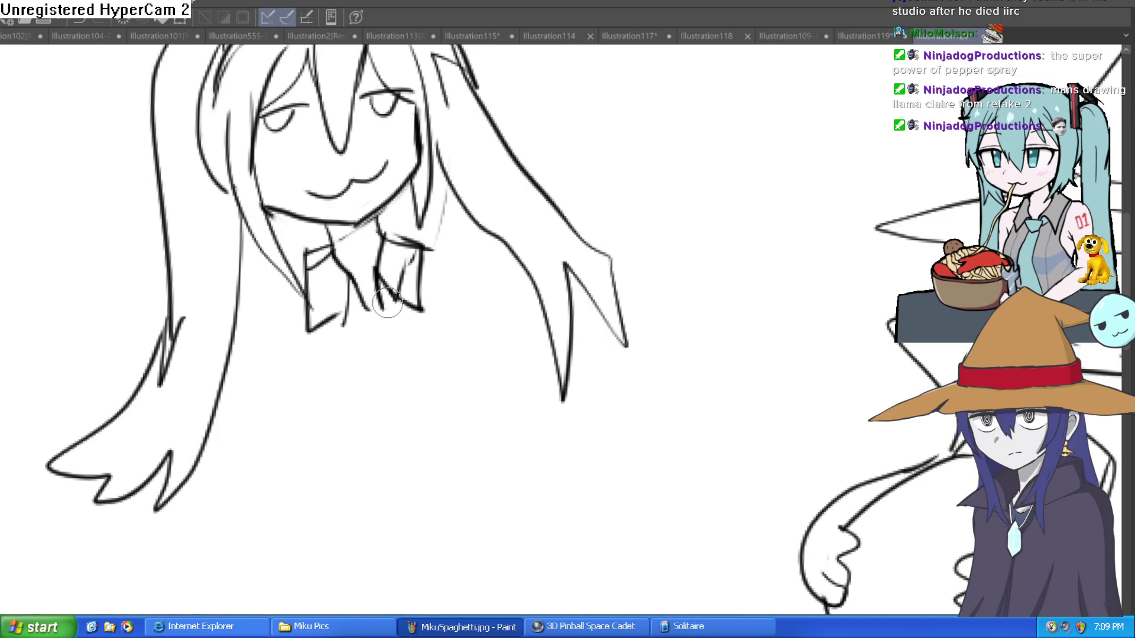
- Draw the girl's shoulder lines and a raised arm with a folded sleeve
left_click_drag(395, 303, 386, 347)
mouse_move(421, 258)
left_mouse_down()
mouse_move(466, 265)
mouse_move(498, 299)
left_mouse_up()
key("ctrl+z")
mouse_move(298, 291)
left_mouse_down()
mouse_move(194, 448)
mouse_move(289, 395)
left_mouse_up()
mouse_move(439, 313)
left_mouse_down()
mouse_move(548, 386)
mouse_move(586, 267)
left_mouse_up()
left_click_drag(496, 294, 539, 352)
left_click_drag(576, 245, 535, 351)
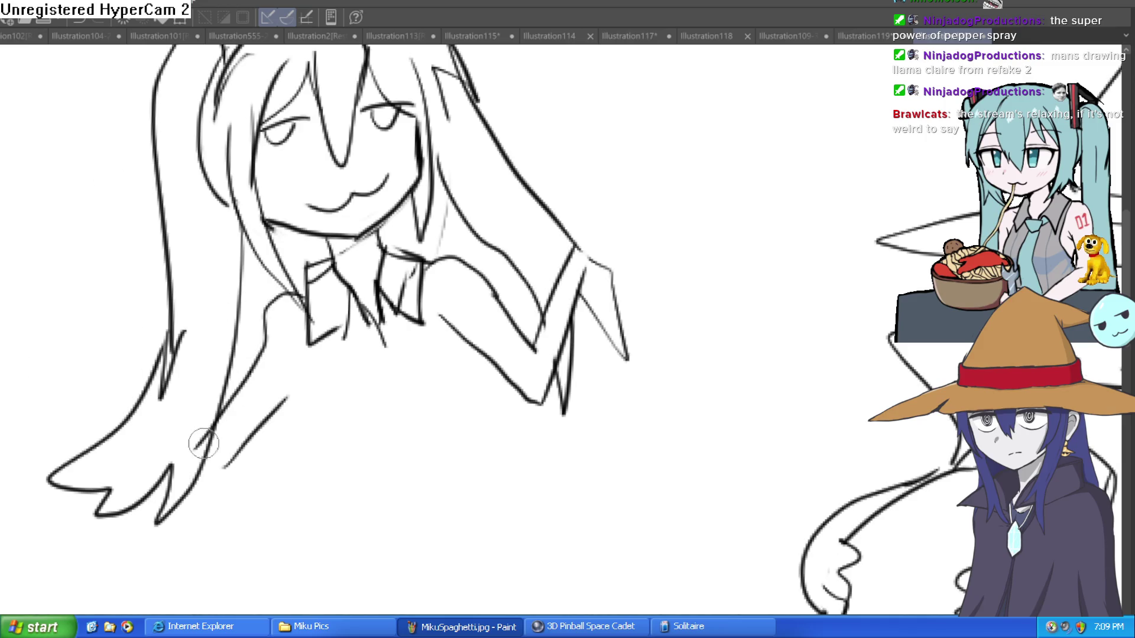
- Redraw the hair ends at bottom left, then sketch the raised open hand and the outstretched fist
mouse_move(210, 433)
left_mouse_down()
mouse_move(115, 502)
mouse_move(85, 505)
left_mouse_up()
left_click_drag(252, 448, 147, 528)
left_click_drag(177, 499, 88, 542)
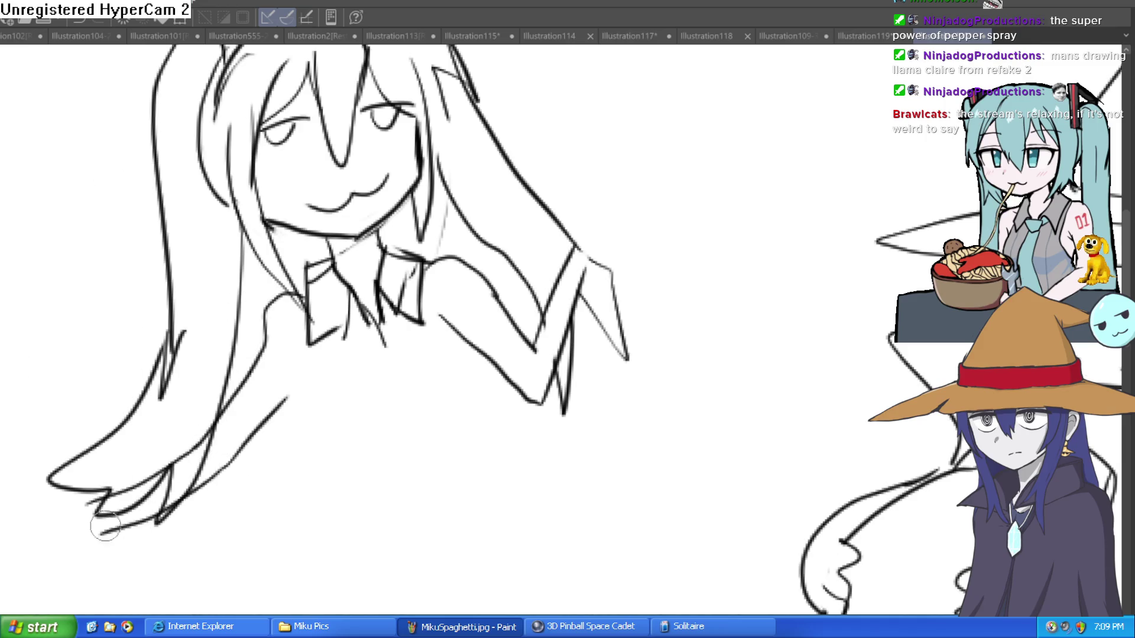
mouse_move(177, 467)
left_mouse_down()
mouse_move(95, 514)
mouse_move(26, 500)
mouse_move(73, 503)
left_mouse_up()
left_click_drag(58, 489, 66, 520)
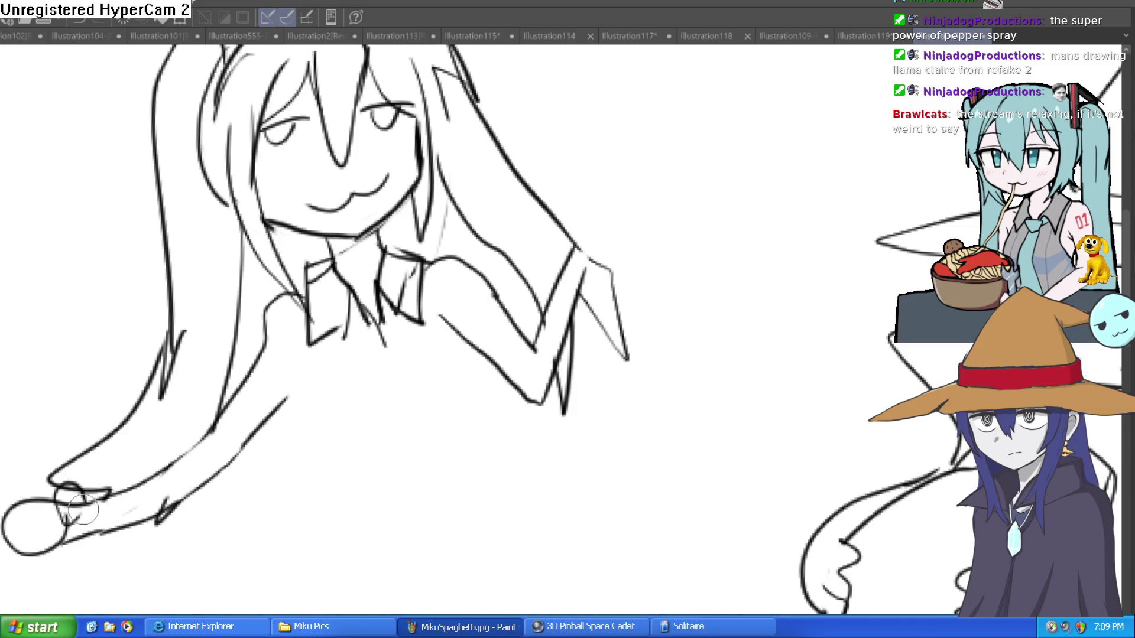
mouse_move(576, 244)
left_mouse_down()
mouse_move(623, 237)
mouse_move(591, 266)
mouse_move(576, 228)
mouse_move(600, 237)
mouse_move(615, 180)
mouse_move(591, 222)
mouse_move(600, 231)
left_mouse_up()
mouse_move(24, 520)
left_mouse_down()
mouse_move(62, 513)
mouse_move(26, 565)
mouse_move(56, 539)
left_mouse_up()
scroll(232, 410, "down", 3)
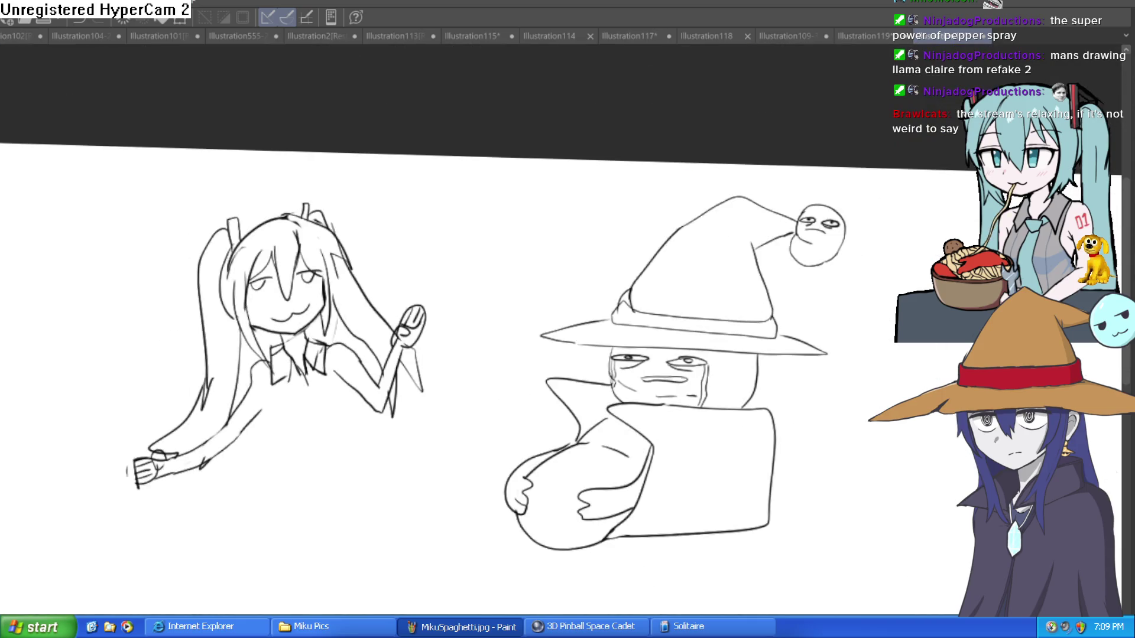
- Outline the girl's back curve, torso sides and waist hem, undoing stray strokes
mouse_move(320, 407)
left_mouse_down()
mouse_move(318, 373)
mouse_move(268, 418)
left_mouse_up()
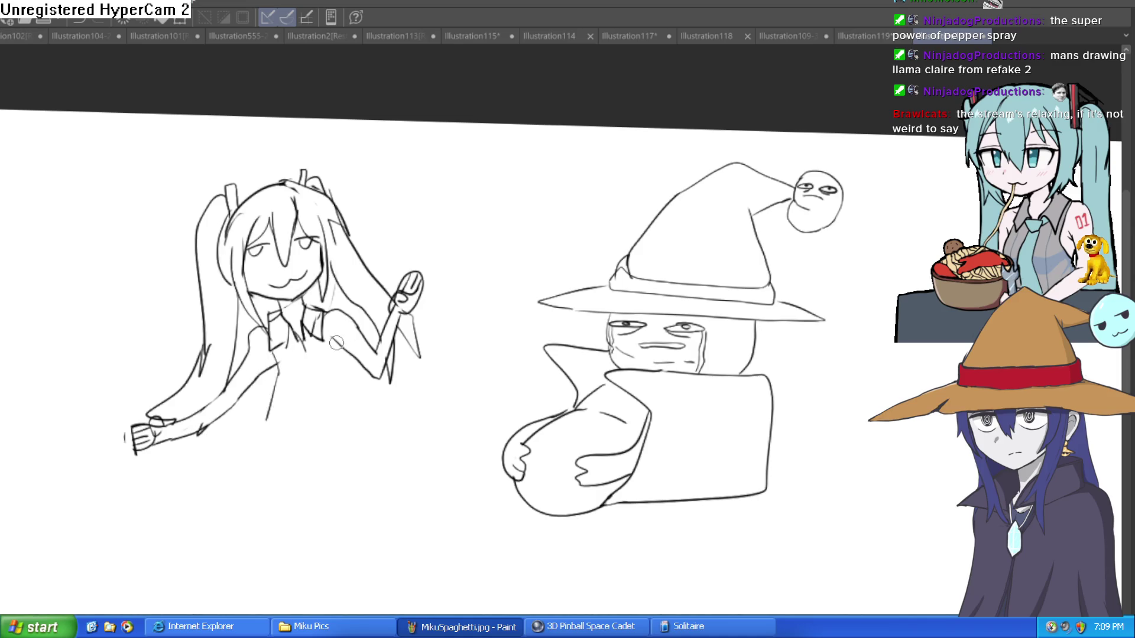
left_click_drag(337, 374, 357, 414)
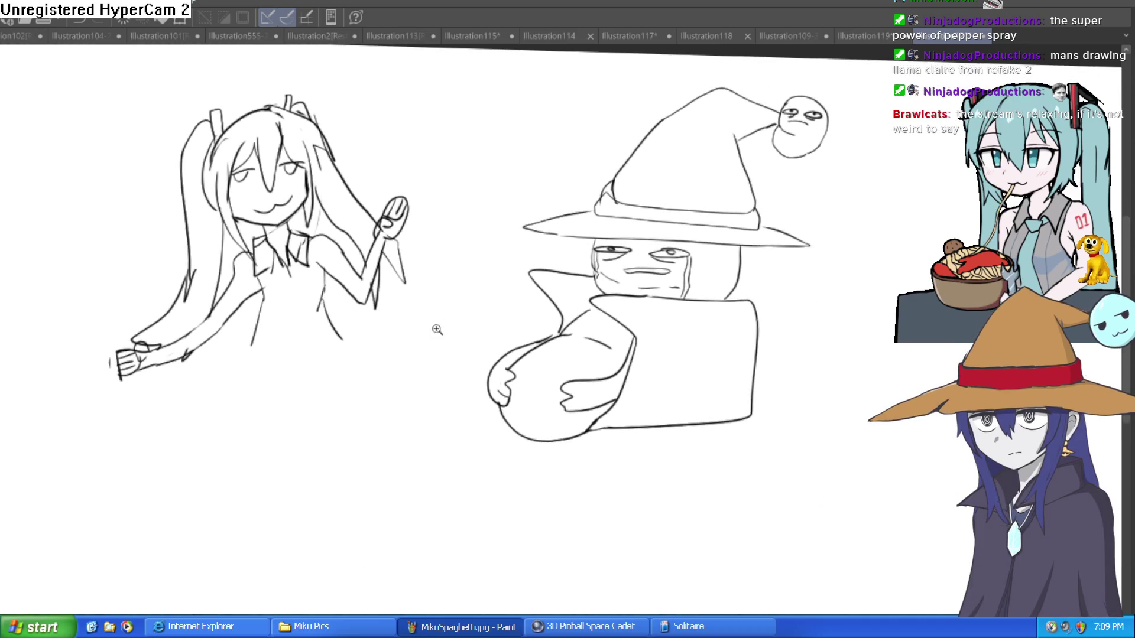
scroll(450, 321, "up", 3)
key("ctrl+z")
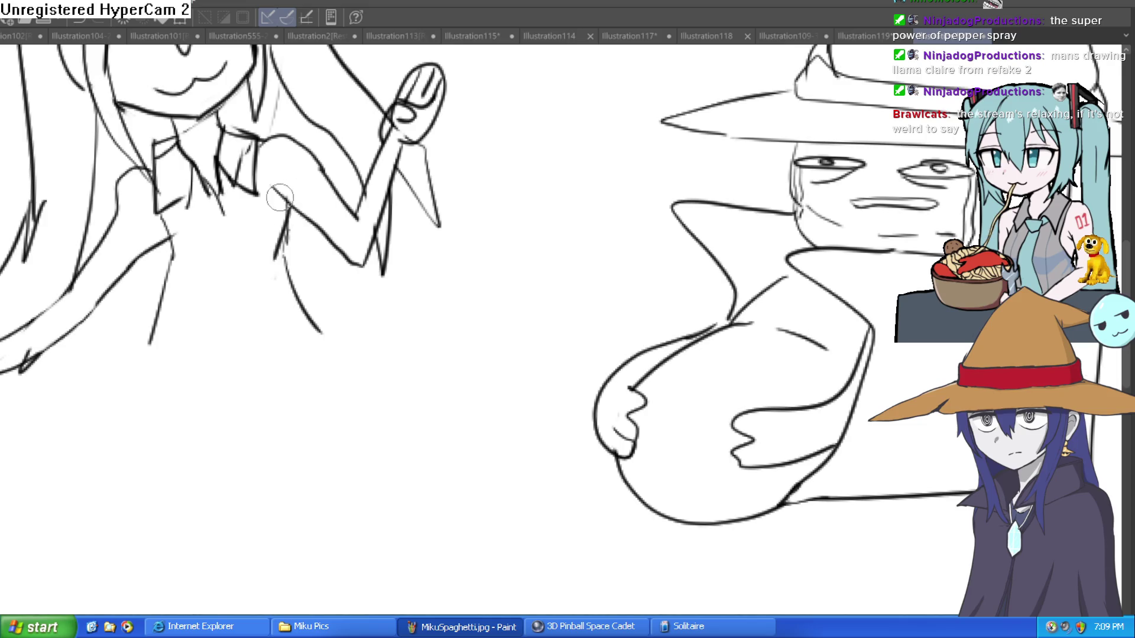
mouse_move(271, 142)
left_mouse_down()
mouse_move(285, 239)
mouse_move(322, 332)
left_mouse_up()
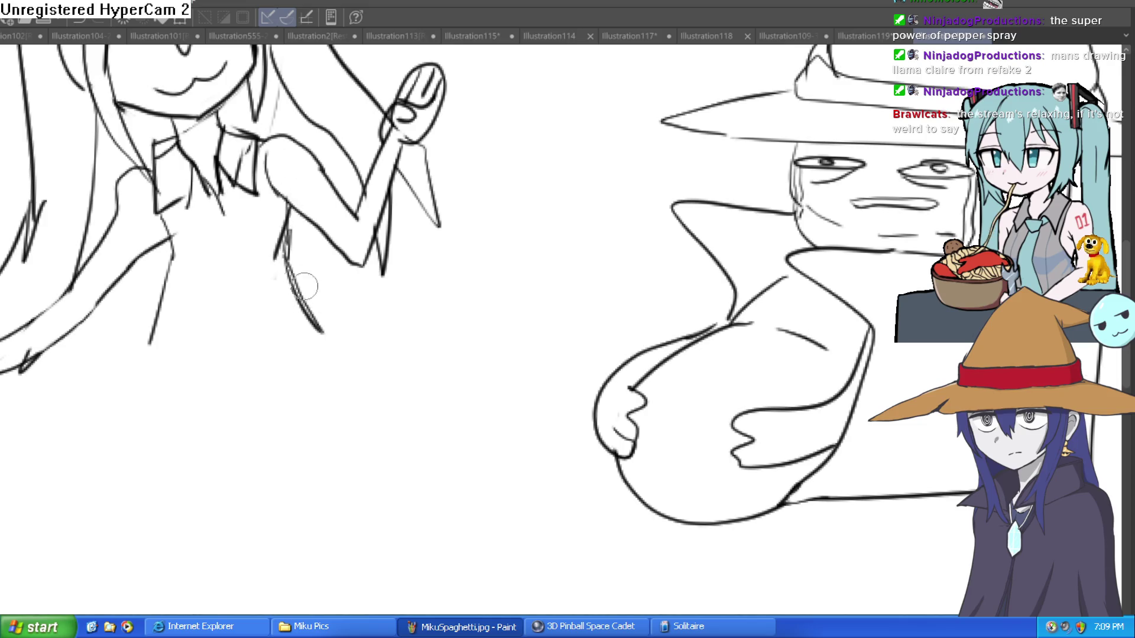
mouse_move(171, 248)
left_mouse_down()
mouse_move(180, 340)
mouse_move(320, 325)
left_mouse_up()
mouse_move(174, 344)
left_mouse_down()
mouse_move(140, 436)
mouse_move(203, 439)
mouse_move(335, 414)
mouse_move(319, 329)
left_mouse_up()
key("ctrl+z")
- Draw the skirt pleats and its flared edge
left_click_drag(230, 354, 217, 432)
left_click_drag(280, 368, 276, 417)
mouse_move(317, 330)
left_mouse_down()
mouse_move(335, 403)
mouse_move(395, 523)
left_mouse_up()
scroll(335, 391, "down", 4)
- Draw a leg curving back from the skirt, with its thigh line, after undoing early attempts
left_click_drag(362, 387, 396, 482)
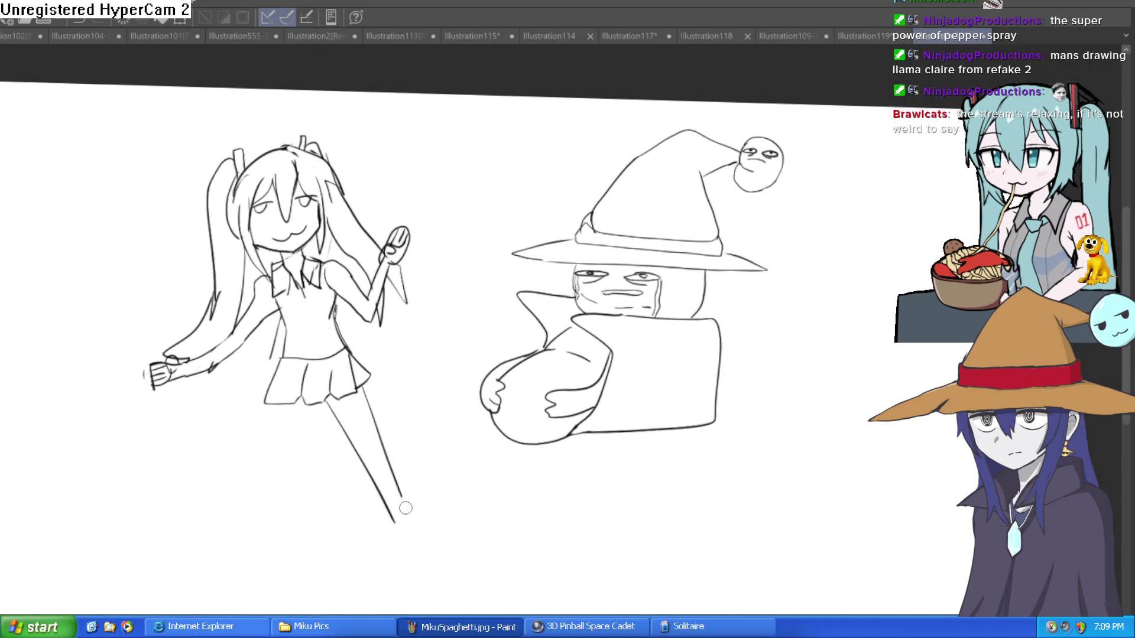
key("ctrl+z")
scroll(390, 427, "up", 3)
key("ctrl+z")
mouse_move(202, 369)
left_mouse_down()
mouse_move(207, 481)
mouse_move(446, 569)
mouse_move(465, 591)
left_mouse_up()
mouse_move(478, 573)
left_mouse_down()
mouse_move(306, 497)
mouse_move(270, 370)
left_mouse_up()
left_click_drag(205, 402, 258, 407)
- Draw the standing right leg and thigh, joining it to the skirt and touching up the lower leg
left_click_drag(343, 349, 326, 489)
left_click_drag(299, 425, 310, 324)
left_click_drag(293, 262, 282, 299)
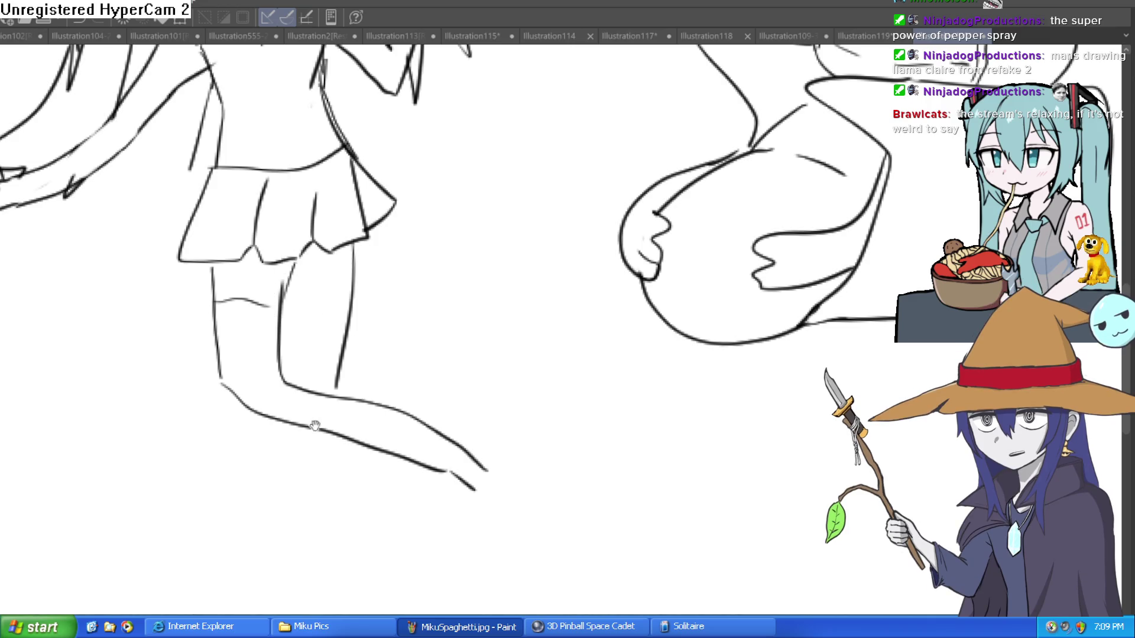
left_click_drag(340, 380, 303, 539)
key("ctrl+z")
mouse_move(348, 368)
left_mouse_down()
mouse_move(305, 530)
mouse_move(313, 369)
left_mouse_up()
mouse_move(326, 322)
left_mouse_down()
mouse_move(318, 231)
mouse_move(369, 244)
left_mouse_up()
mouse_move(495, 425)
left_mouse_down()
mouse_move(481, 489)
mouse_move(540, 436)
mouse_move(545, 406)
mouse_move(493, 502)
mouse_move(549, 431)
mouse_move(527, 406)
mouse_move(508, 407)
left_mouse_up()
key("ctrl+z")
key("ctrl+z")
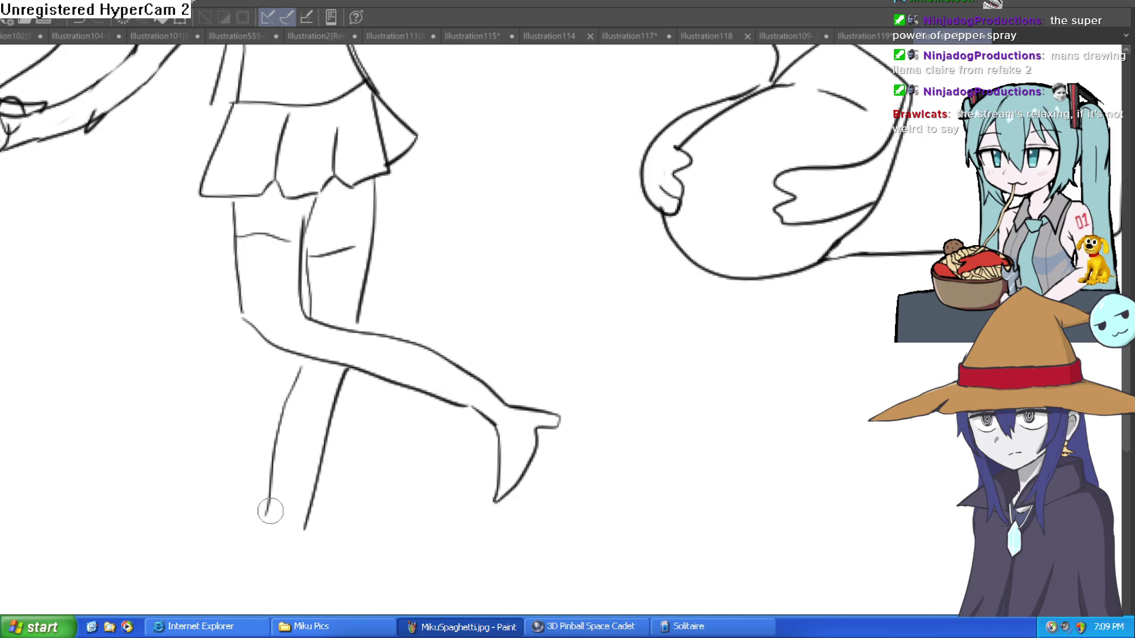
mouse_move(348, 368)
left_mouse_down()
mouse_move(304, 512)
mouse_move(309, 547)
mouse_move(367, 595)
mouse_move(287, 591)
mouse_move(248, 609)
mouse_move(272, 529)
left_mouse_up()
- Zoom out, lasso the wizard drawing and drag it lower with Ctrl+T
key("ctrl+0")
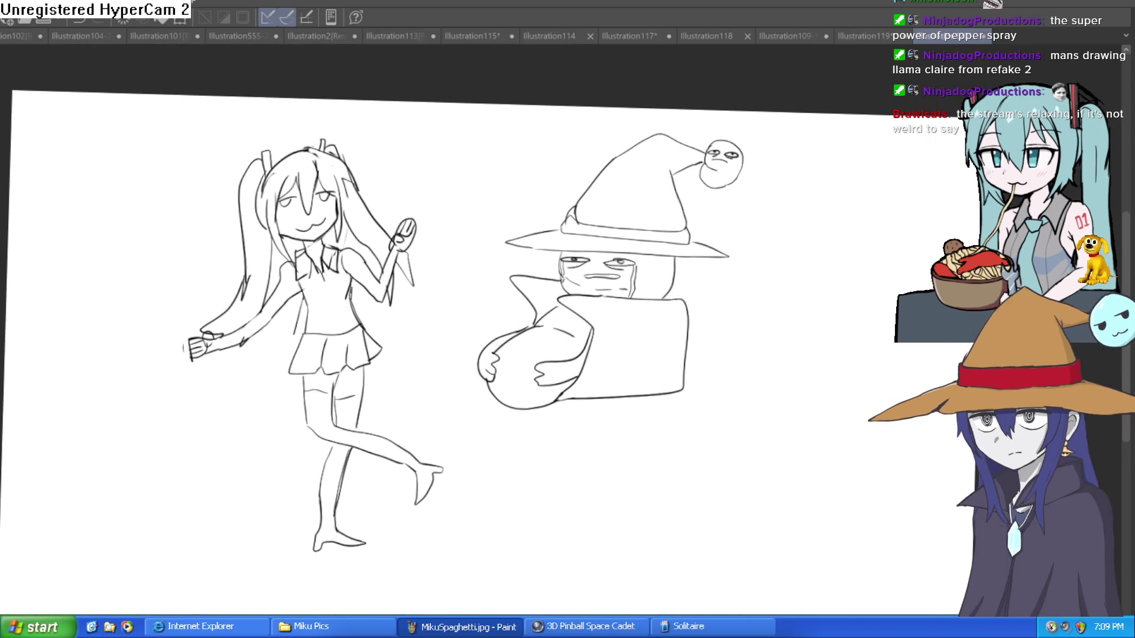
mouse_move(628, 114)
left_mouse_down()
mouse_move(435, 361)
mouse_move(714, 403)
mouse_move(699, 106)
mouse_move(680, 115)
left_mouse_up()
key("ctrl+t")
left_click_drag(607, 282, 607, 429)
- Confirm the wizard's lower position, deselect, and draw a sign board hanging from two ropes
key("Return")
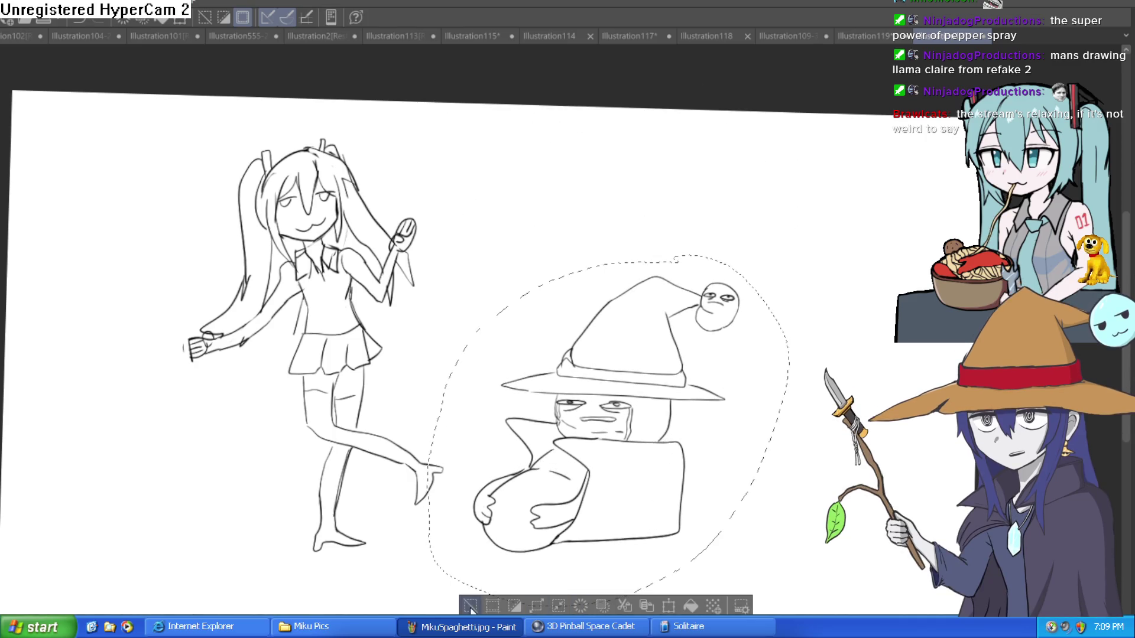
key("ctrl+d")
mouse_move(589, 236)
left_mouse_down()
mouse_move(648, 162)
mouse_move(703, 182)
left_mouse_up()
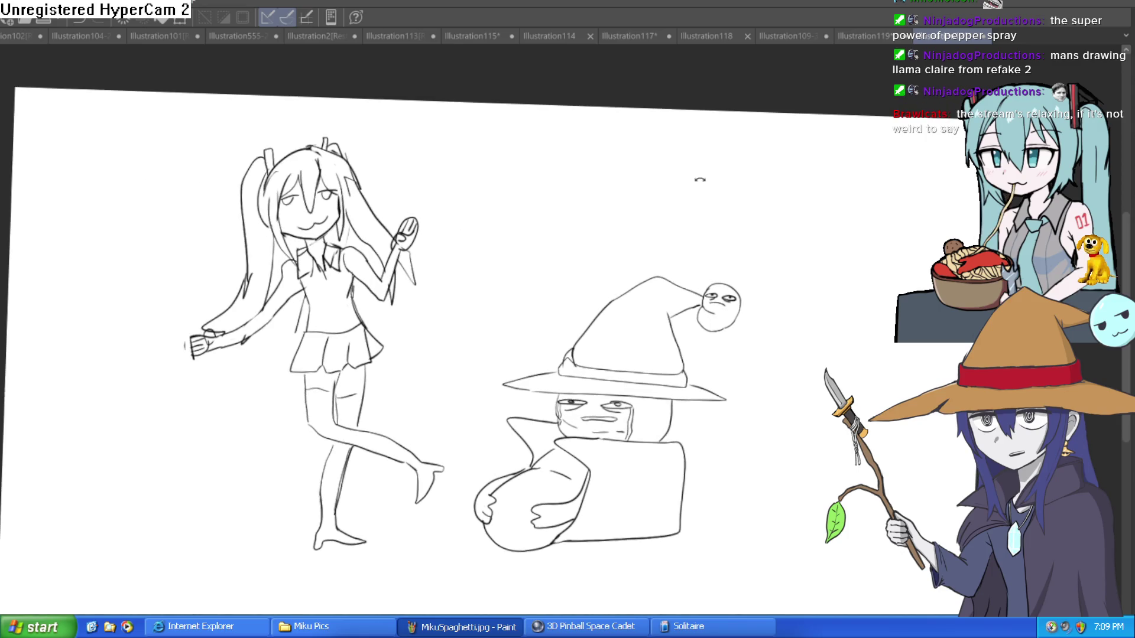
mouse_move(502, 178)
left_mouse_down()
mouse_move(615, 182)
mouse_move(738, 263)
mouse_move(501, 274)
mouse_move(495, 174)
mouse_move(538, 105)
mouse_move(550, 180)
left_mouse_up()
left_click_drag(685, 111, 679, 183)
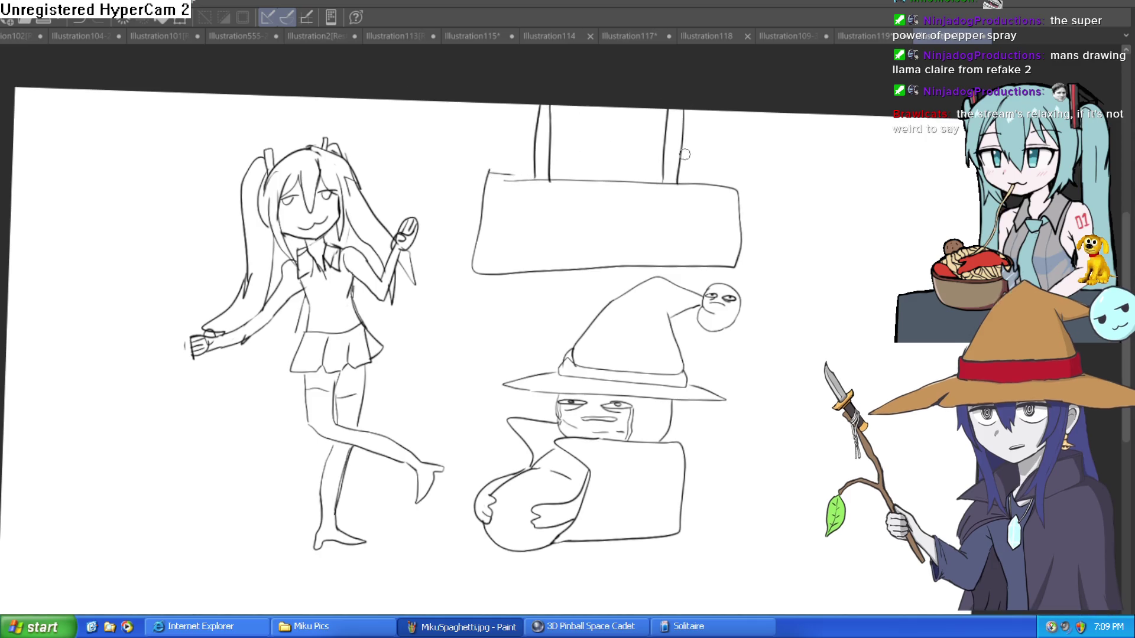
- Zoom in and letter 'YOU' on the sign
scroll(783, 178, "up", 1)
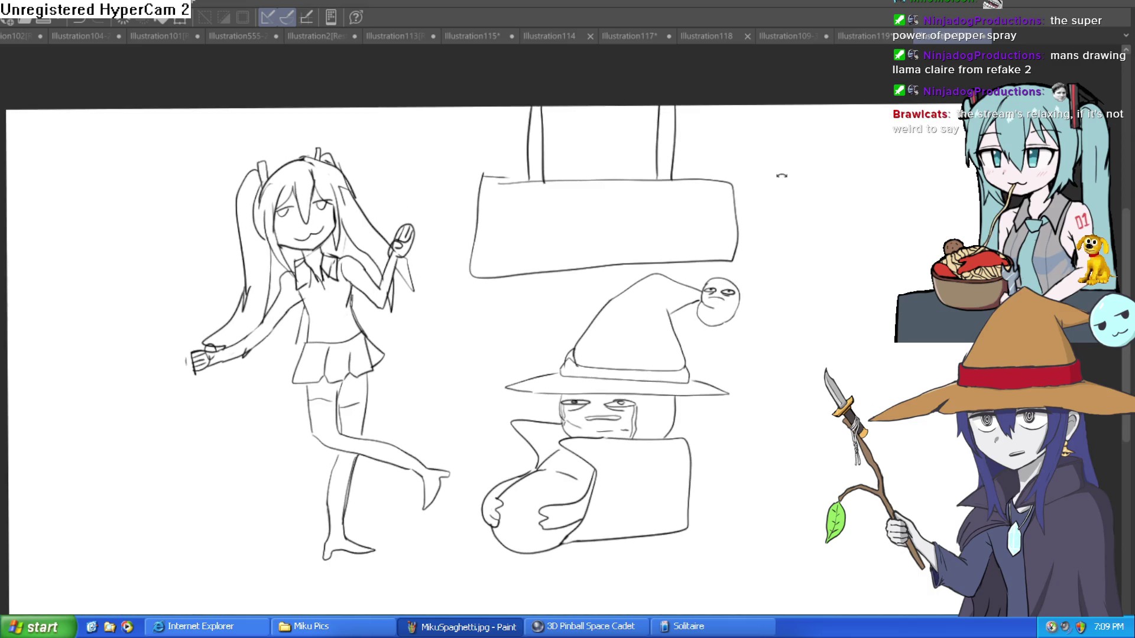
scroll(650, 195, "up", 1)
scroll(532, 177, "up", 1)
scroll(471, 168, "up", 1)
left_click_drag(443, 179, 484, 201)
mouse_move(501, 182)
left_mouse_down()
mouse_move(471, 235)
mouse_move(507, 187)
mouse_move(559, 217)
left_mouse_up()
- Letter 'ARE NOT' after 'YOU' on the sign's first line
mouse_move(606, 188)
left_mouse_down()
mouse_move(608, 212)
mouse_move(623, 214)
left_mouse_up()
left_click_drag(625, 181, 656, 208)
left_click_drag(656, 176, 715, 207)
mouse_move(717, 168)
left_mouse_down()
mouse_move(752, 170)
mouse_move(781, 207)
left_mouse_up()
left_click_drag(768, 181, 807, 178)
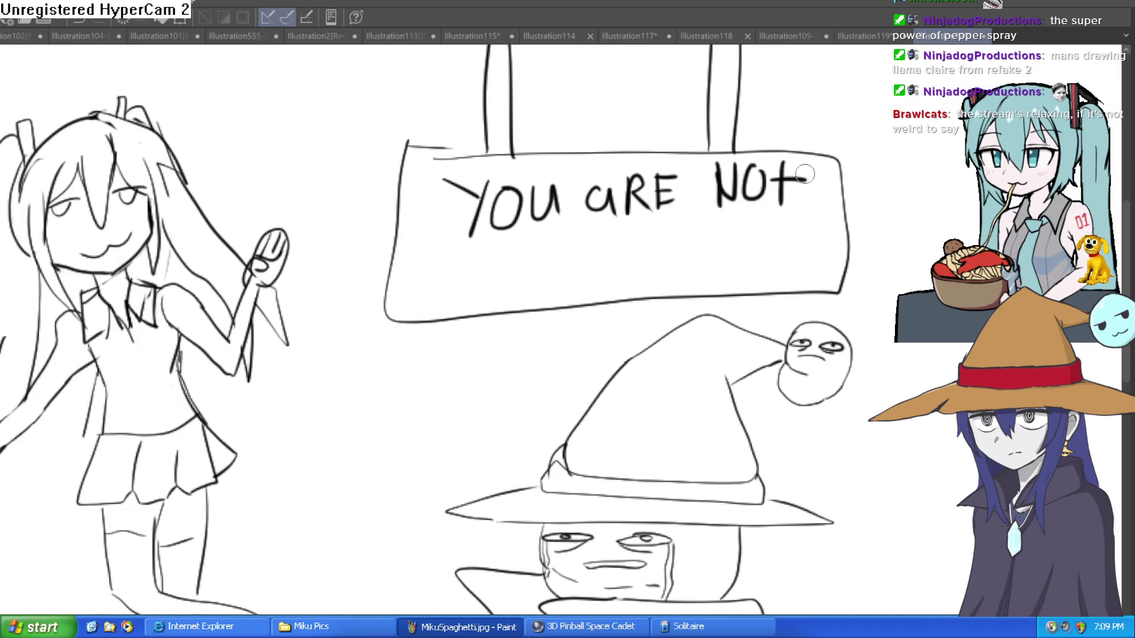
- Letter 'THE FATHER' on the sign's second line
left_click_drag(448, 248, 452, 292)
mouse_move(432, 253)
left_mouse_down()
mouse_move(470, 249)
mouse_move(480, 289)
left_mouse_up()
left_click_drag(498, 246, 499, 288)
left_click_drag(513, 248, 515, 288)
mouse_move(512, 250)
left_mouse_down()
mouse_move(534, 247)
mouse_move(530, 267)
left_mouse_up()
left_click_drag(514, 287, 535, 284)
mouse_move(624, 241)
left_mouse_down()
mouse_move(622, 272)
mouse_move(641, 237)
mouse_move(640, 253)
left_mouse_up()
mouse_move(657, 233)
left_mouse_down()
mouse_move(642, 271)
mouse_move(674, 269)
left_mouse_up()
mouse_move(698, 230)
left_mouse_down()
mouse_move(696, 272)
mouse_move(713, 227)
mouse_move(719, 270)
mouse_move(739, 271)
left_mouse_up()
left_click_drag(721, 253, 758, 269)
left_click_drag(759, 235, 781, 233)
left_click_drag(759, 269, 778, 267)
mouse_move(784, 226)
left_mouse_down()
mouse_move(784, 256)
mouse_move(811, 258)
left_mouse_up()
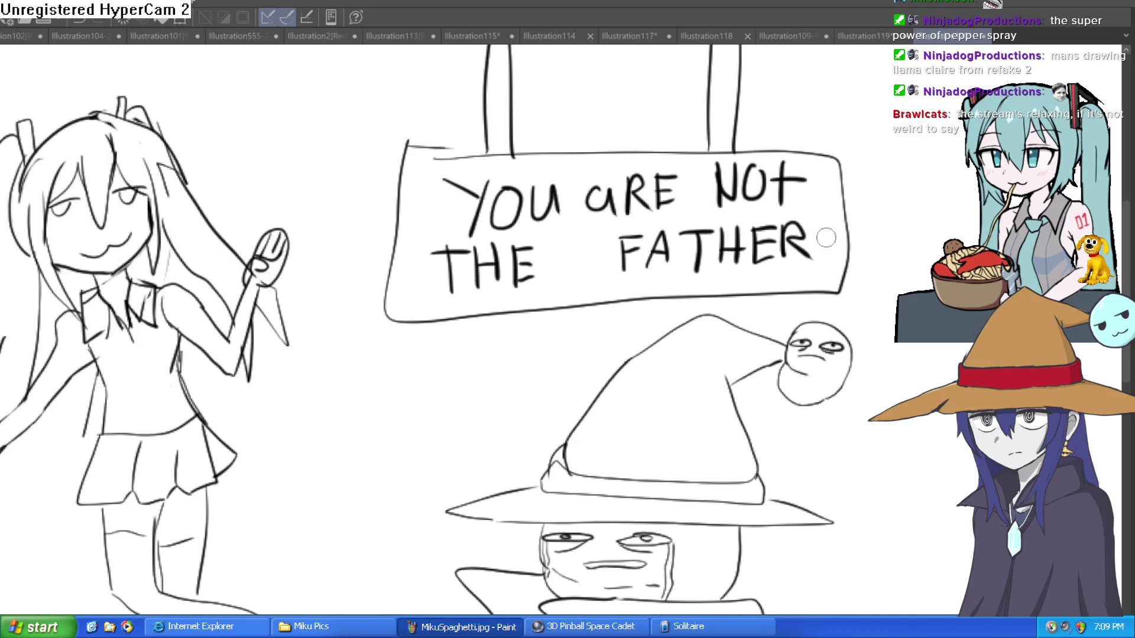
- Add small circle marks around the sign text, then fit the page in view
left_click_drag(436, 171, 425, 232)
left_click_drag(408, 270, 407, 274)
left_click_drag(525, 159, 514, 172)
left_click_drag(591, 157, 582, 173)
mouse_move(647, 153)
left_mouse_down()
mouse_move(633, 170)
mouse_move(683, 169)
left_mouse_up()
mouse_move(757, 155)
left_mouse_down()
mouse_move(746, 161)
mouse_move(791, 167)
mouse_move(817, 193)
mouse_move(818, 260)
left_mouse_up()
left_click_drag(682, 277, 634, 289)
left_click_drag(544, 284, 468, 306)
key("ctrl+0")
left_click_drag(830, 279, 799, 307)
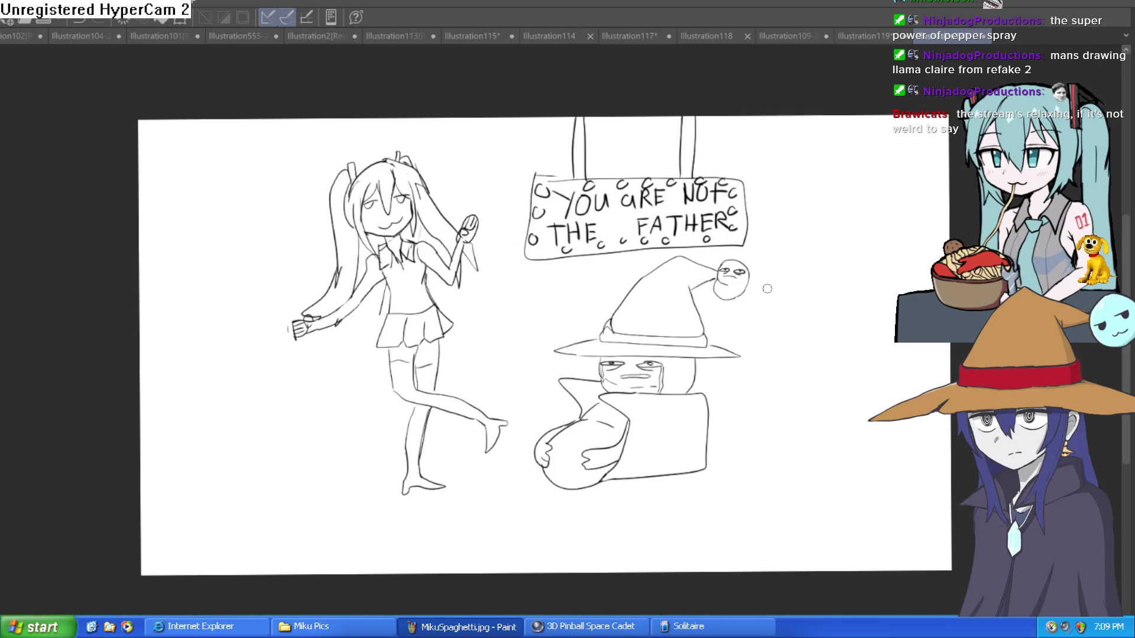
- Extend the floor line on both sides and draw the door frame lines at the right
left_click_drag(199, 476, 346, 459)
left_click_drag(777, 435, 891, 443)
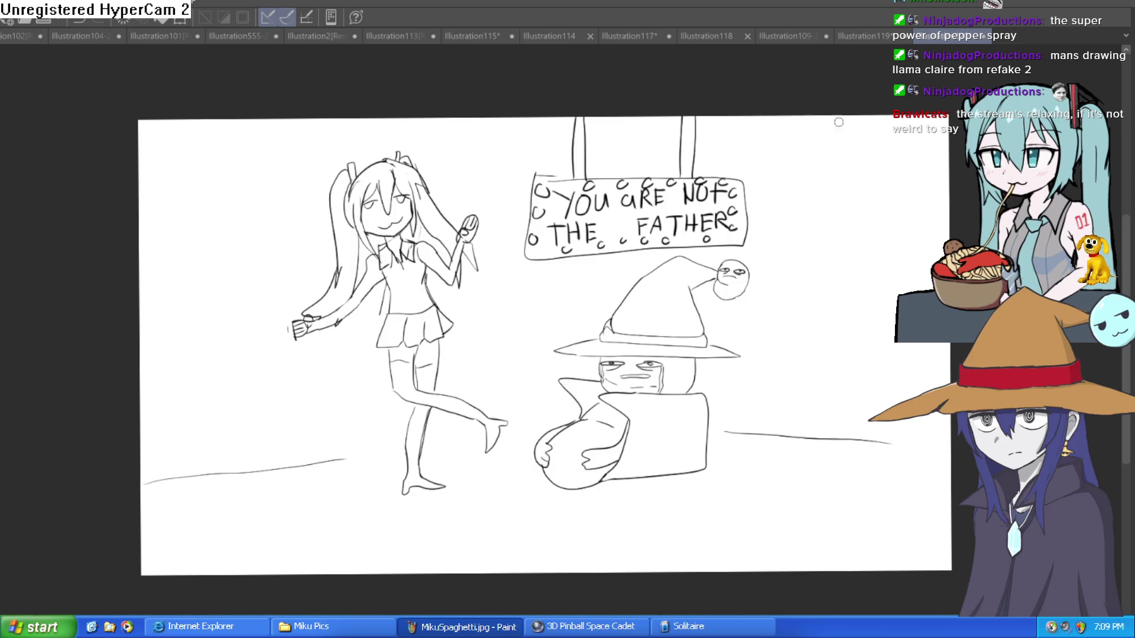
left_click_drag(838, 121, 823, 414)
left_click_drag(779, 118, 768, 370)
left_click_drag(881, 393, 896, 185)
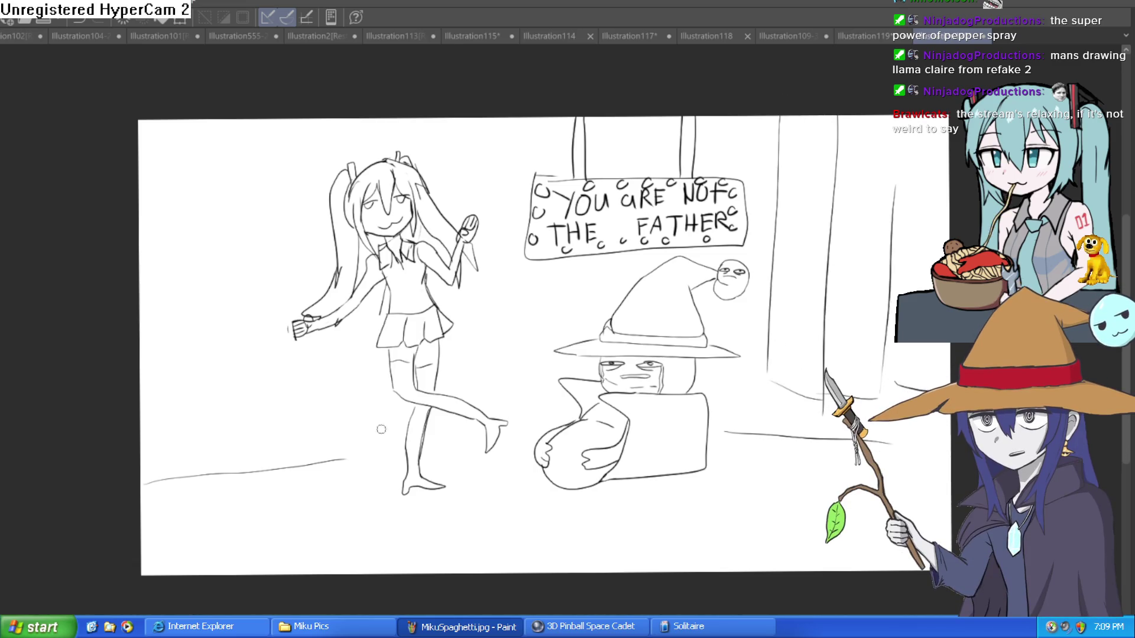
- Draw an armchair beside the girl, with a rounded back, arm, seat and short legs
scroll(264, 384, "up", 3)
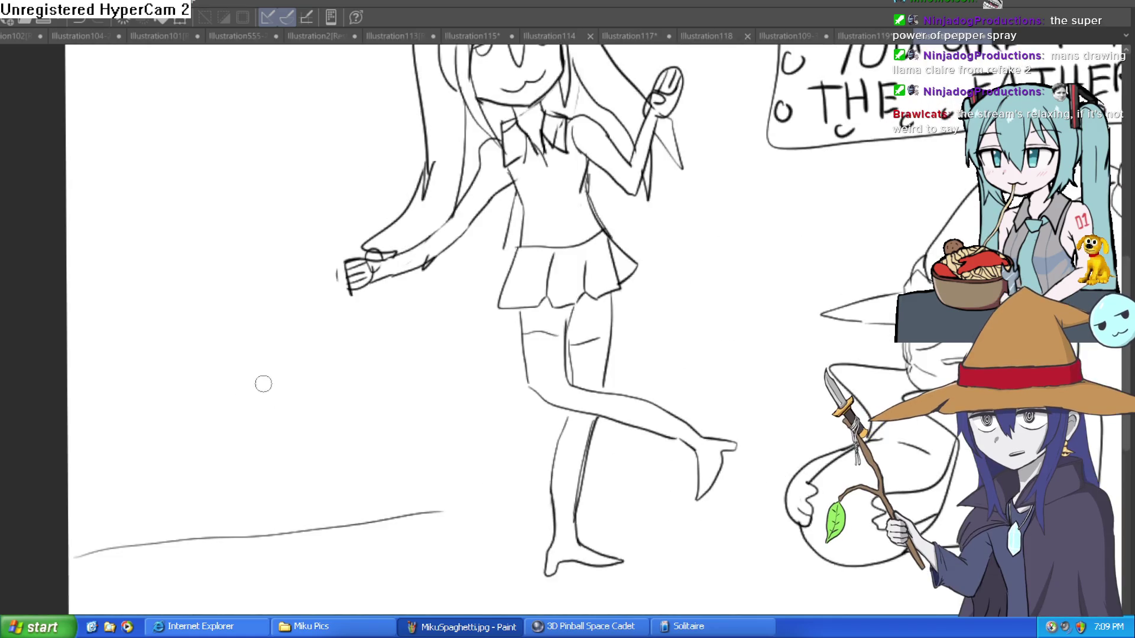
left_click_drag(175, 325, 288, 413)
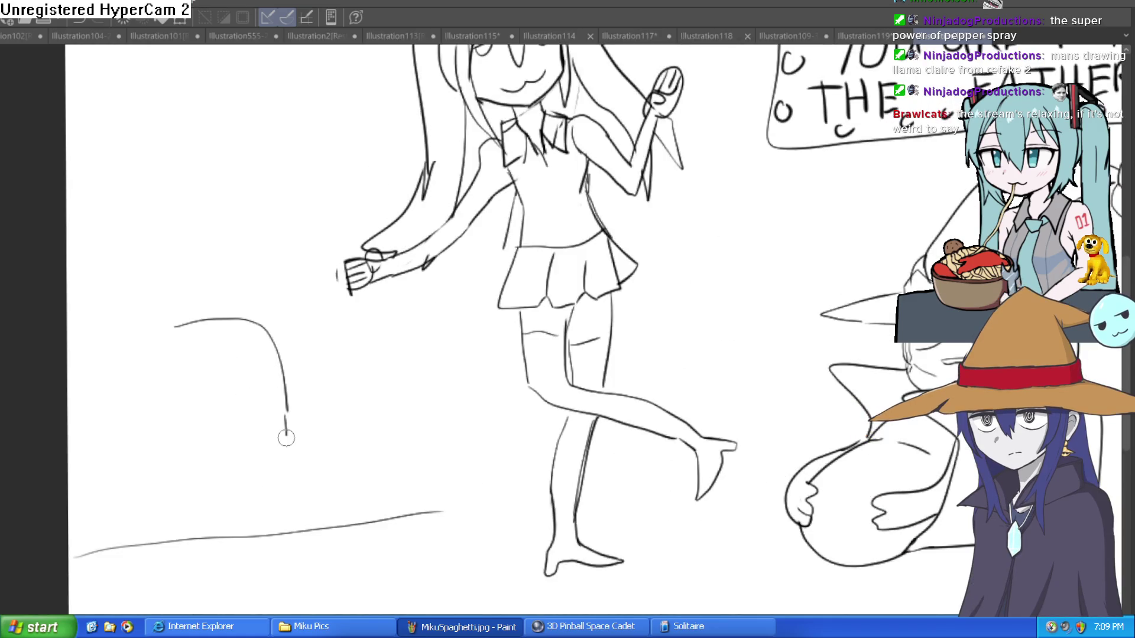
mouse_move(192, 361)
left_mouse_down()
mouse_move(203, 454)
mouse_move(399, 436)
mouse_move(372, 301)
mouse_move(287, 408)
left_mouse_up()
left_click_drag(362, 332, 291, 326)
mouse_move(354, 301)
left_mouse_down()
mouse_move(296, 303)
mouse_move(266, 202)
mouse_move(109, 360)
mouse_move(183, 467)
mouse_move(156, 514)
mouse_move(161, 476)
mouse_move(242, 475)
left_mouse_up()
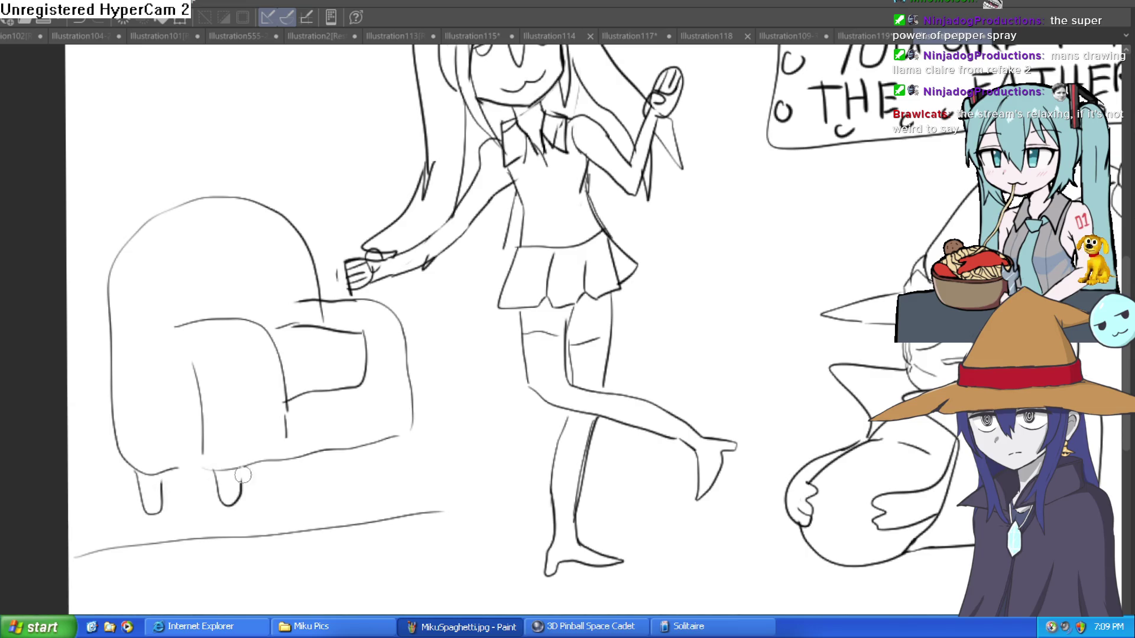
left_click_drag(380, 447, 407, 466)
left_click_drag(311, 477, 330, 457)
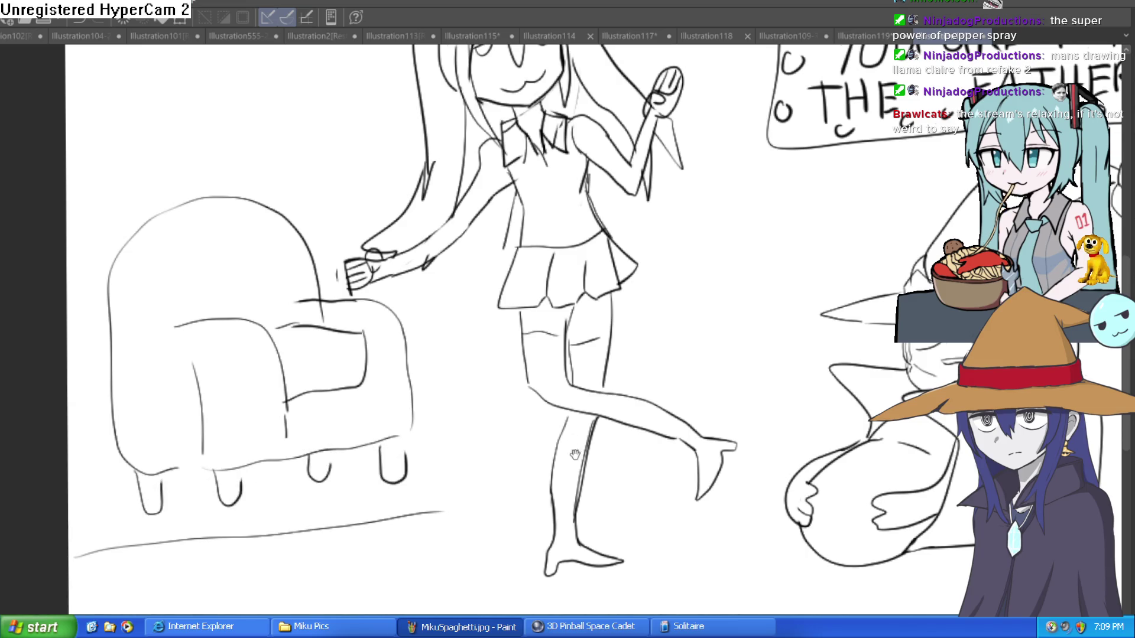
key("ctrl+minus")
key("ctrl+minus")
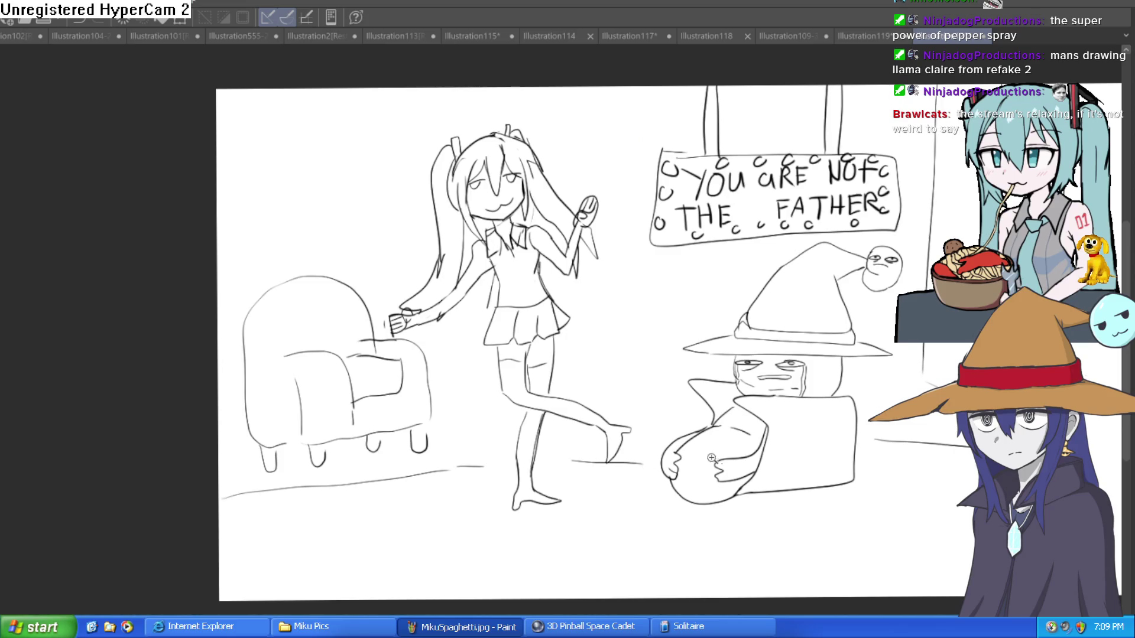
- Zoom and pan so the finished sketch fills the view
key("ctrl+minus")
key("ctrl+minus")
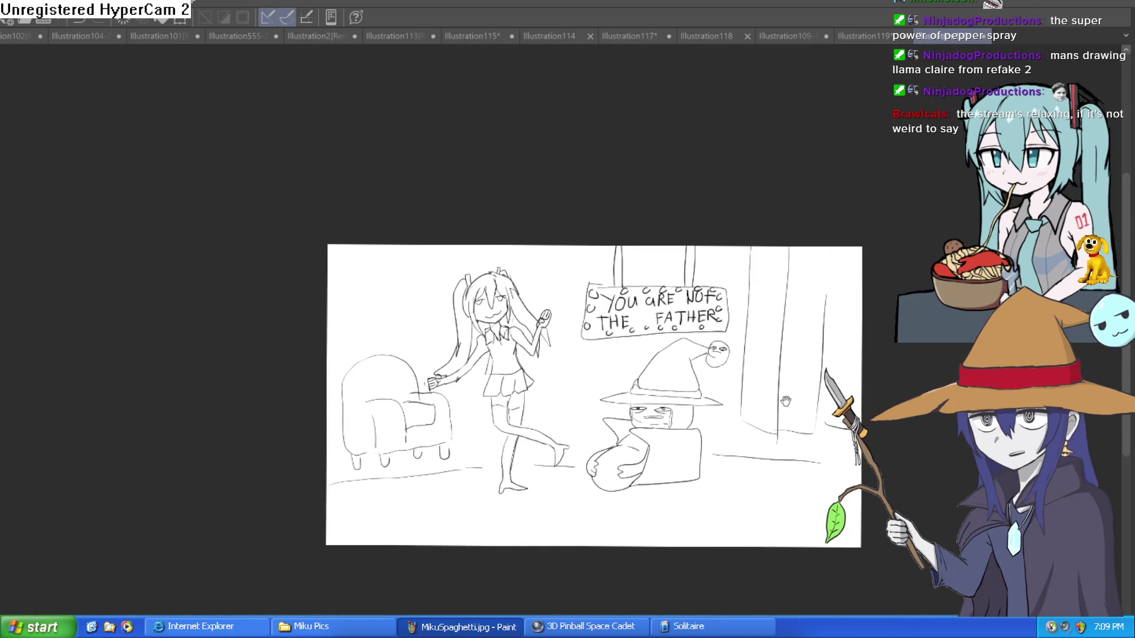
key("ctrl+plus")
key("ctrl+plus")
key("ctrl+minus")
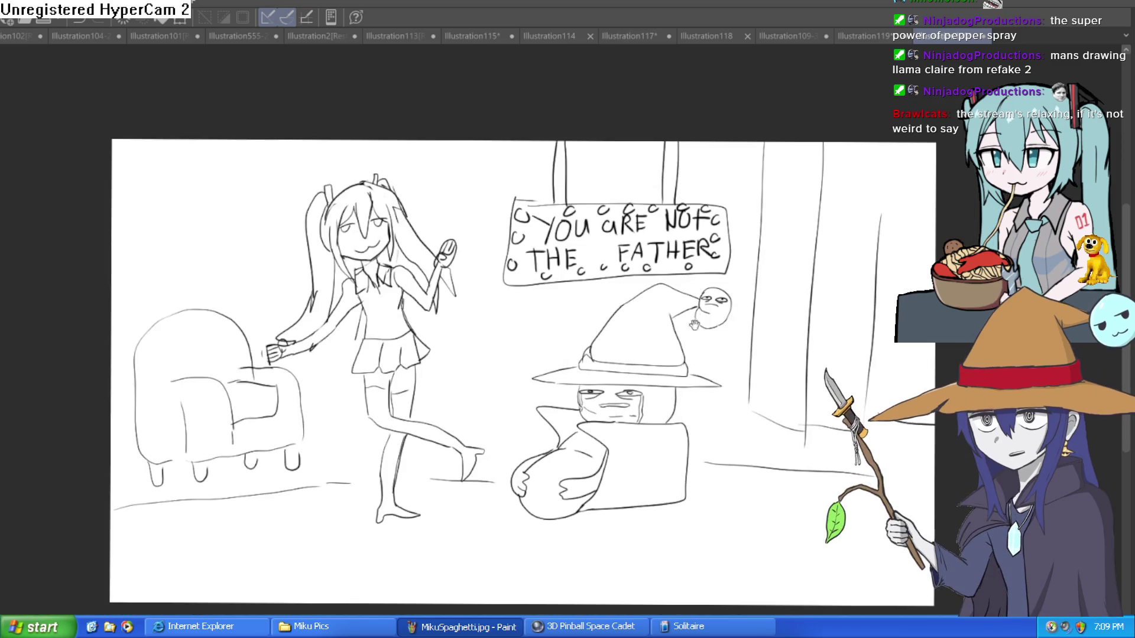
left_click_drag(696, 319, 724, 313)
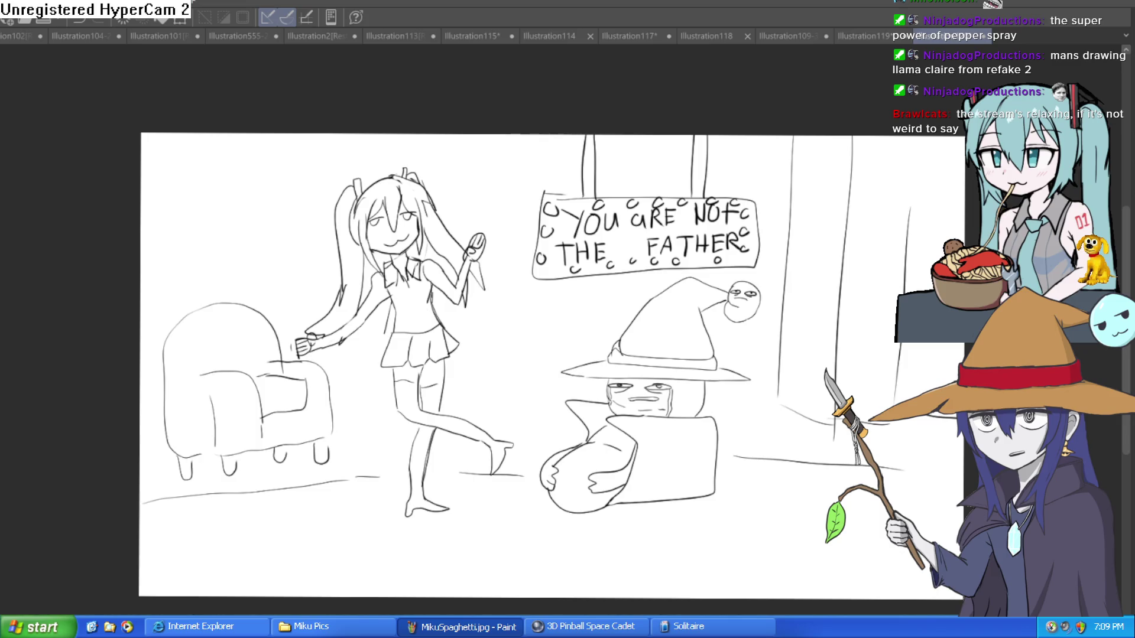
key("ctrl+plus")
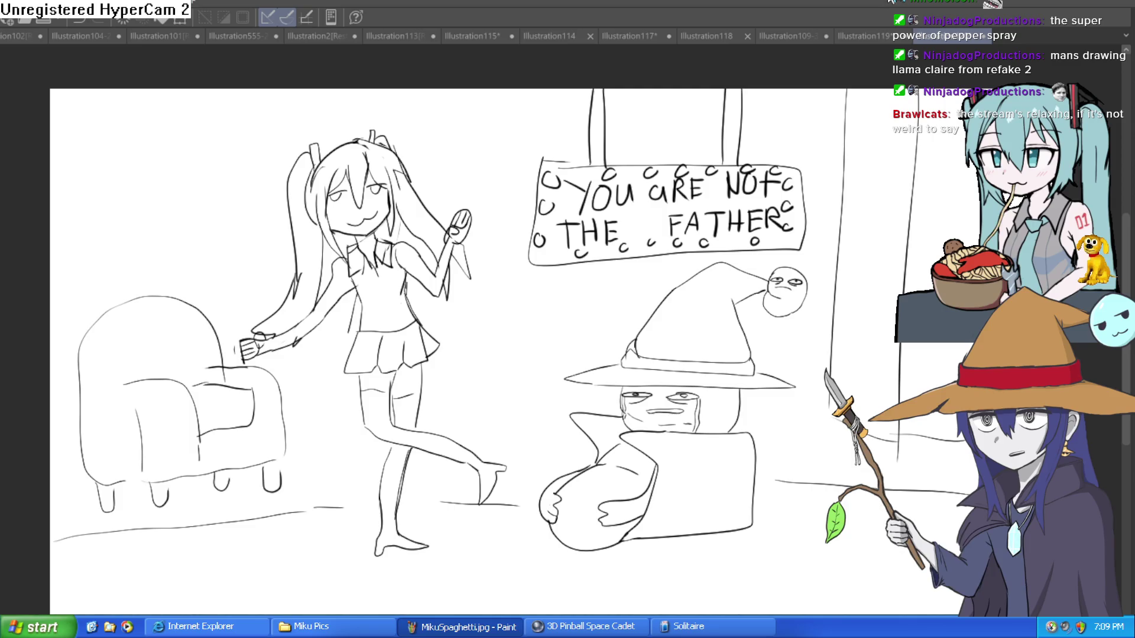
- Switch to Illustration119, back to the sketch, then to Illustration109-33
left_click(875, 38)
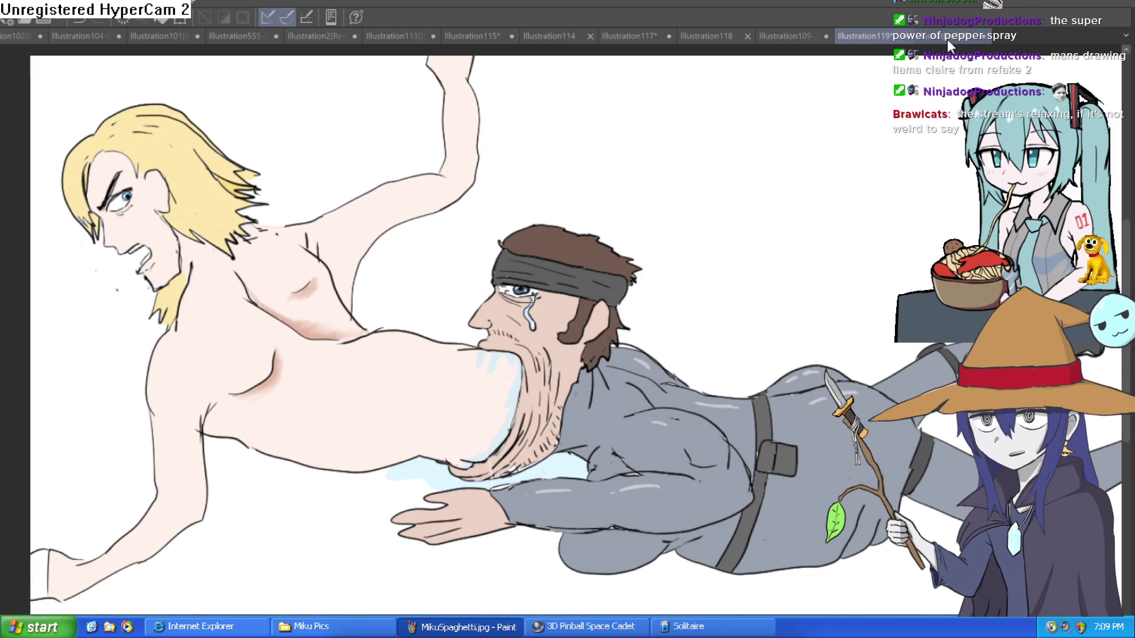
key("ctrl+shift+Tab")
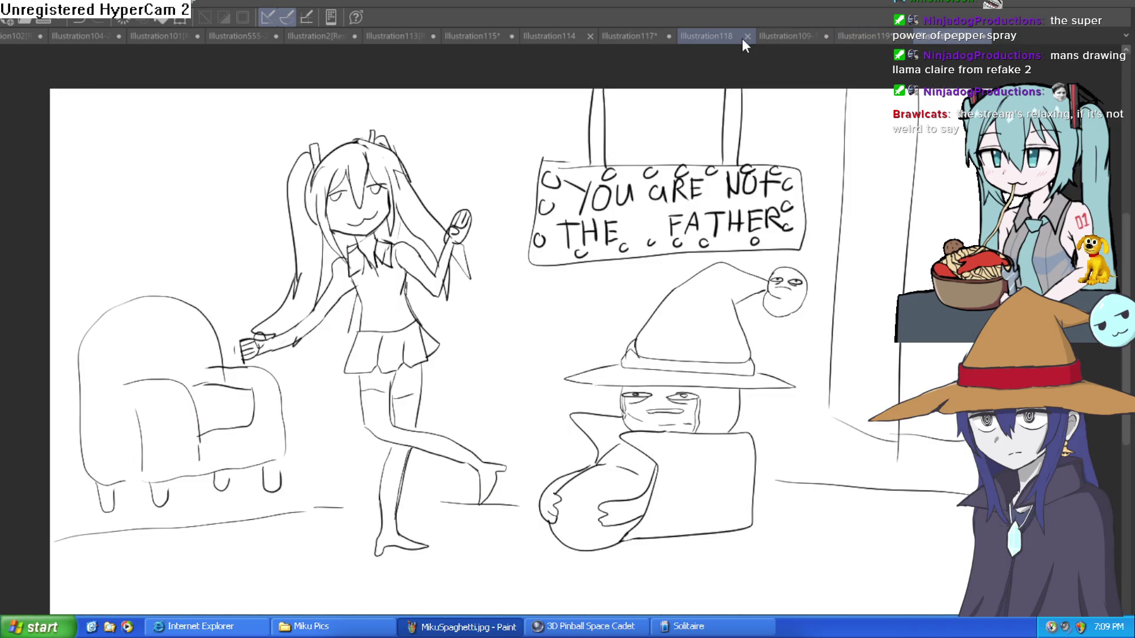
left_click(771, 34)
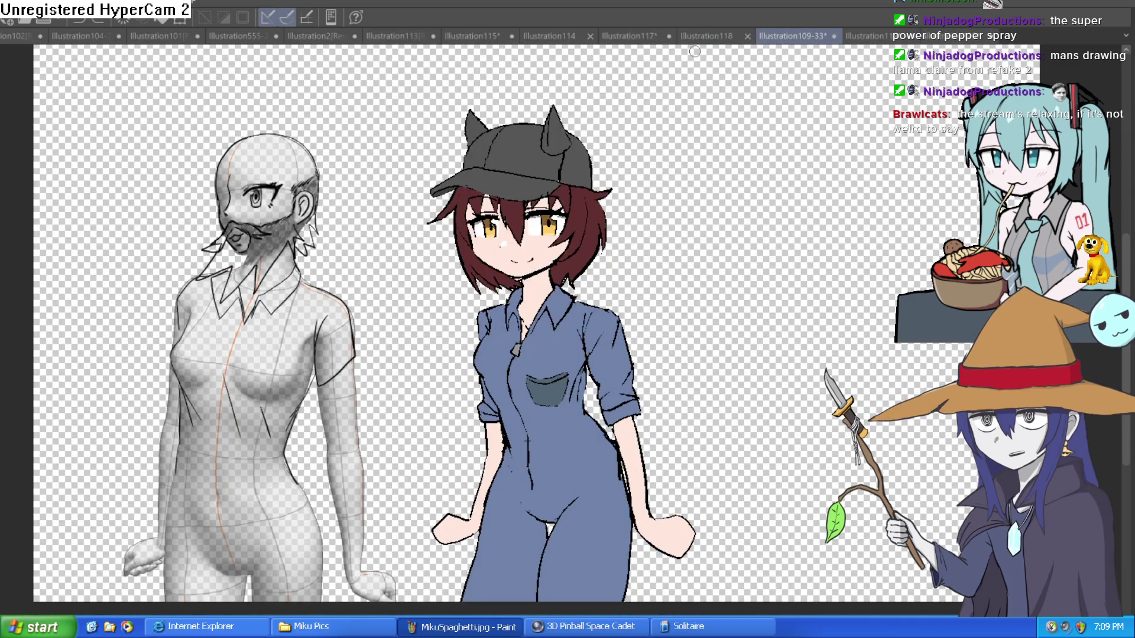
- Zoom and pan the canvas to bring the 3D mannequin's head and upper body into view
scroll(486, 296, "up", 2)
scroll(486, 290, "down", 3)
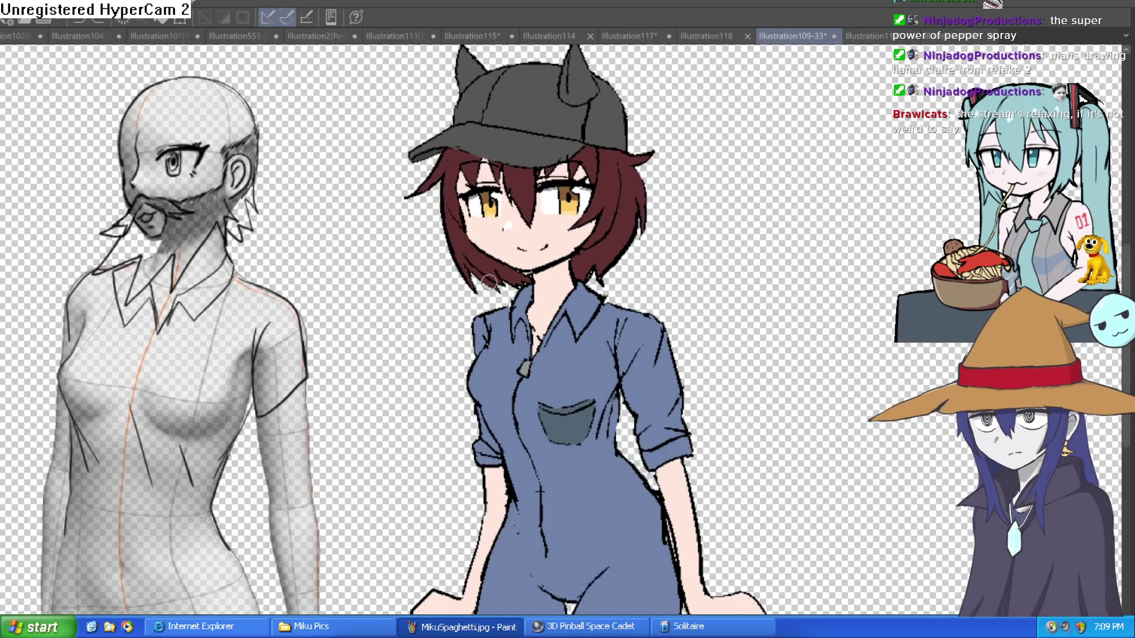
scroll(485, 273, "up", 1)
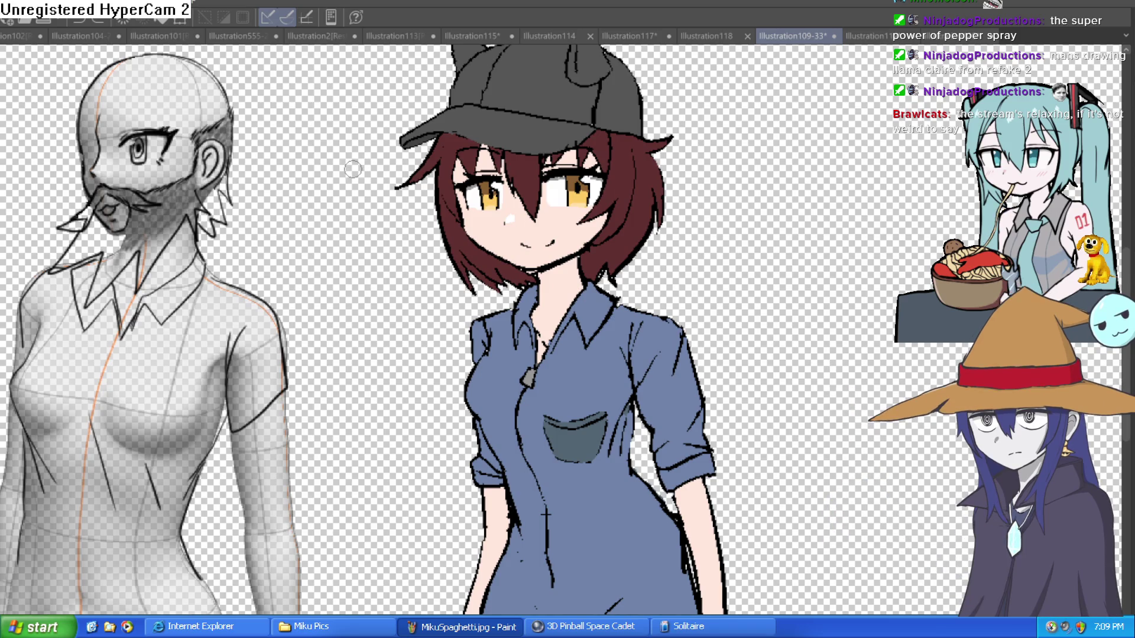
left_click_drag(359, 273, 508, 287)
scroll(342, 213, "up", 5)
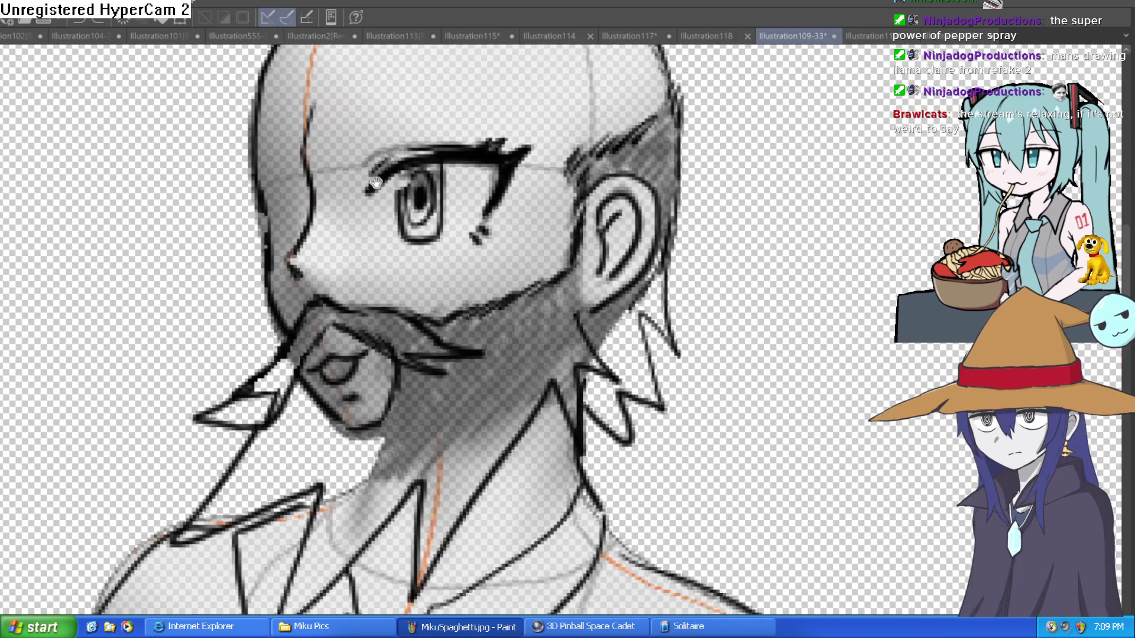
left_click_drag(655, 236, 637, 195)
scroll(636, 195, "down", 4)
scroll(650, 195, "up", 1)
scroll(650, 195, "up", 2)
scroll(650, 195, "up", 2)
scroll(444, 177, "down", 2)
scroll(444, 177, "down", 3)
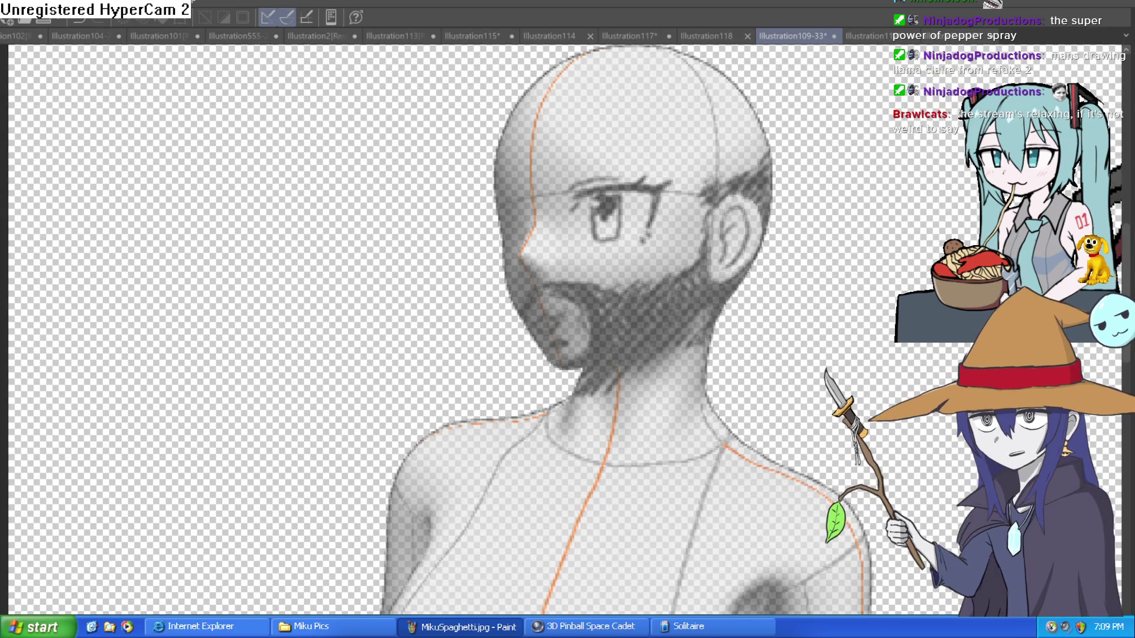
mouse_move(810, 429)
left_mouse_down()
mouse_move(810, 216)
mouse_move(742, 304)
mouse_move(679, 312)
mouse_move(631, 281)
left_mouse_up()
scroll(809, 216, "down", 2)
scroll(567, 242, "up", 2)
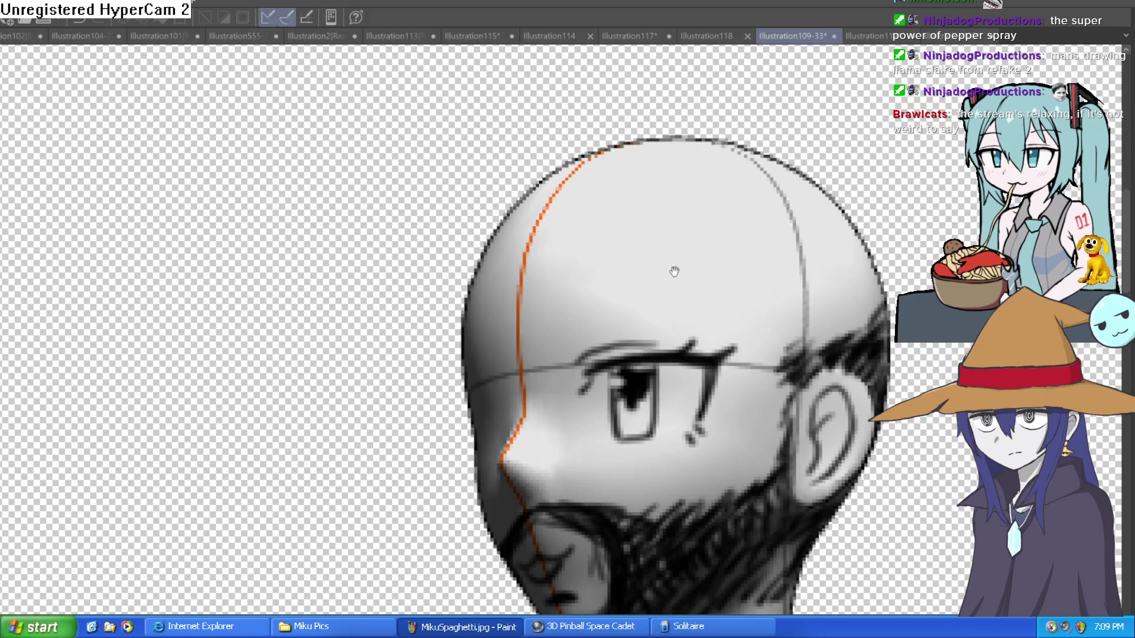
scroll(721, 312, "down", 1)
scroll(733, 312, "down", 1)
left_click_drag(745, 312, 689, 236)
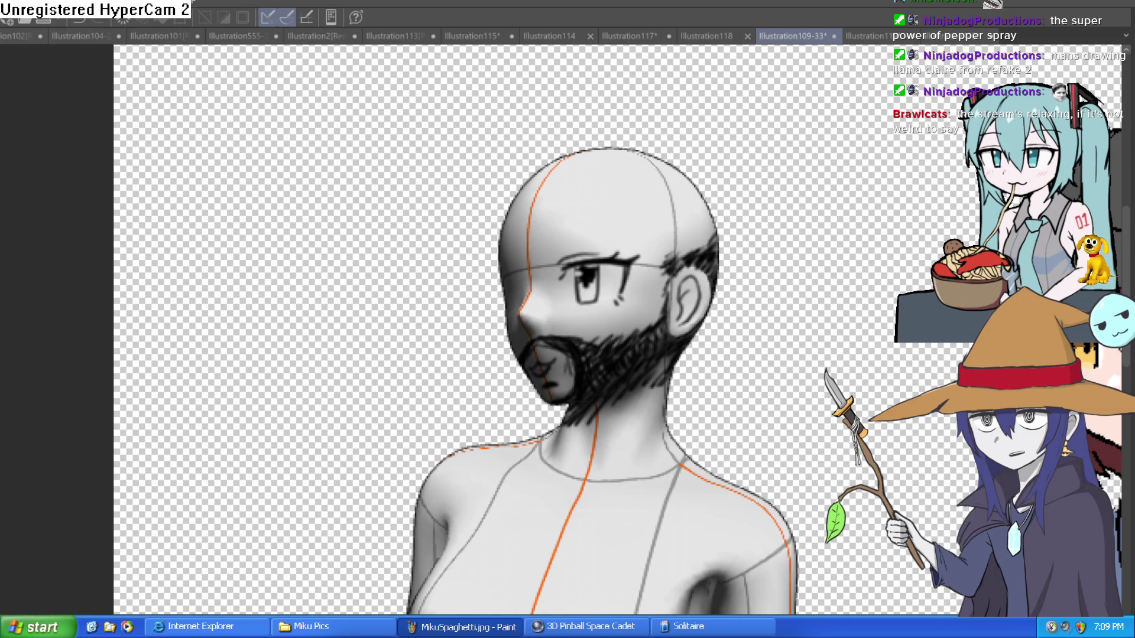
- Select the mannequin's bearded head and rotate it into a left-facing three-quarter view
left_click(660, 246)
mouse_move(624, 355)
left_mouse_down()
mouse_move(614, 350)
mouse_move(633, 357)
left_mouse_up()
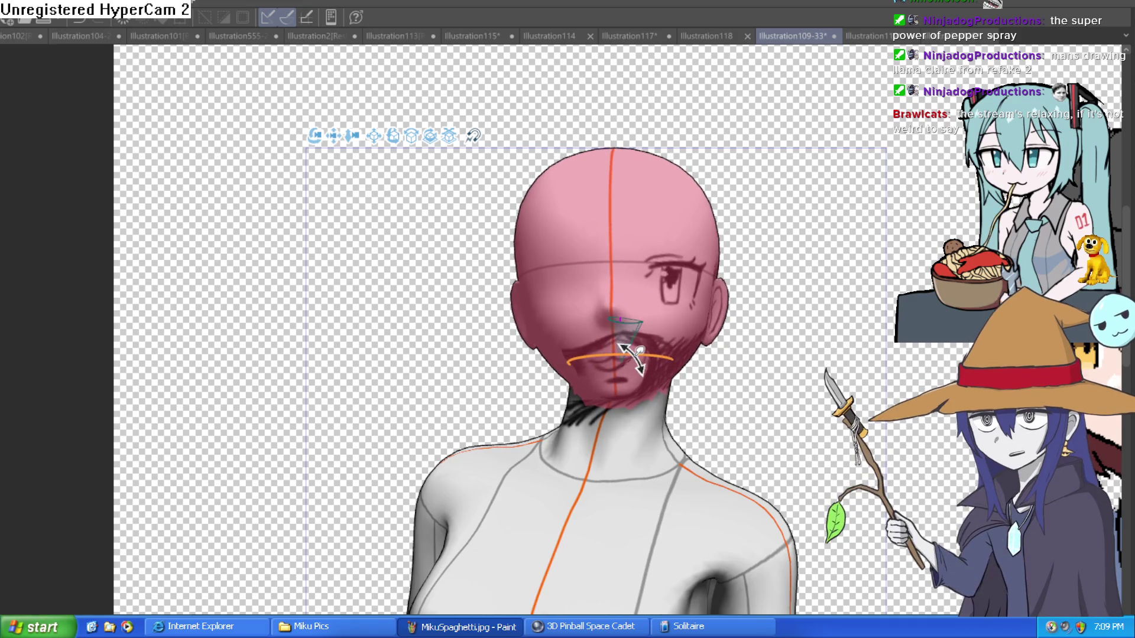
mouse_move(633, 357)
left_mouse_down()
mouse_move(560, 358)
mouse_move(602, 363)
mouse_move(661, 317)
left_mouse_up()
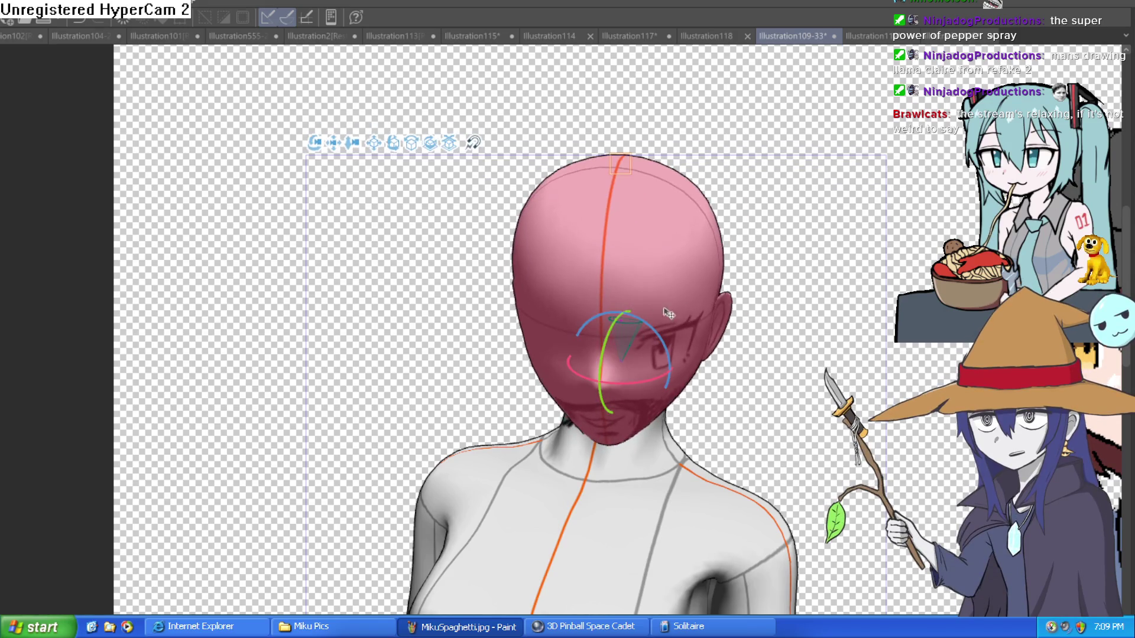
mouse_move(663, 318)
left_mouse_down()
mouse_move(831, 275)
mouse_move(786, 307)
mouse_move(782, 234)
left_mouse_up()
scroll(831, 274, "down", 3)
scroll(786, 307, "up", 5)
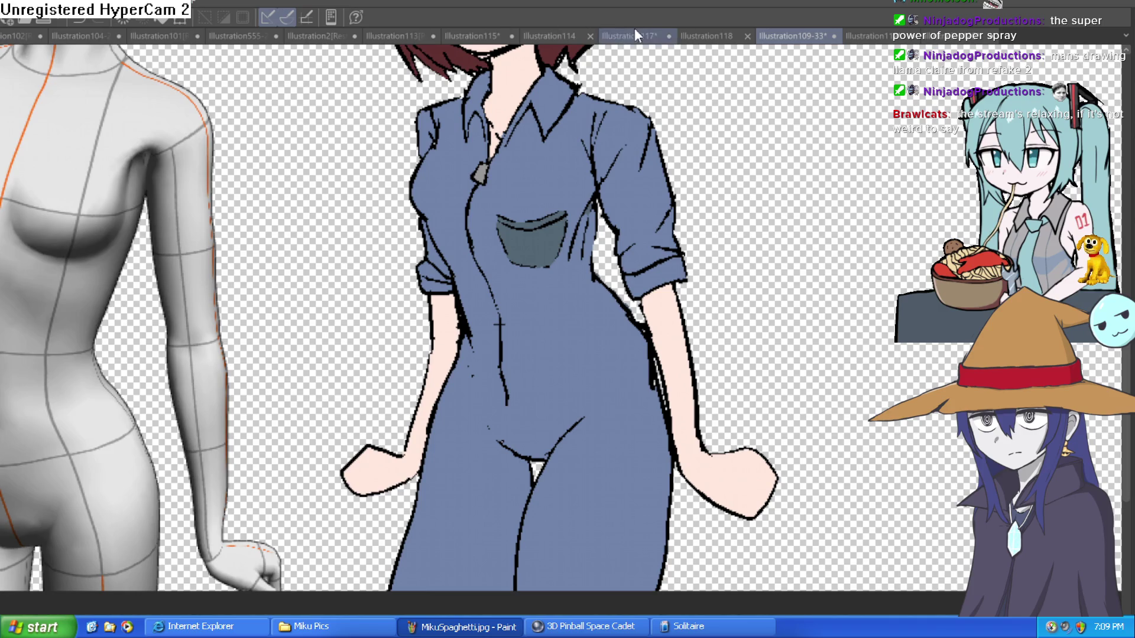
- Browse Illustration118, 117, 119, the Glorp and Hyra drawings, then return to Illustration120
left_click(698, 39)
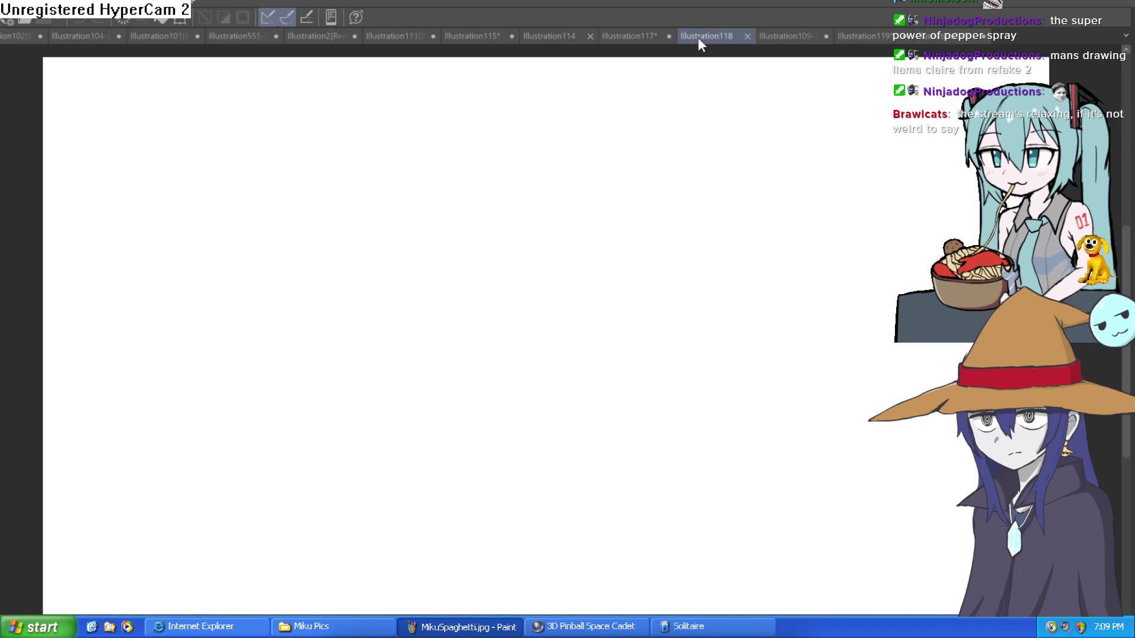
left_click(633, 33)
left_click(853, 38)
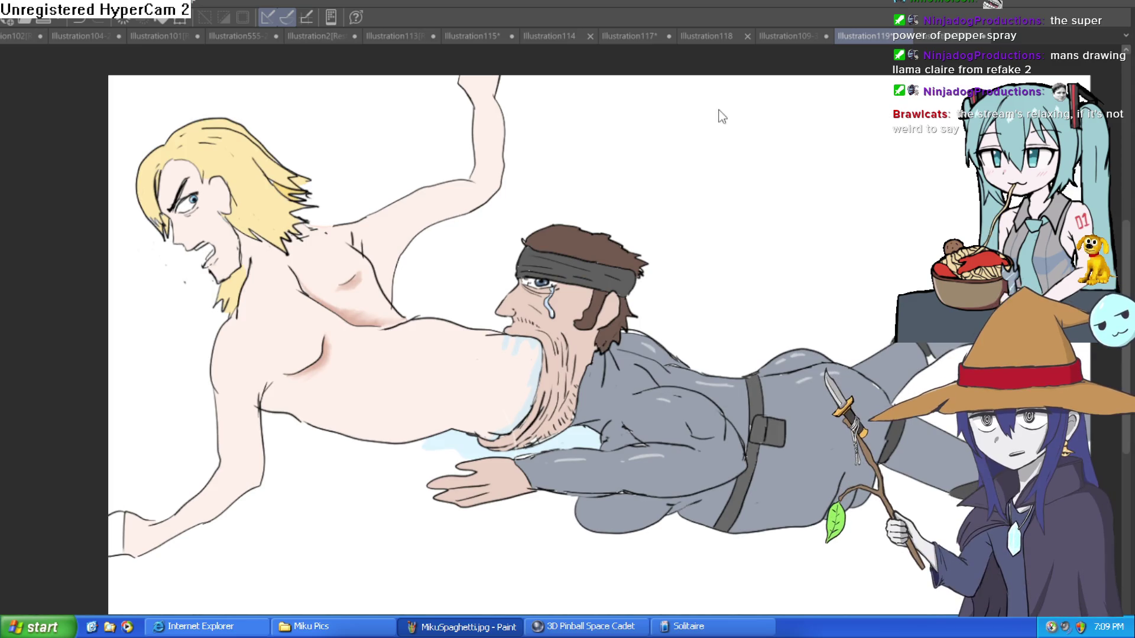
left_click(550, 38)
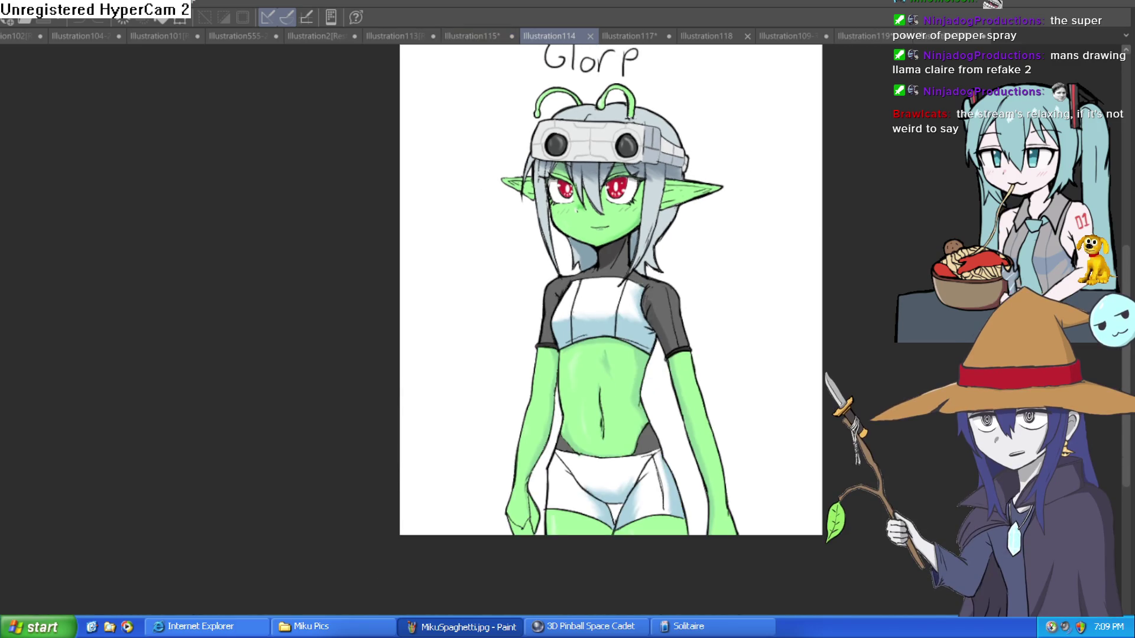
key("ctrl+plus")
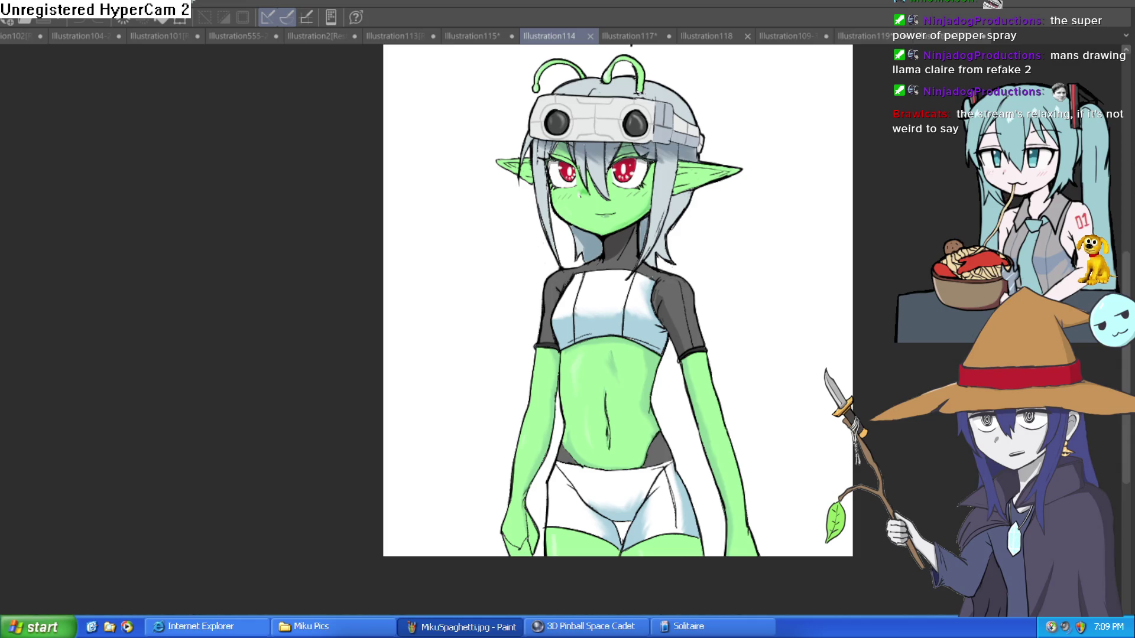
key("ctrl+0")
left_click(103, 36)
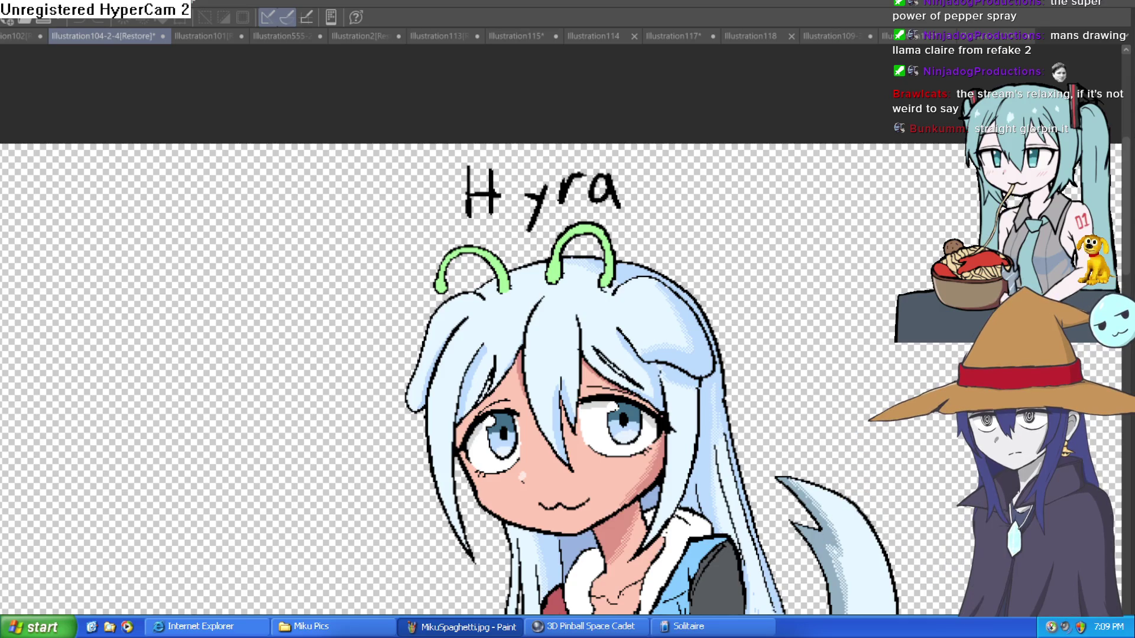
left_click(992, 35)
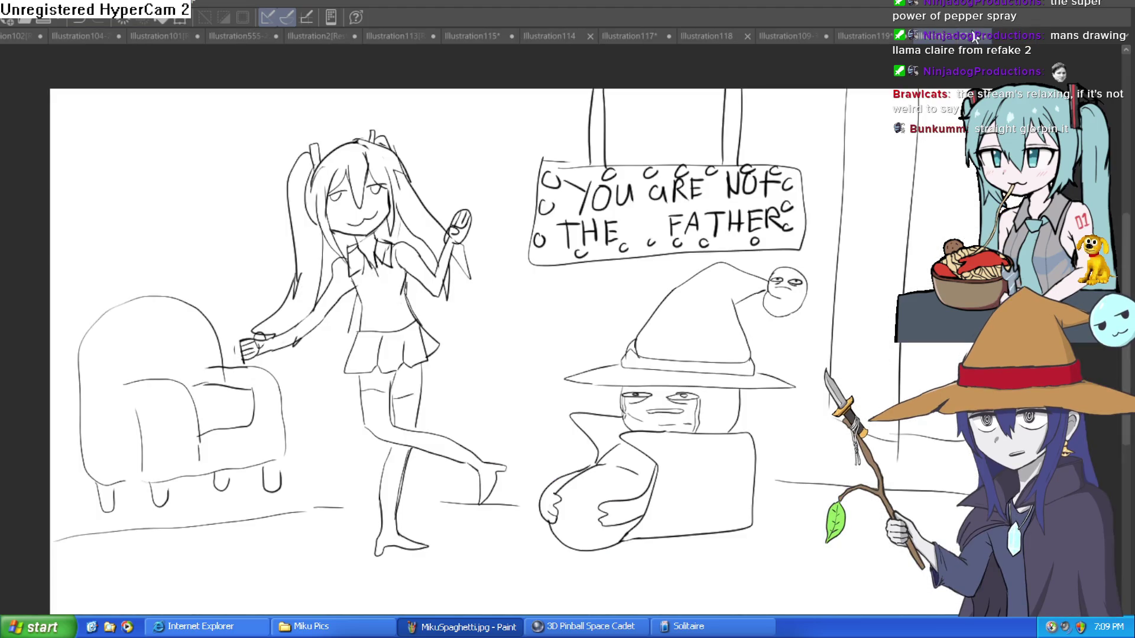
- Switch to Illustration109-33, frame the hat and heads, and briefly hide the brown-haired girl's layer
left_click(792, 35)
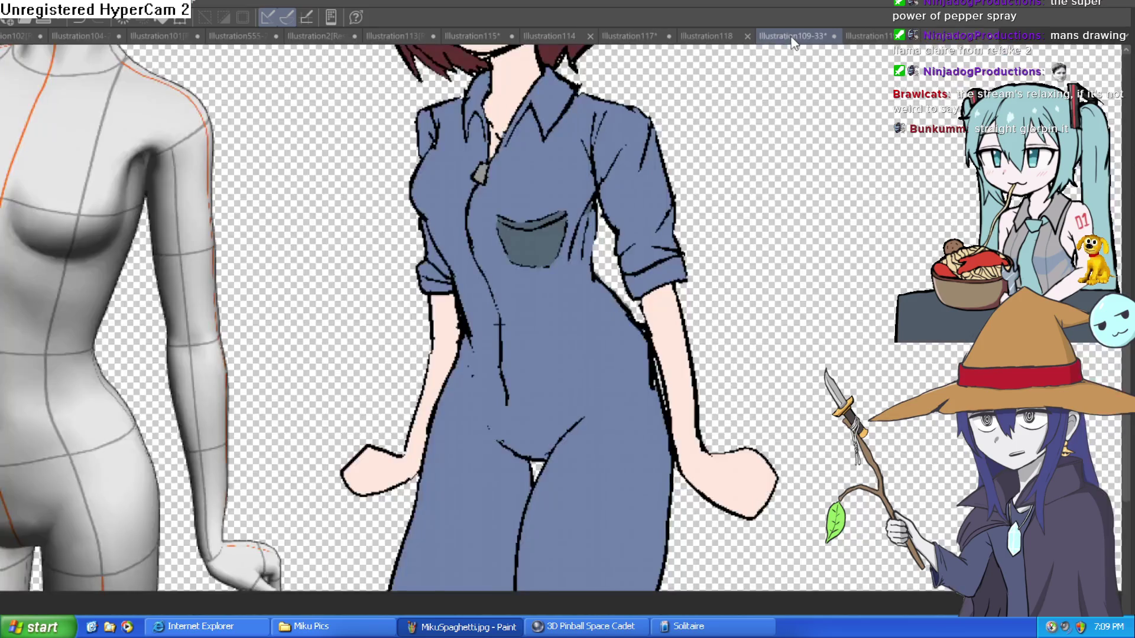
scroll(522, 159, "down", 1)
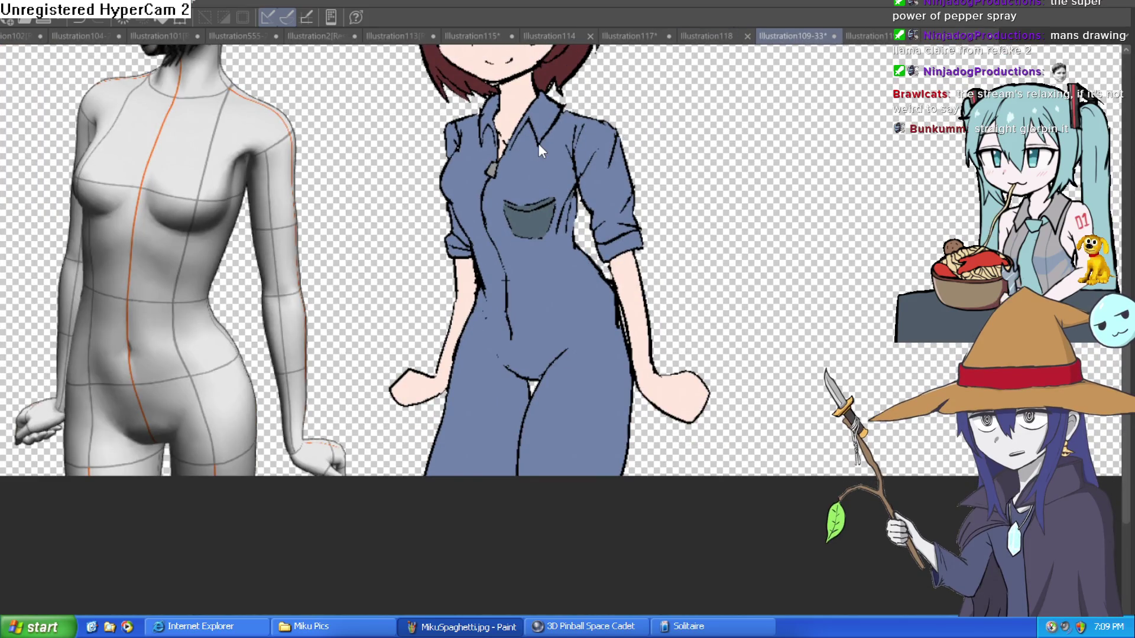
scroll(838, 186, "up", 3)
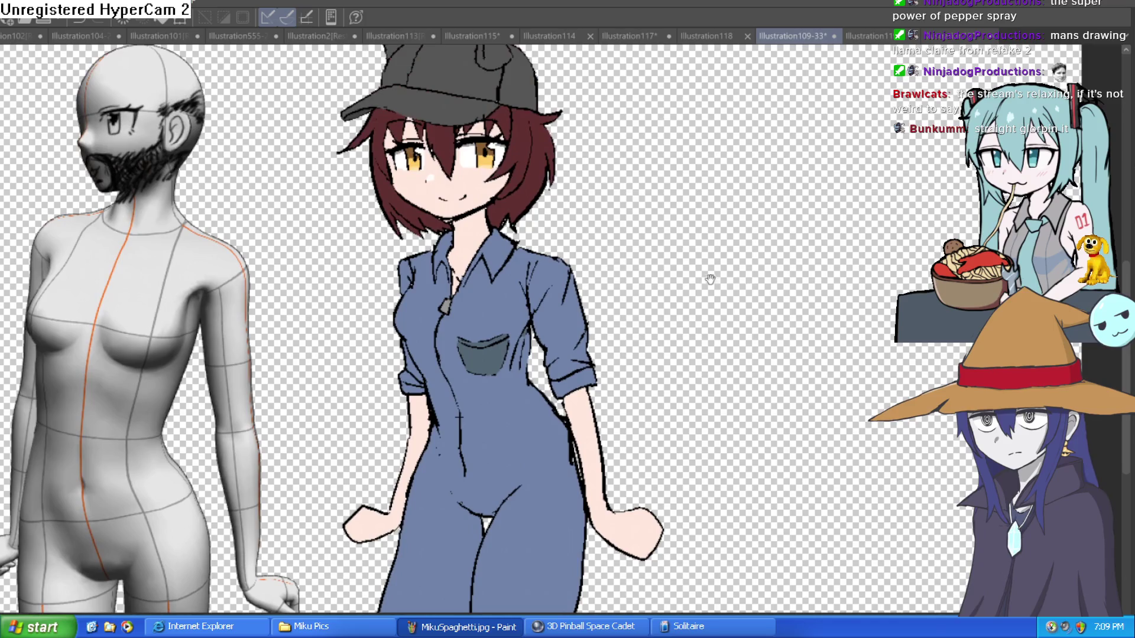
scroll(559, 107, "up", 2)
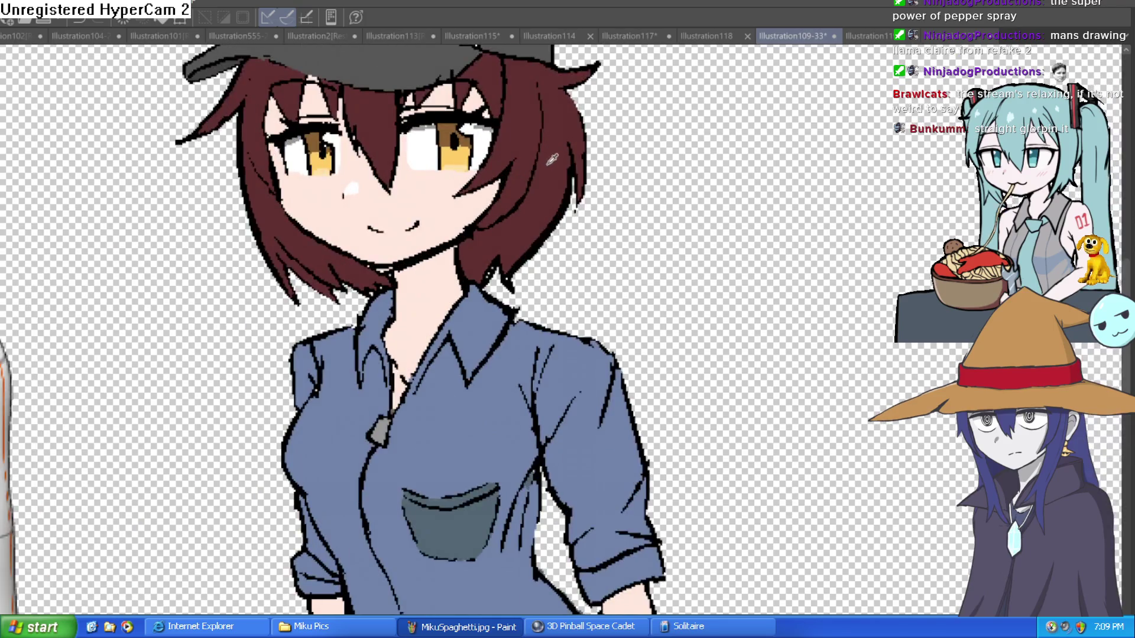
scroll(611, 293, "down", 2)
mouse_move(611, 293)
left_mouse_down()
mouse_move(628, 373)
mouse_move(611, 348)
mouse_move(620, 305)
mouse_move(659, 231)
left_mouse_up()
scroll(620, 304, "up", 1)
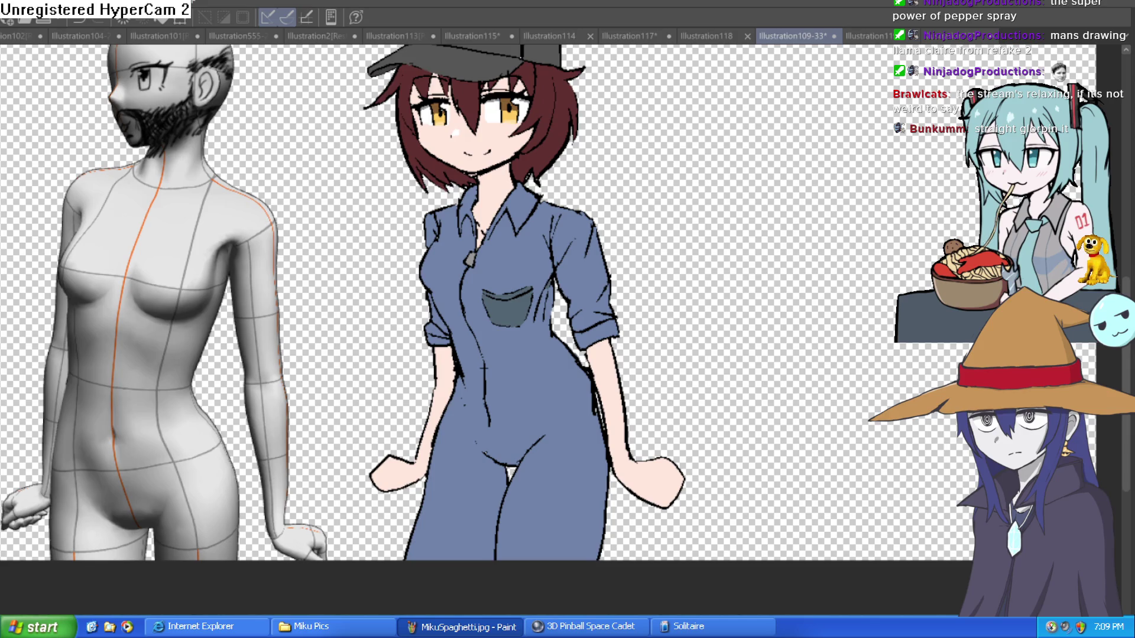
key("ctrl+comma")
key("ctrl+comma")
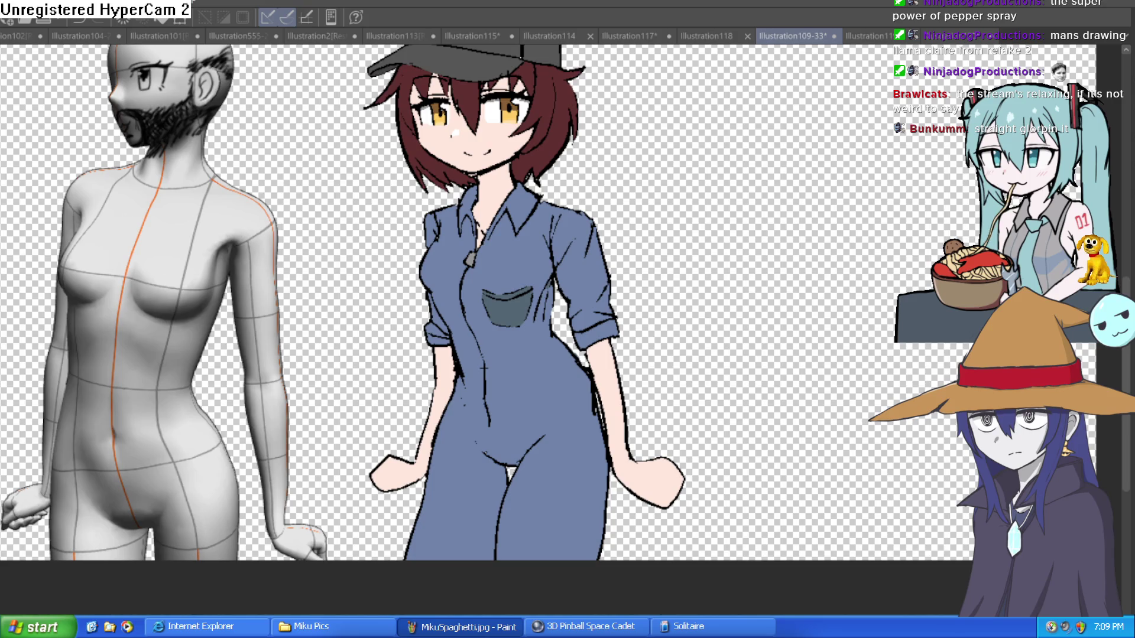
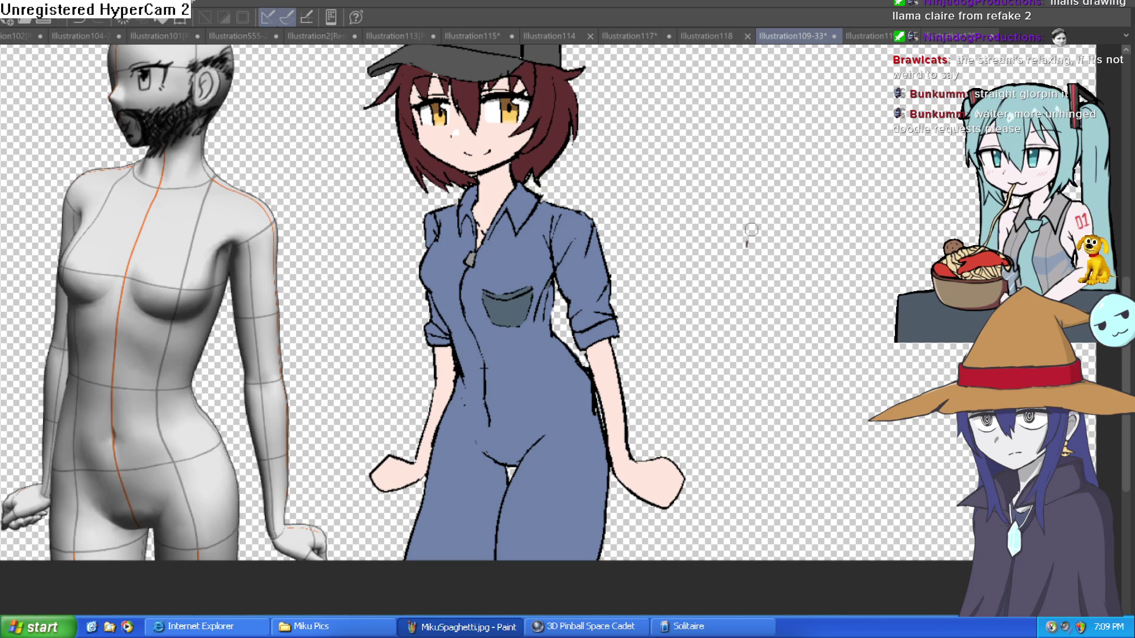
- Pan and zoom the view down to the overalls' legs
left_click_drag(662, 204, 655, 293)
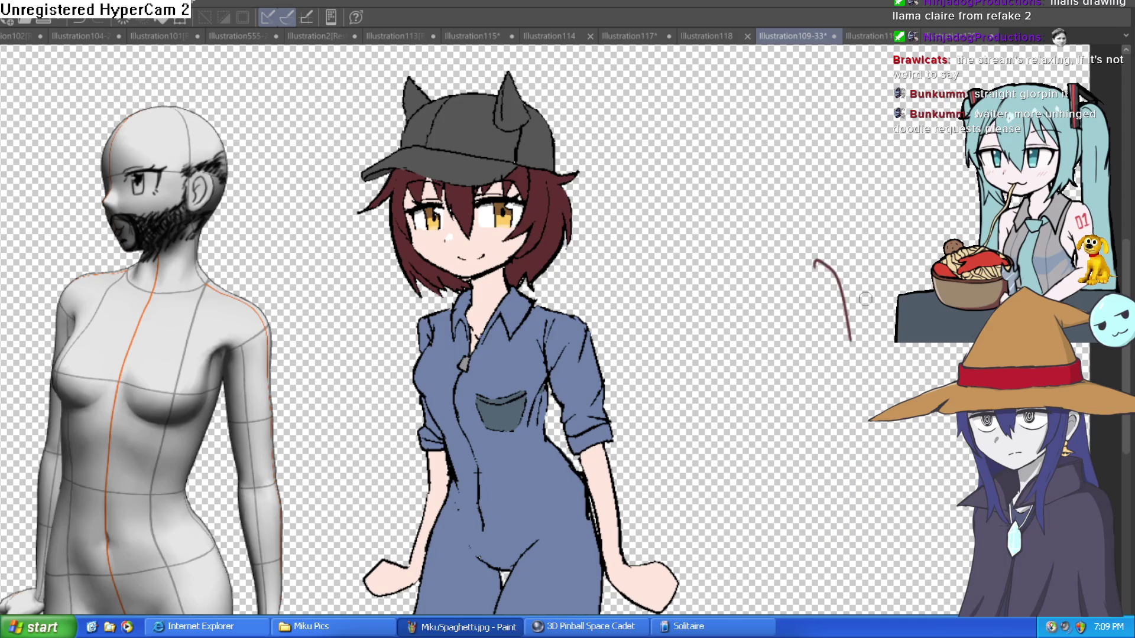
scroll(957, 205, "down", 3)
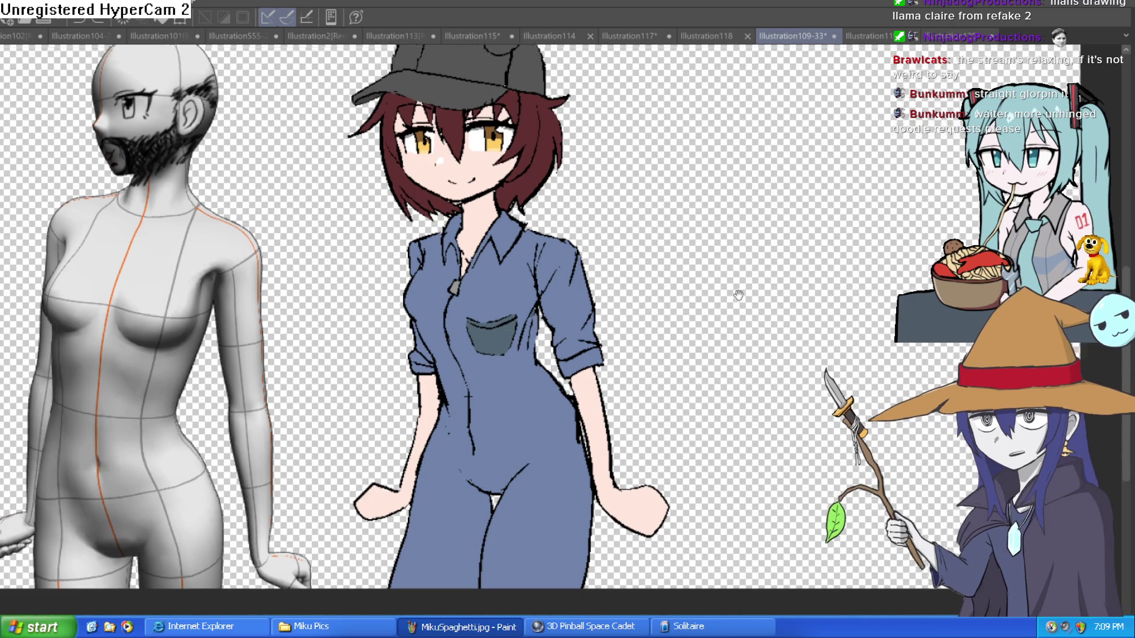
mouse_move(722, 293)
left_mouse_down()
mouse_move(717, 243)
mouse_move(726, 265)
left_mouse_up()
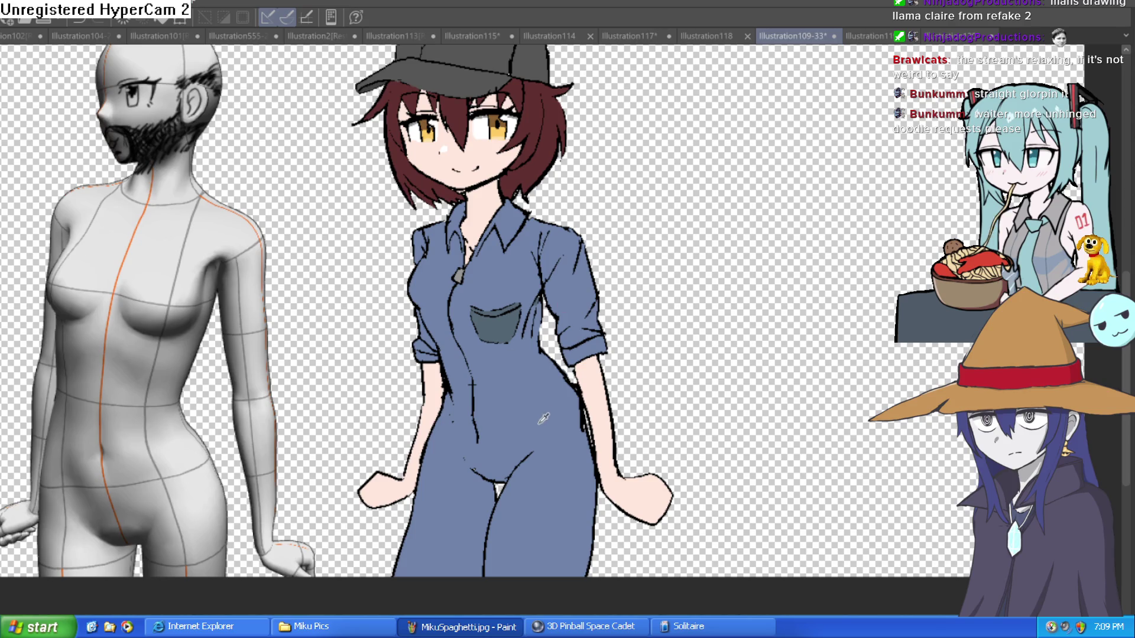
left_click_drag(541, 420, 508, 325)
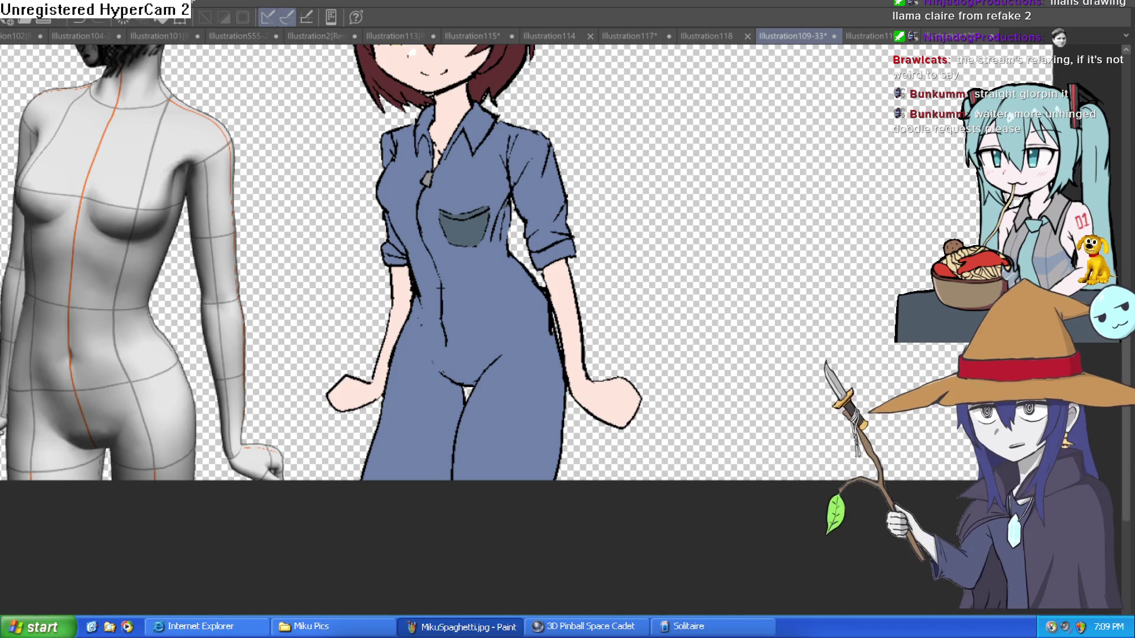
left_click_drag(494, 282, 478, 253)
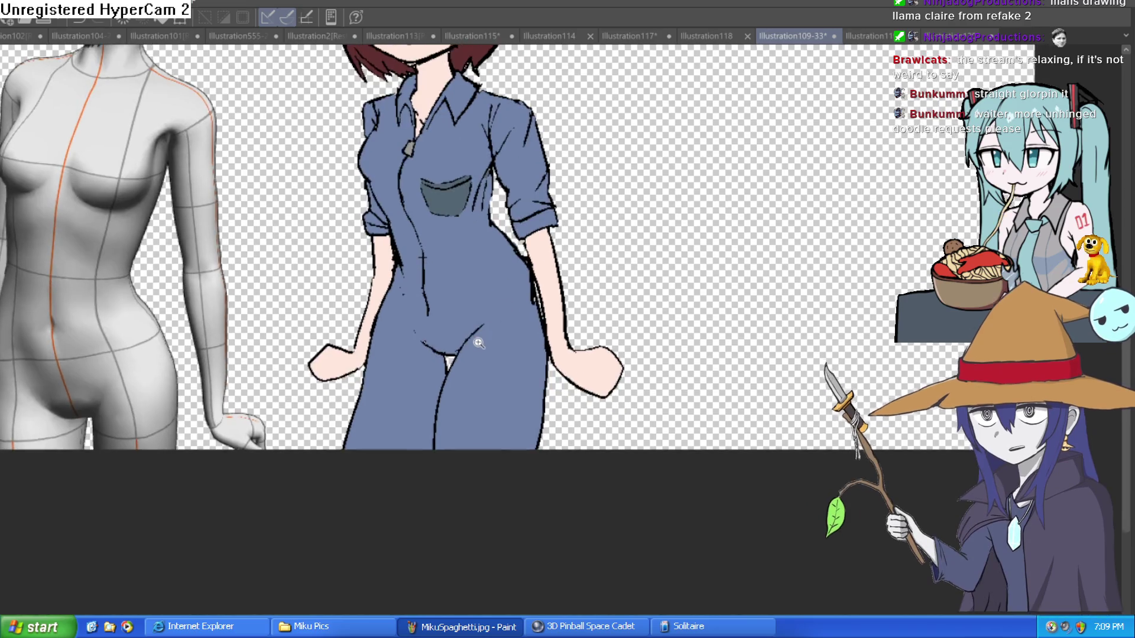
scroll(587, 261, "up", 2)
scroll(560, 329, "down", 3)
left_click_drag(559, 329, 515, 348)
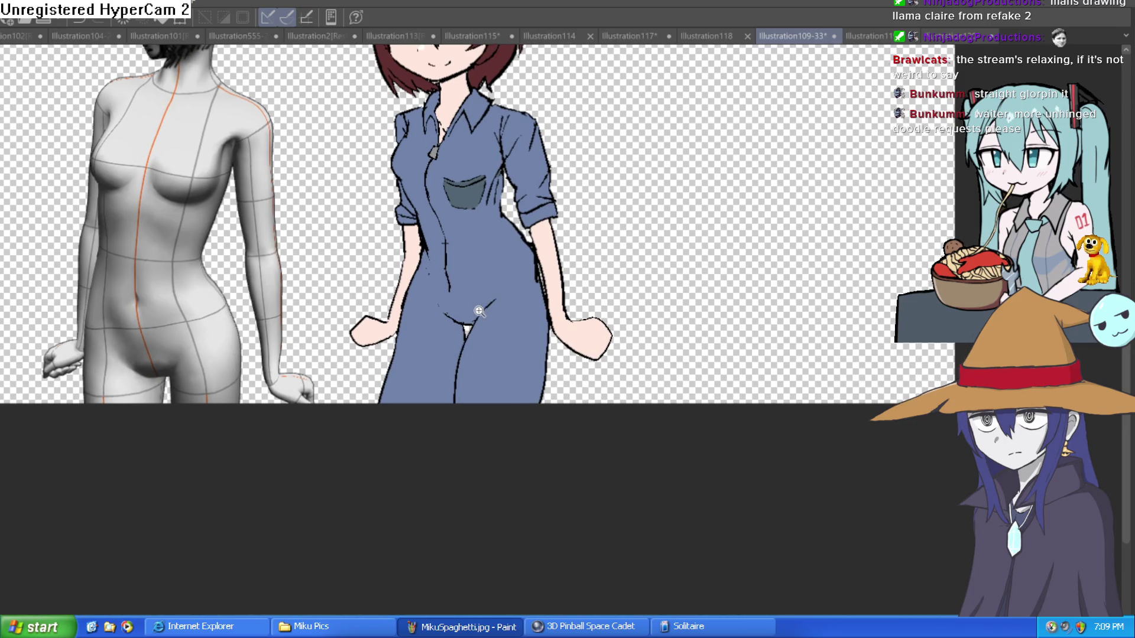
scroll(502, 319, "up", 1)
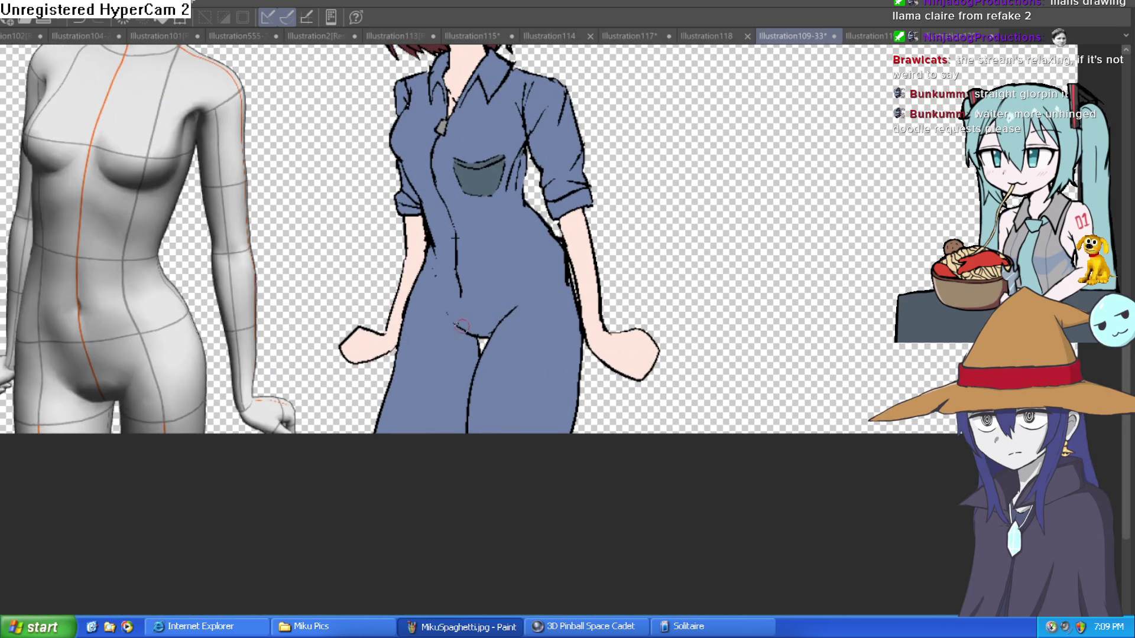
- Draw dark fold lines down the inner leg, undoing one, then return to the upper body
left_click_drag(520, 310, 493, 433)
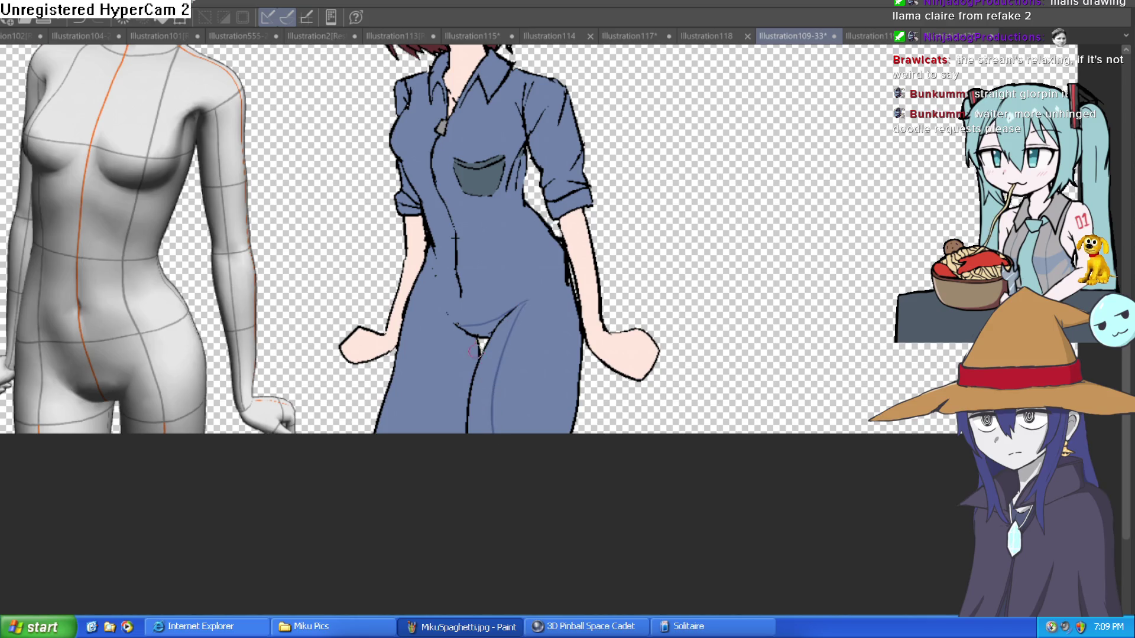
left_click_drag(472, 342, 453, 427)
key("ctrl+z")
left_click_drag(464, 328, 453, 432)
left_click_drag(524, 364, 520, 435)
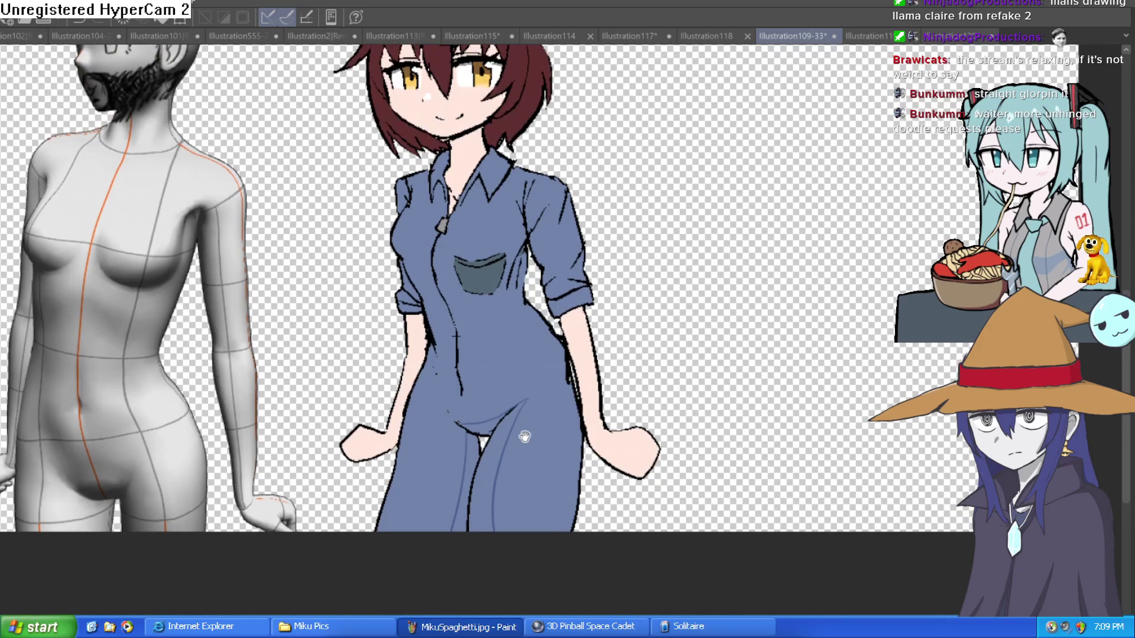
- Brush faint blue fold curves under the chest and a short fold right of the pocket
scroll(502, 325, "up", 3)
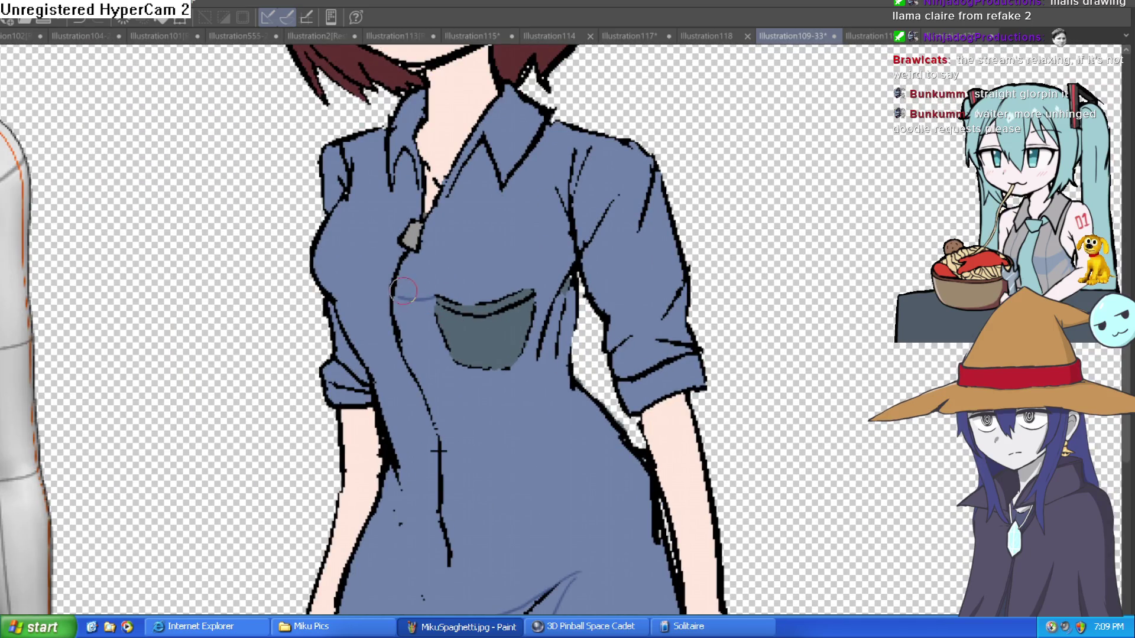
mouse_move(316, 267)
left_mouse_down()
mouse_move(391, 291)
mouse_move(388, 328)
mouse_move(442, 335)
left_mouse_up()
left_click_drag(543, 322, 565, 314)
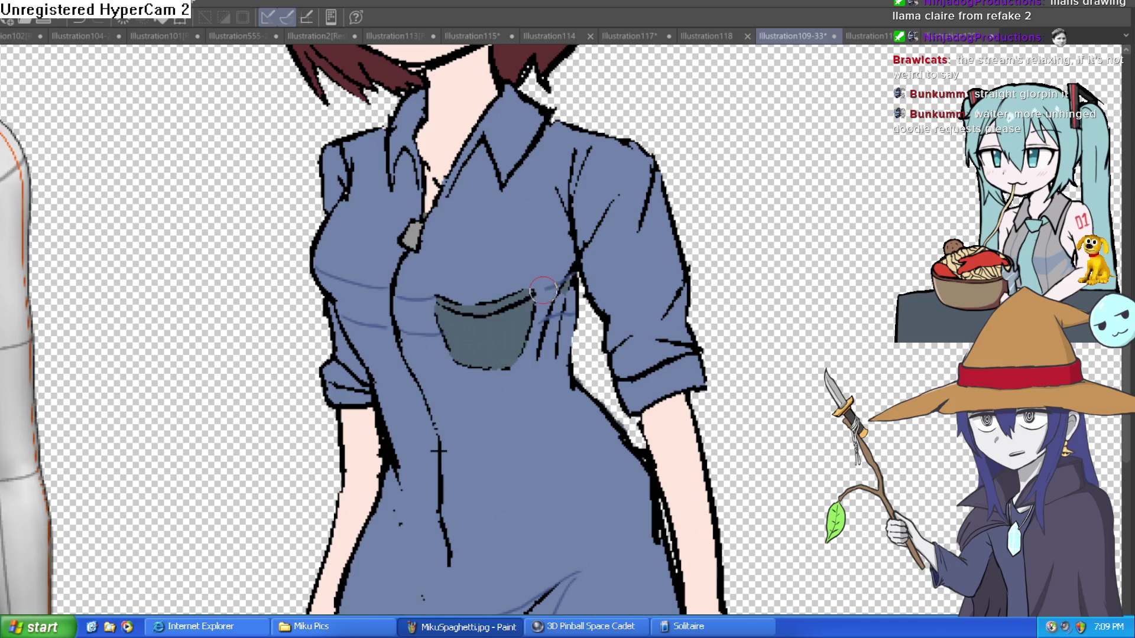
- Undo the dark patch beside the pocket and paint over the chest's dark band
left_click_drag(536, 322, 552, 292)
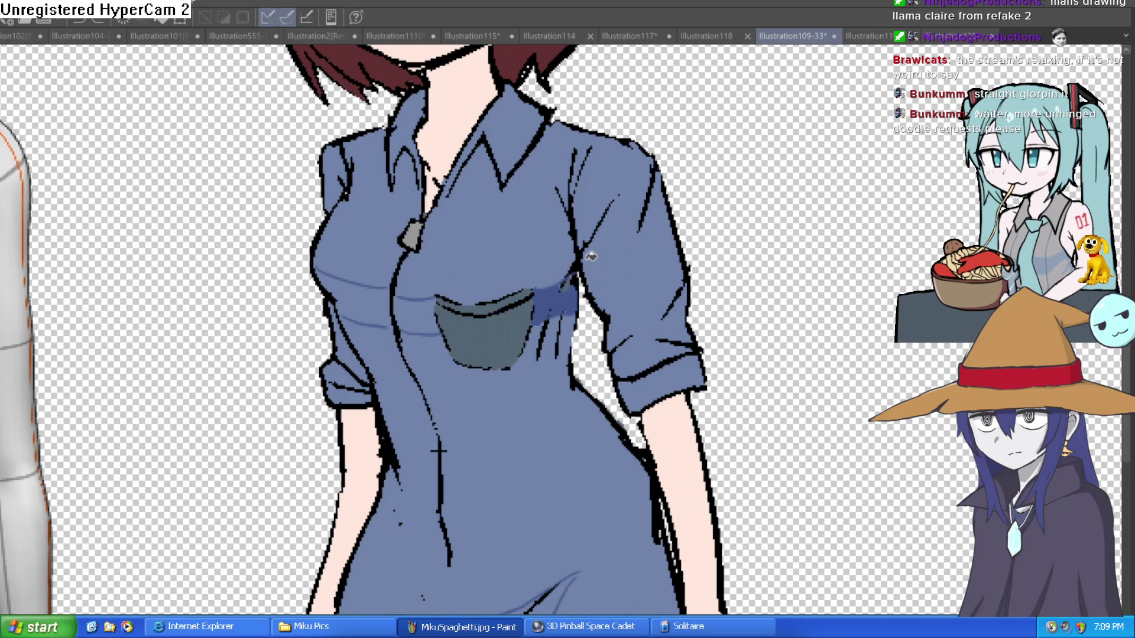
key("ctrl+z")
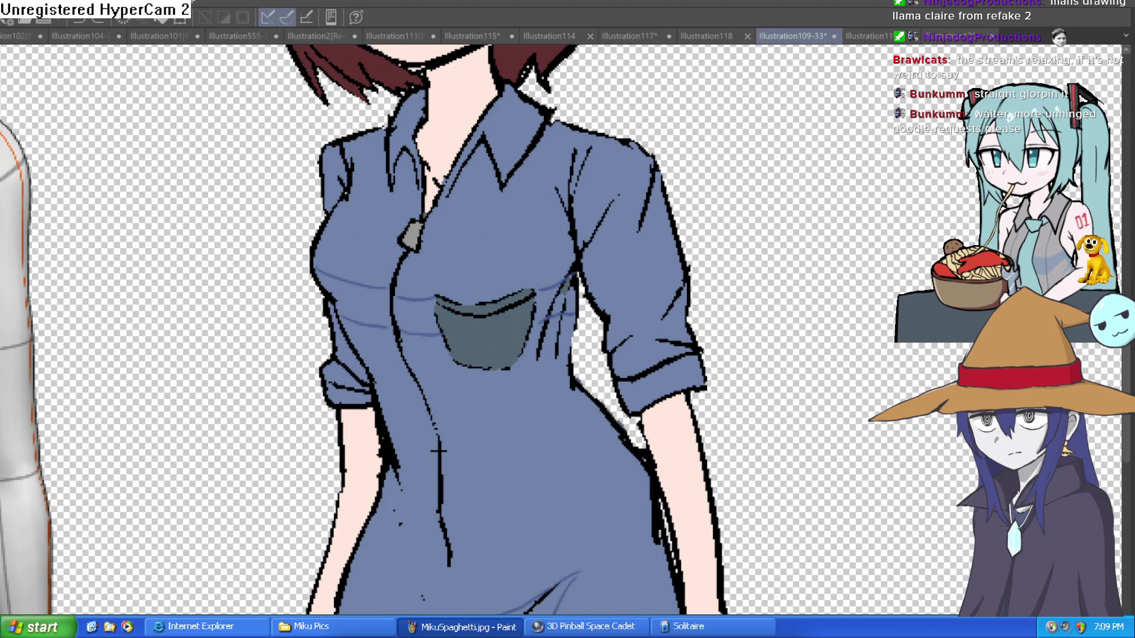
mouse_move(579, 308)
left_mouse_down()
mouse_move(561, 290)
mouse_move(319, 278)
left_mouse_up()
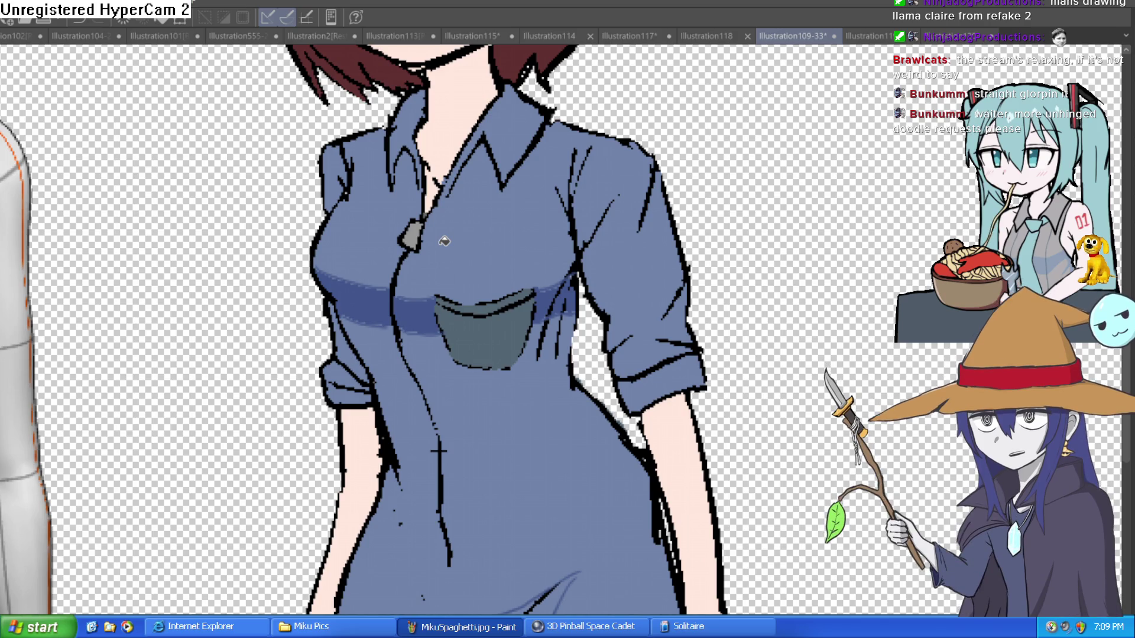
left_click_drag(319, 284, 593, 277)
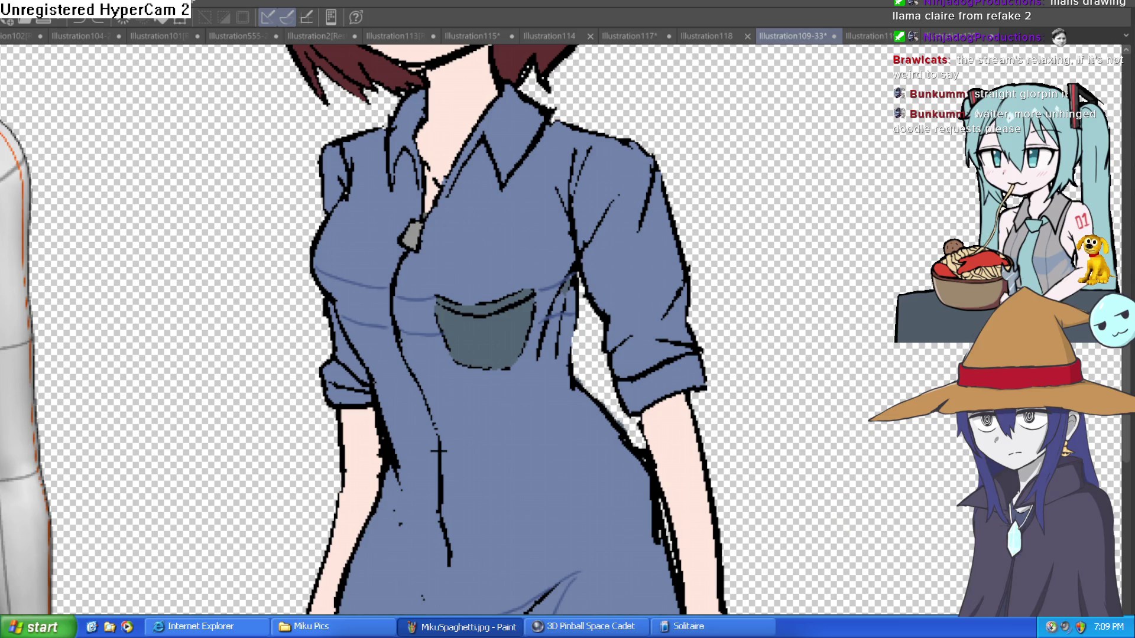
scroll(569, 278, "up", 4)
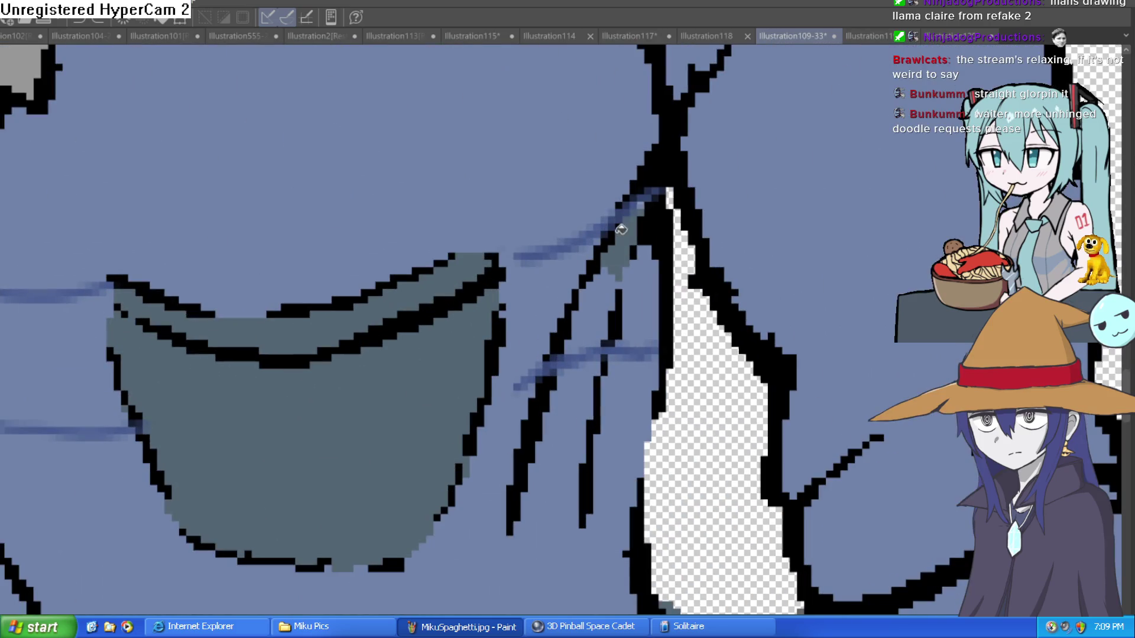
scroll(609, 319, "down", 4)
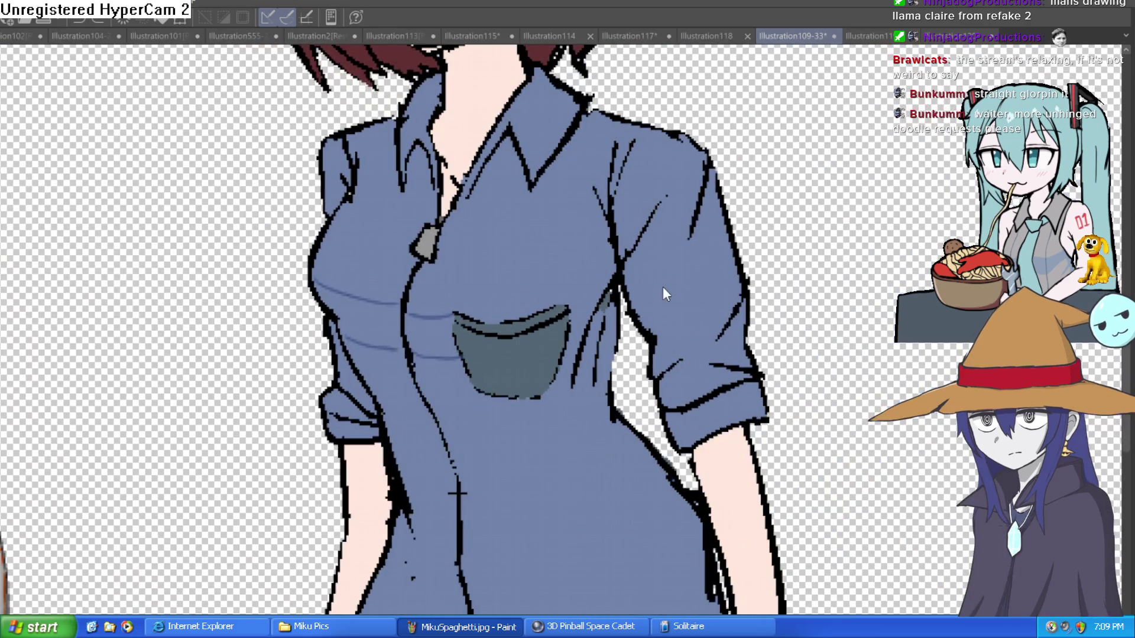
scroll(650, 290, "down", 2)
scroll(621, 286, "down", 5)
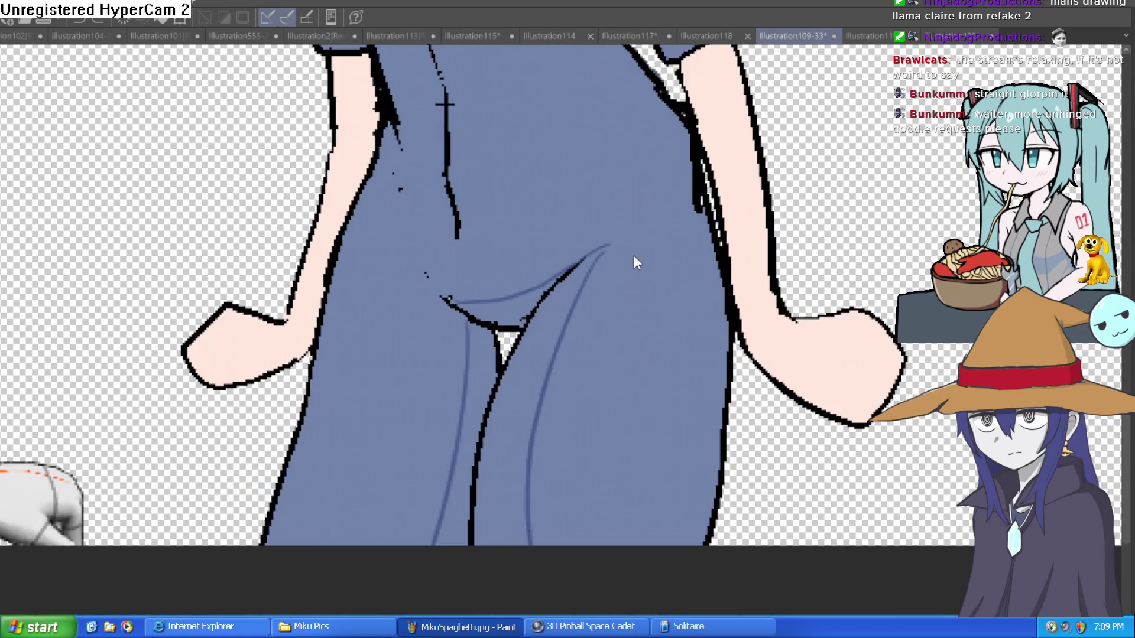
scroll(630, 314, "up", 3)
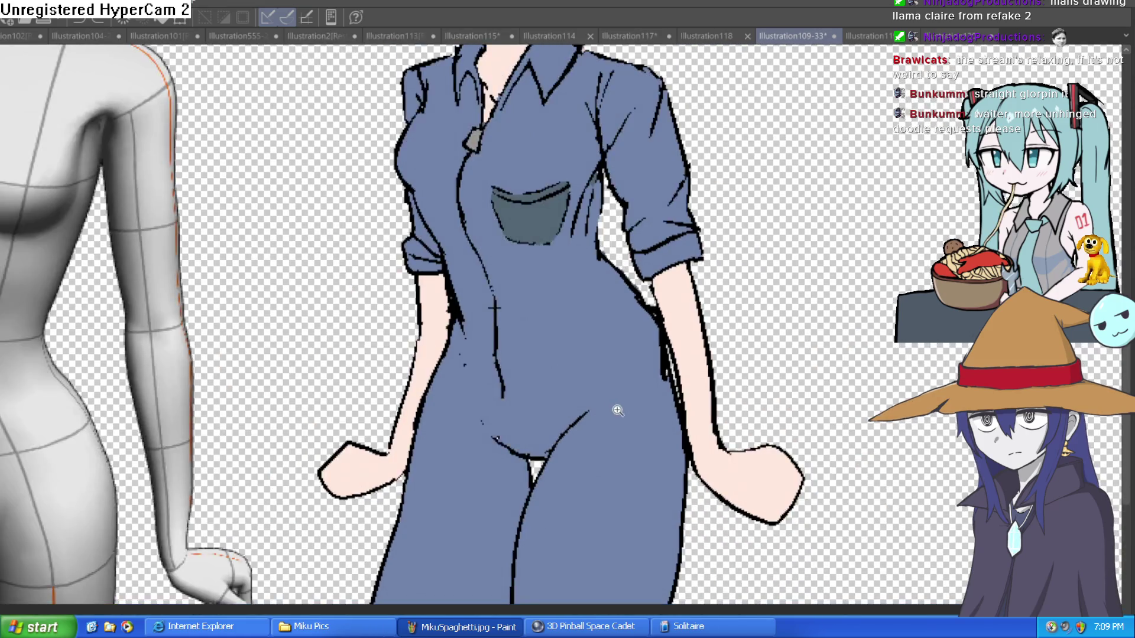
scroll(614, 467, "up", 2)
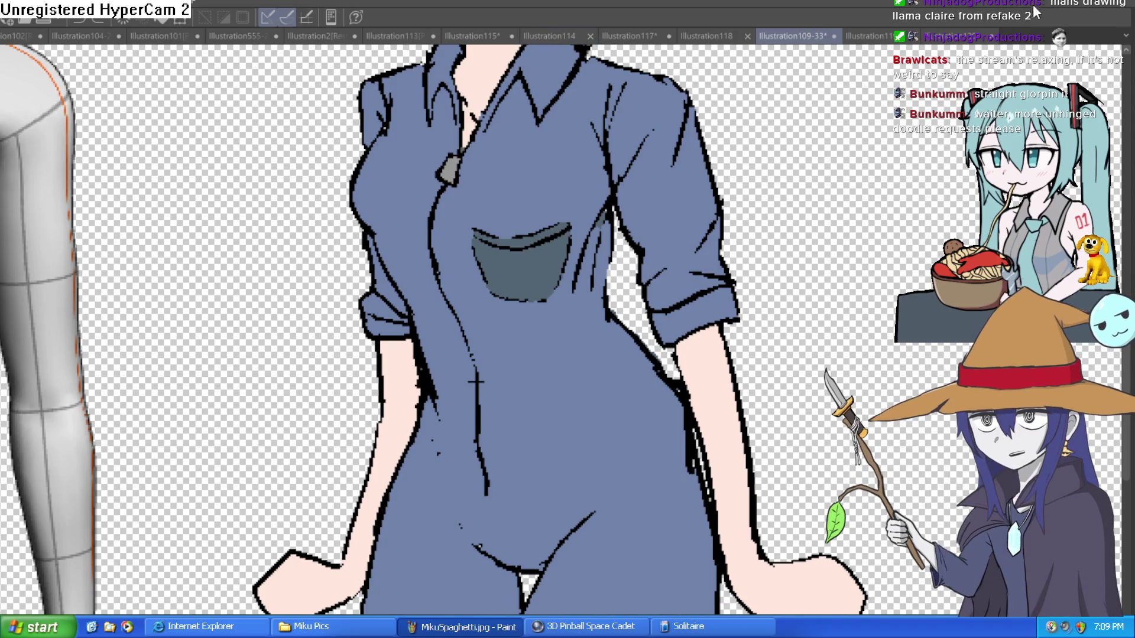
left_click(877, 36)
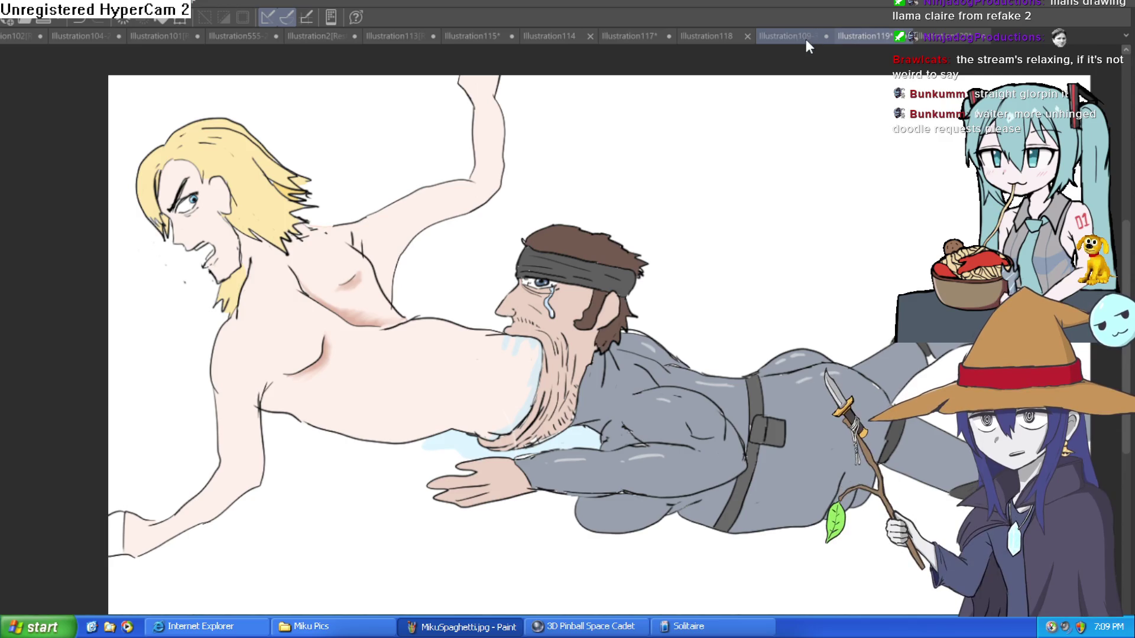
left_click_drag(839, 311, 738, 98)
scroll(738, 97, "up", 2)
mouse_move(766, 228)
left_mouse_down()
mouse_move(775, 278)
mouse_move(759, 235)
mouse_move(765, 278)
mouse_move(760, 245)
mouse_move(741, 271)
mouse_move(759, 310)
left_mouse_up()
scroll(760, 246, "down", 2)
scroll(753, 229, "down", 2)
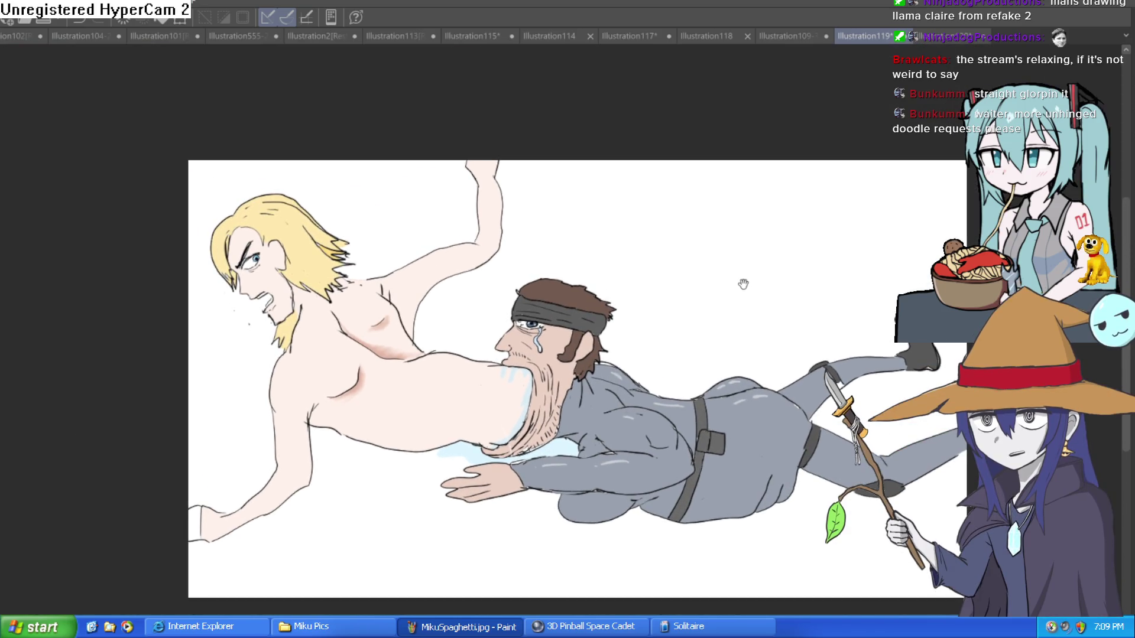
scroll(760, 279, "up", 2)
scroll(737, 236, "up", 1)
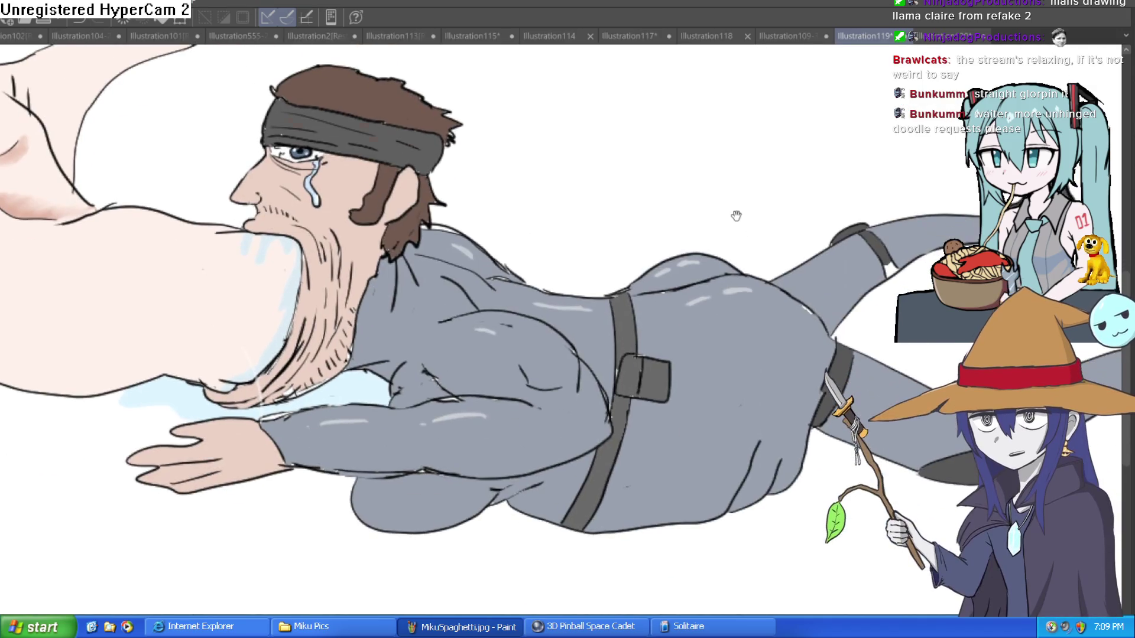
scroll(740, 263, "down", 1)
scroll(739, 263, "down", 1)
scroll(733, 263, "down", 2)
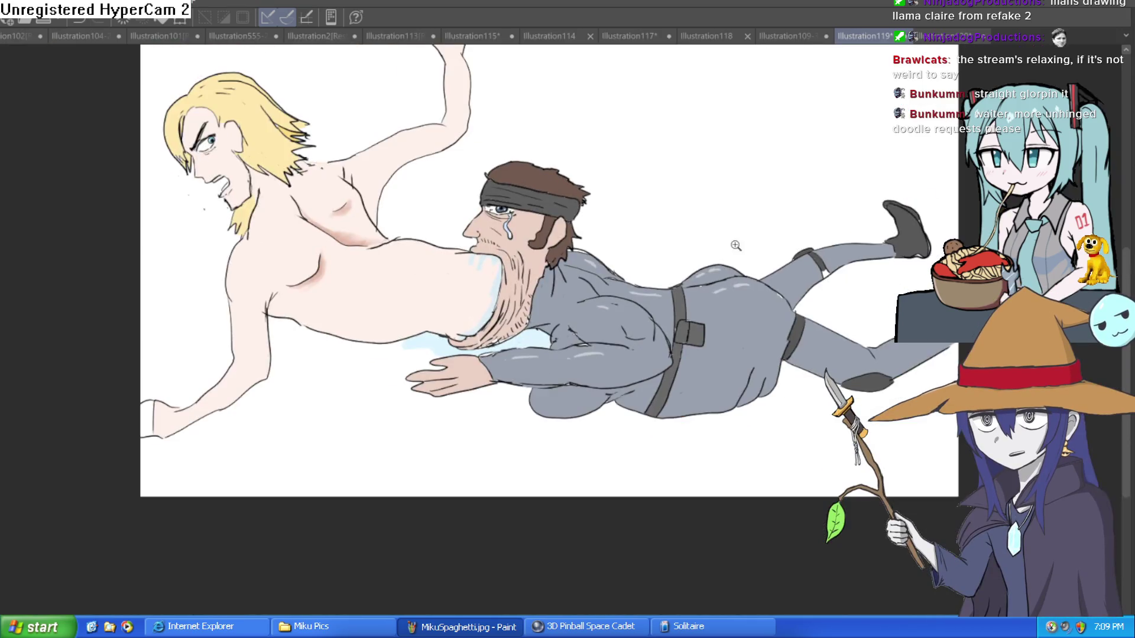
mouse_move(721, 262)
left_mouse_down()
mouse_move(727, 301)
mouse_move(692, 355)
left_mouse_up()
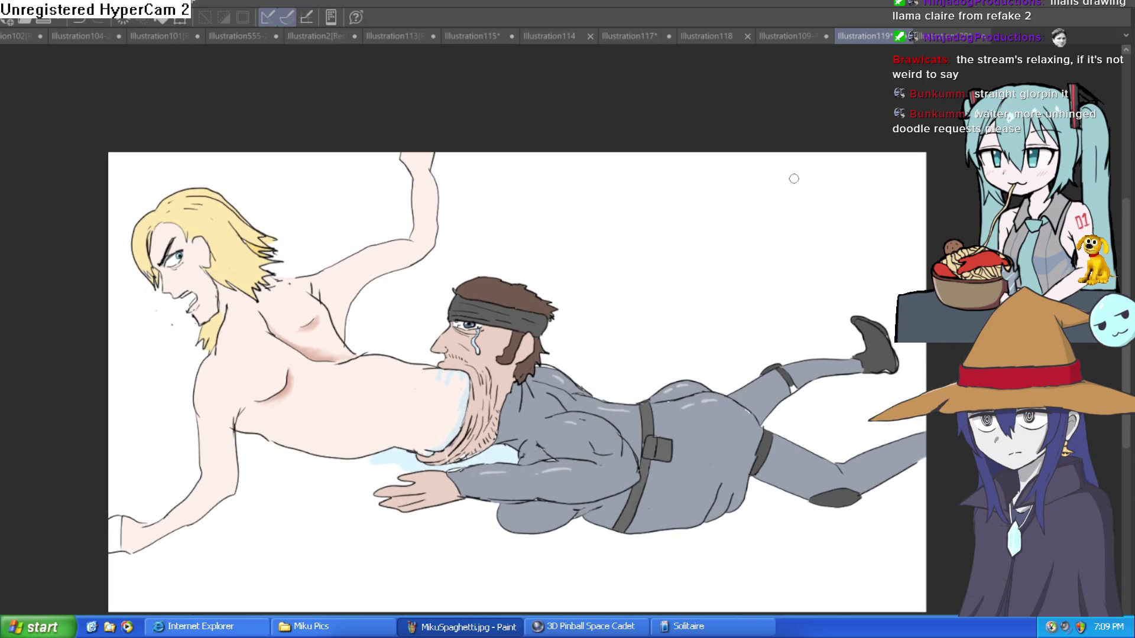
left_click(798, 38)
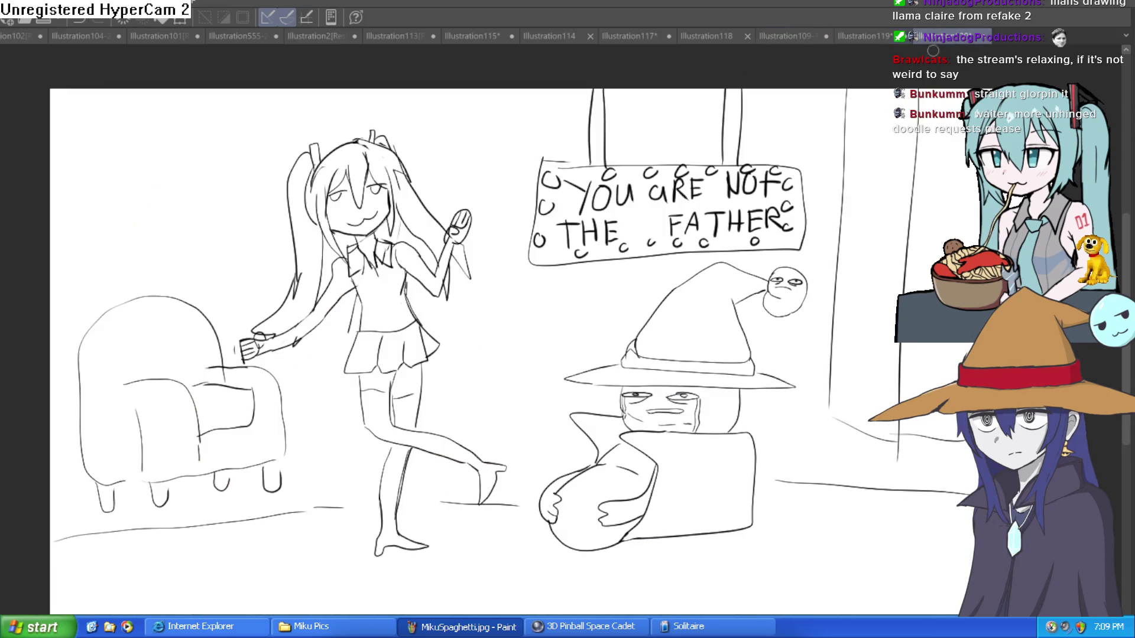
left_click(792, 37)
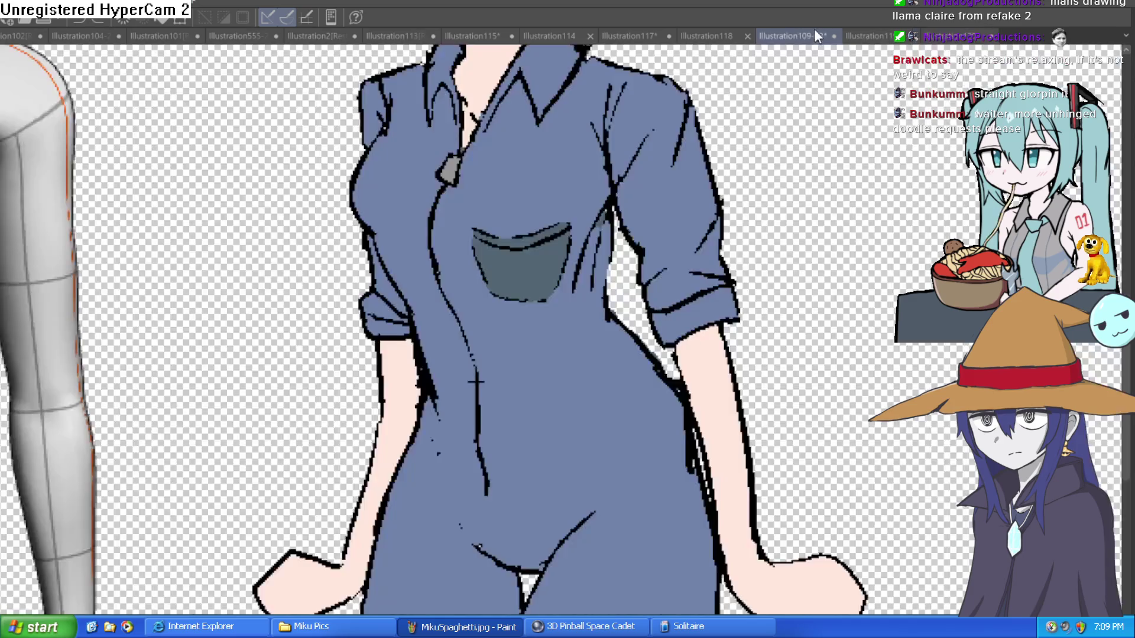
- Draw blue guide lines across the chest and on both sides of the pocket
scroll(705, 333, "down", 1)
scroll(705, 332, "down", 2)
scroll(705, 333, "down", 1)
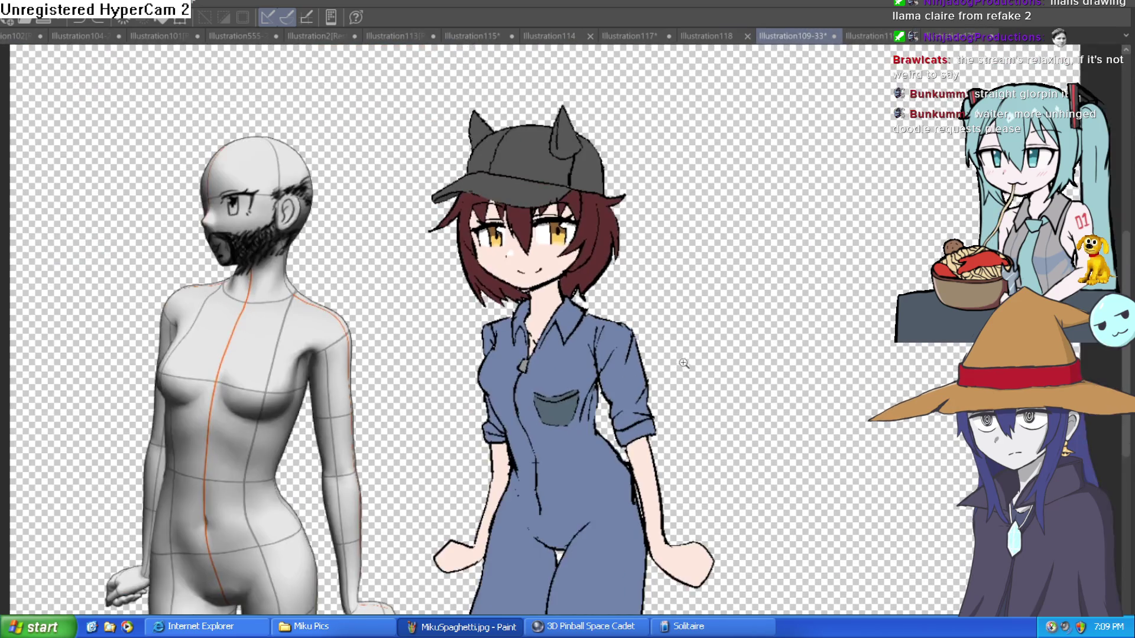
scroll(646, 299, "up", 2)
scroll(629, 299, "up", 1)
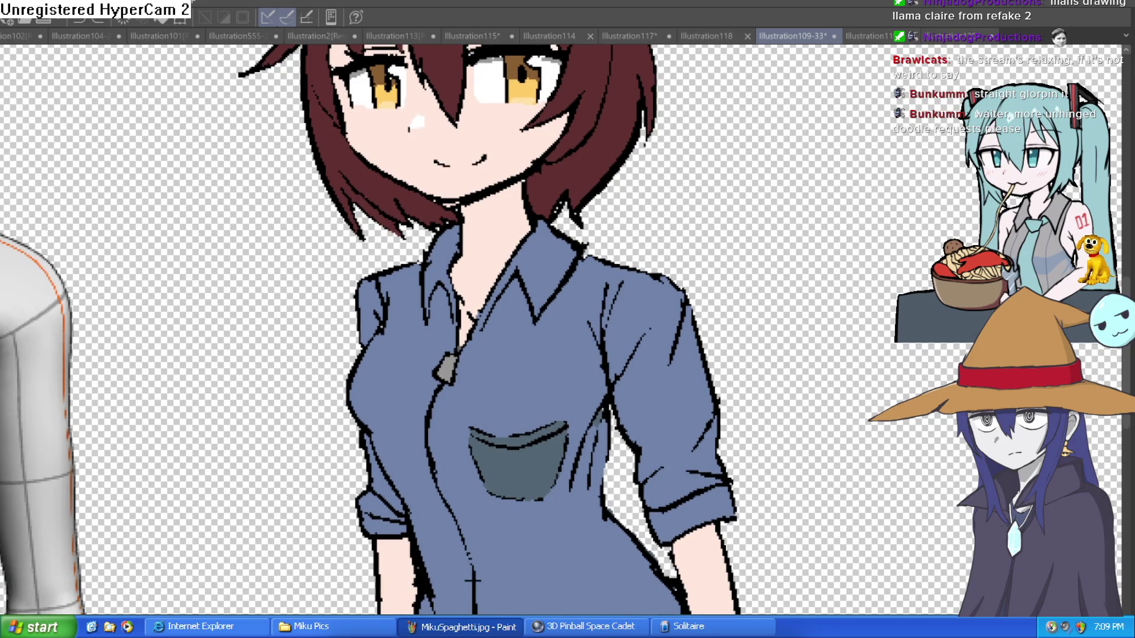
scroll(461, 393, "up", 1)
mouse_move(289, 376)
left_mouse_down()
mouse_move(424, 409)
mouse_move(715, 382)
left_mouse_up()
scroll(708, 338, "down", 2)
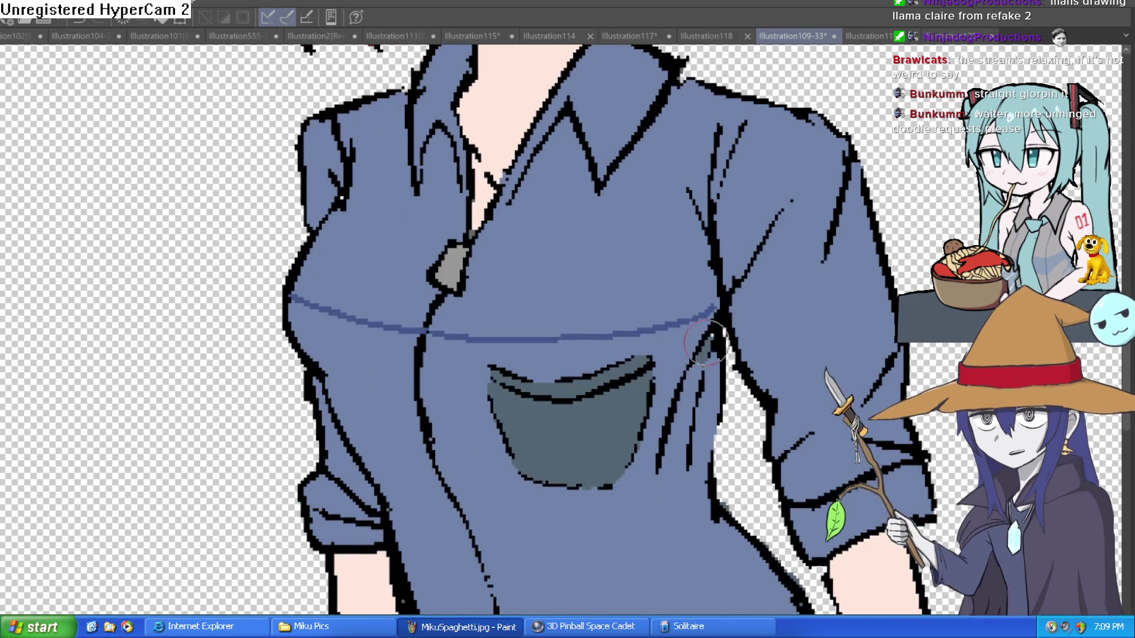
left_click_drag(650, 419, 712, 400)
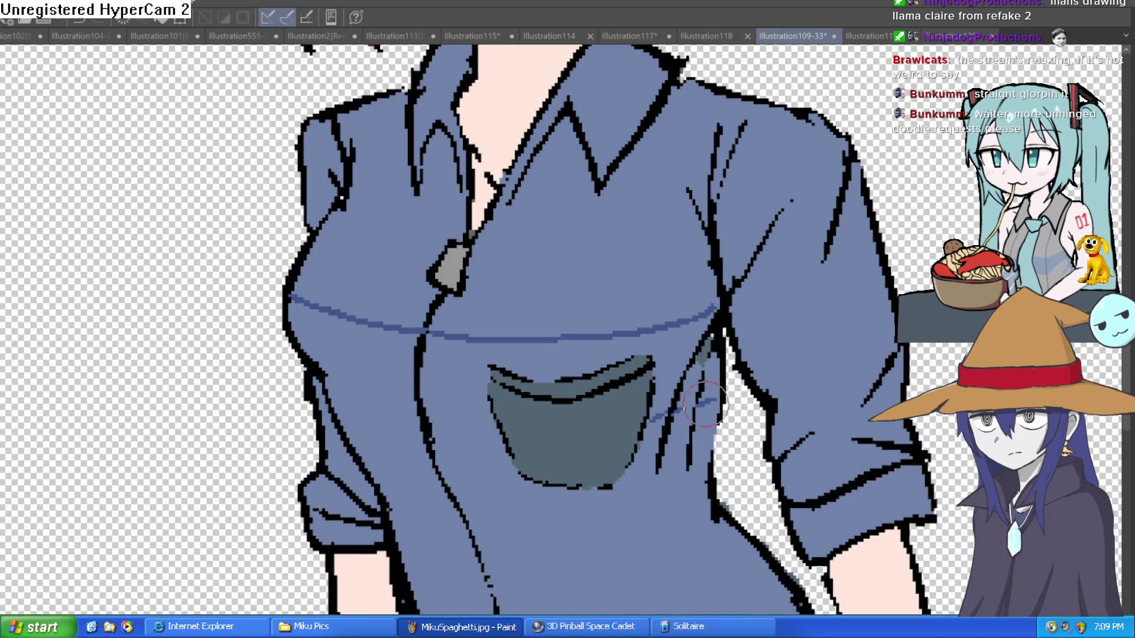
left_click_drag(497, 430, 313, 380)
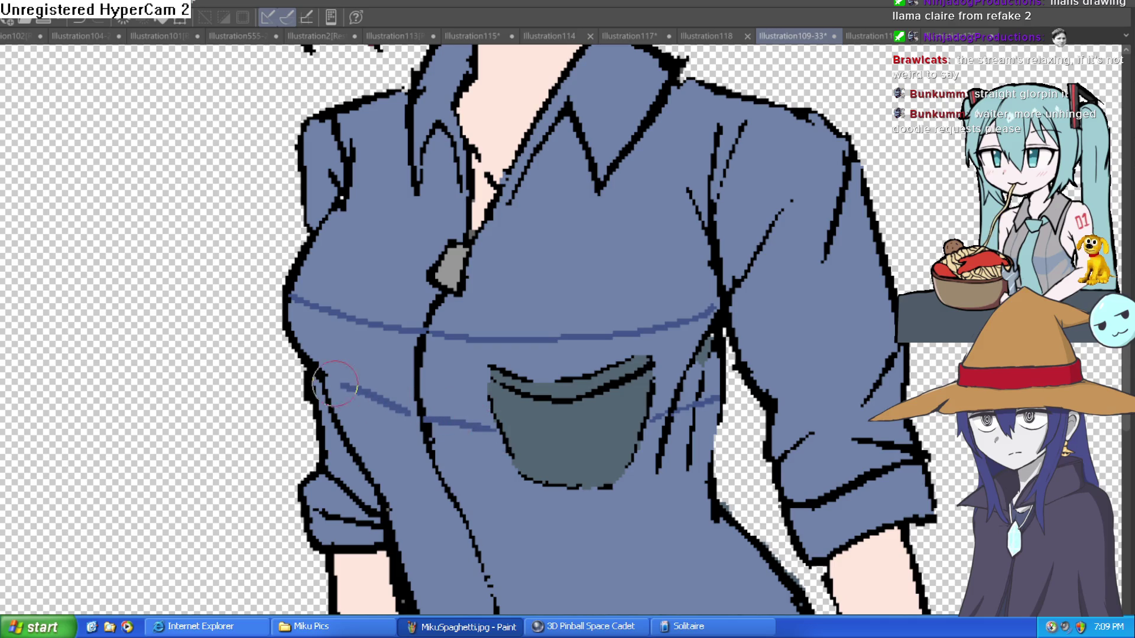
- Fill the chest band between the guides with dark blue shadow
left_click(381, 337)
left_click(474, 318)
left_click(706, 373)
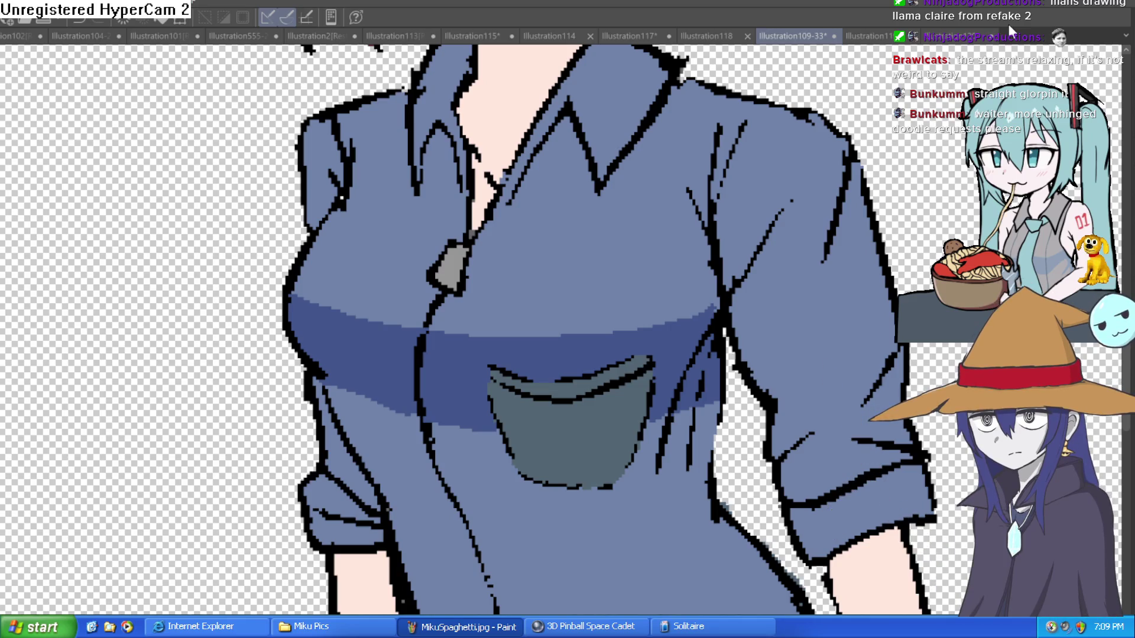
- Shade the upper part of the pocket dark blue, then zoom back out to the shirt
left_click_drag(626, 421, 599, 254)
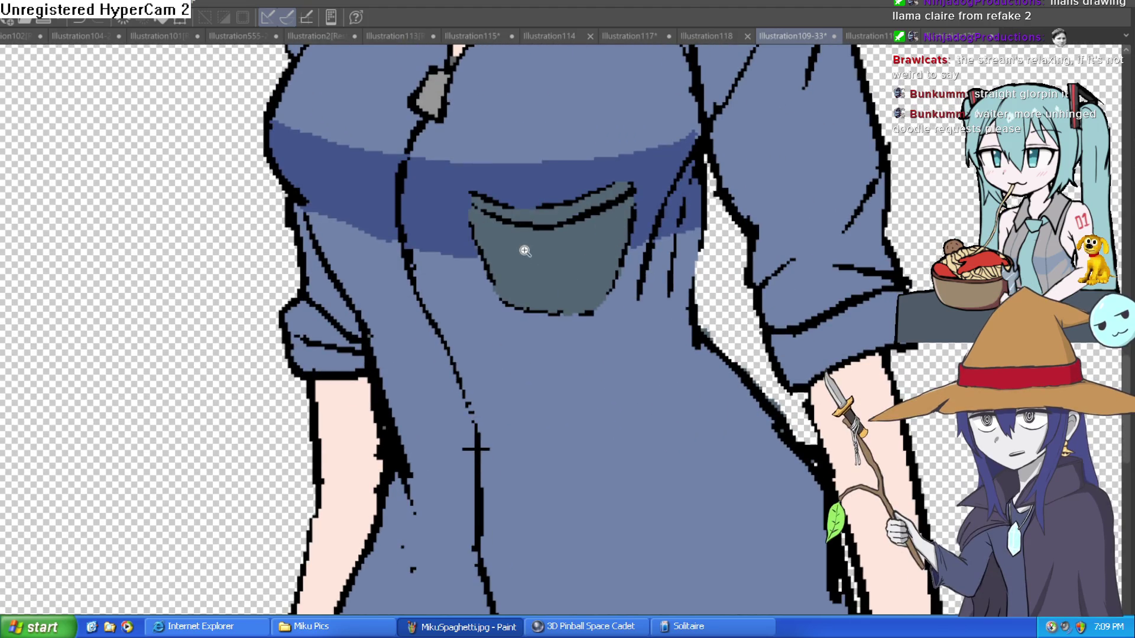
left_click(525, 251)
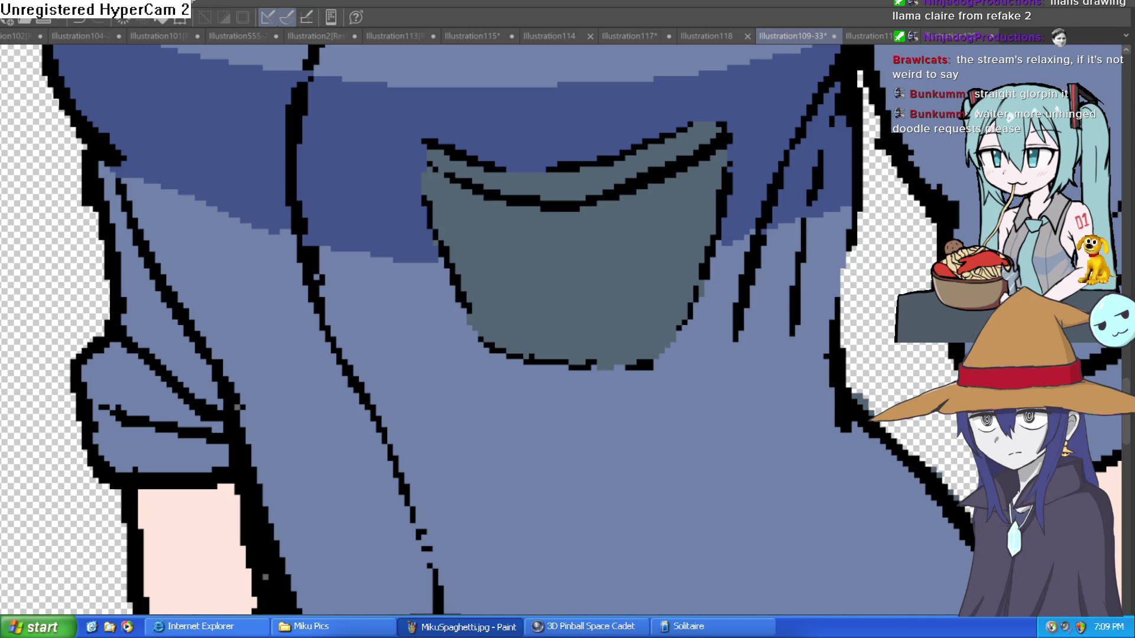
key("minus")
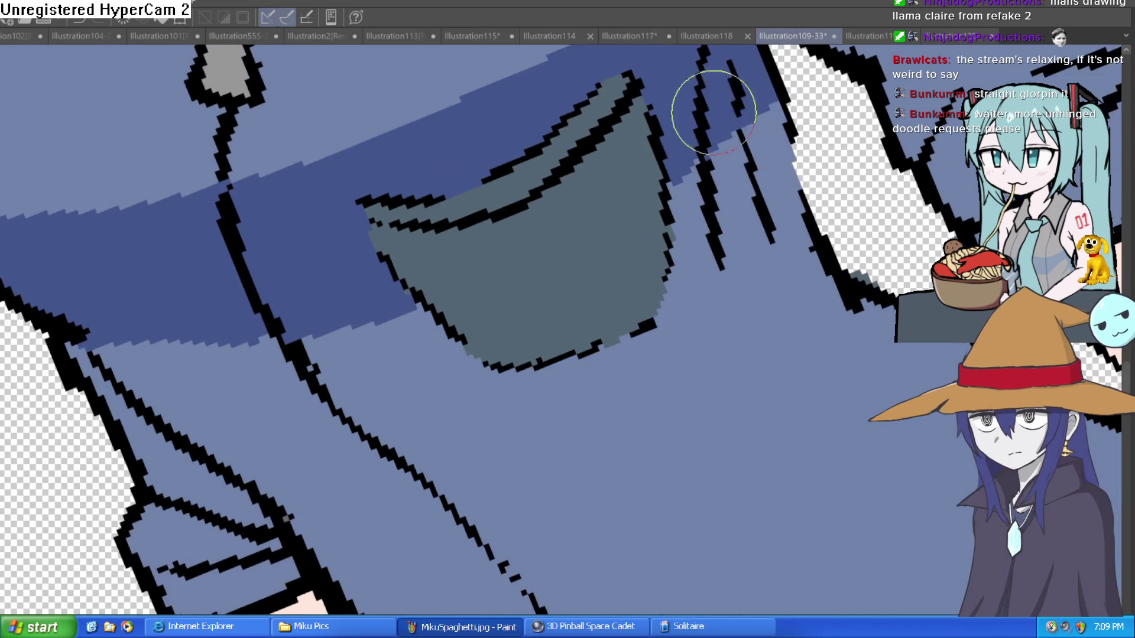
mouse_move(659, 191)
left_mouse_down()
mouse_move(481, 274)
mouse_move(443, 266)
mouse_move(504, 235)
left_mouse_up()
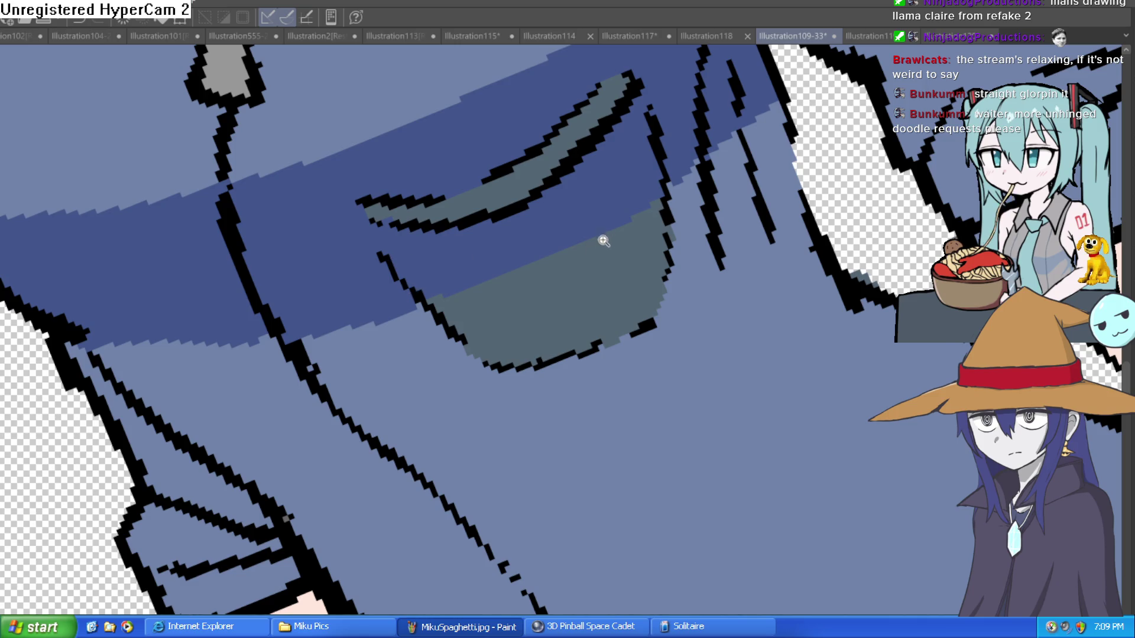
key("ctrl+minus")
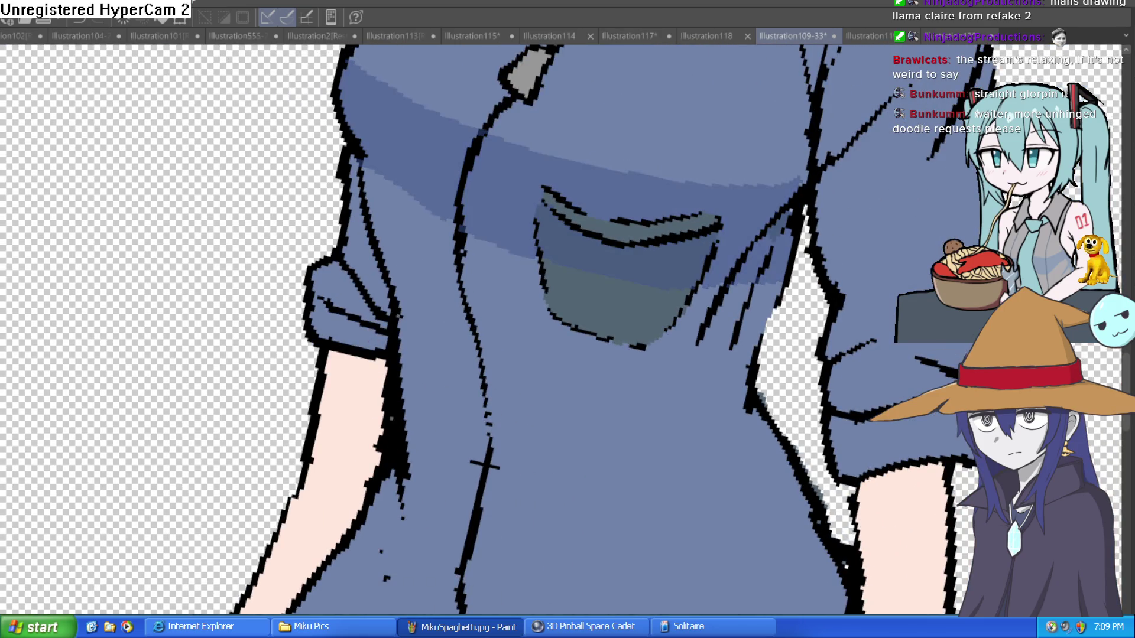
key("ctrl+minus")
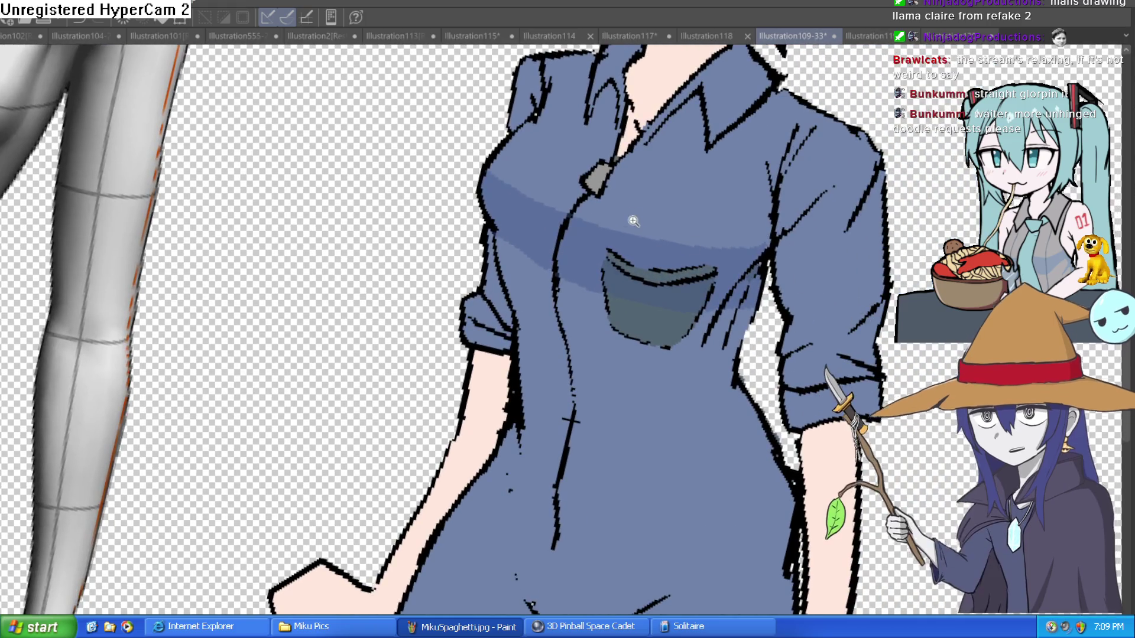
left_click(708, 198)
key("ctrl+minus")
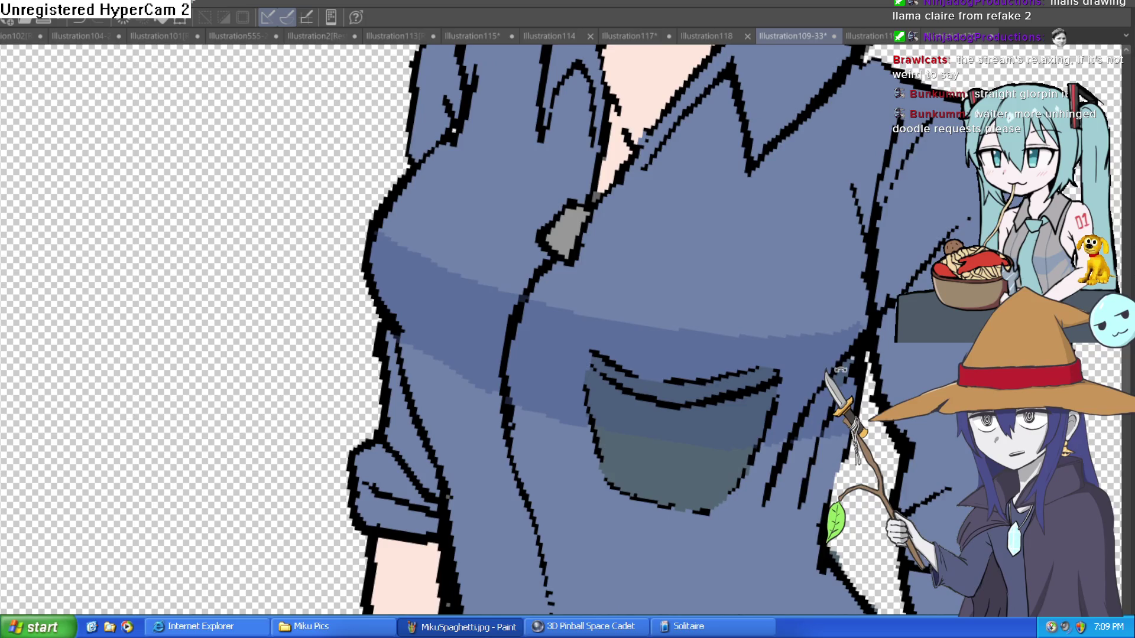
mouse_move(884, 354)
left_mouse_down()
mouse_move(839, 371)
mouse_move(813, 408)
mouse_move(862, 350)
left_mouse_up()
key("ctrl+minus")
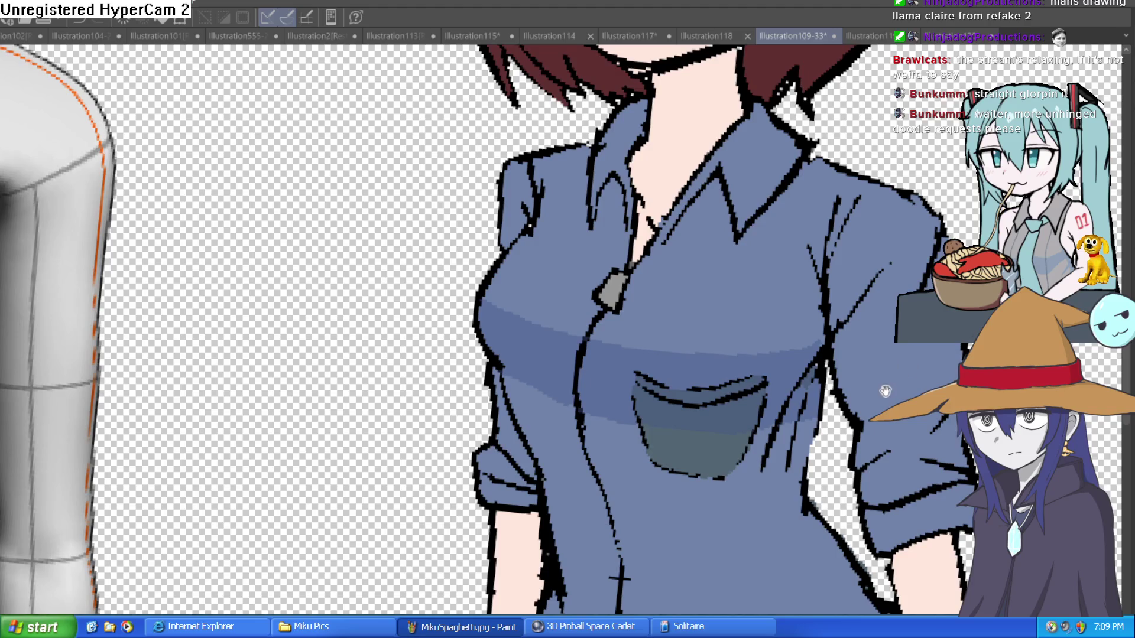
- Try light-blue shading strokes beside and below the pocket's right edge, then undo them
scroll(738, 281, "down", 2)
scroll(737, 282, "down", 2)
scroll(738, 281, "down", 2)
left_click_drag(738, 281, 709, 299)
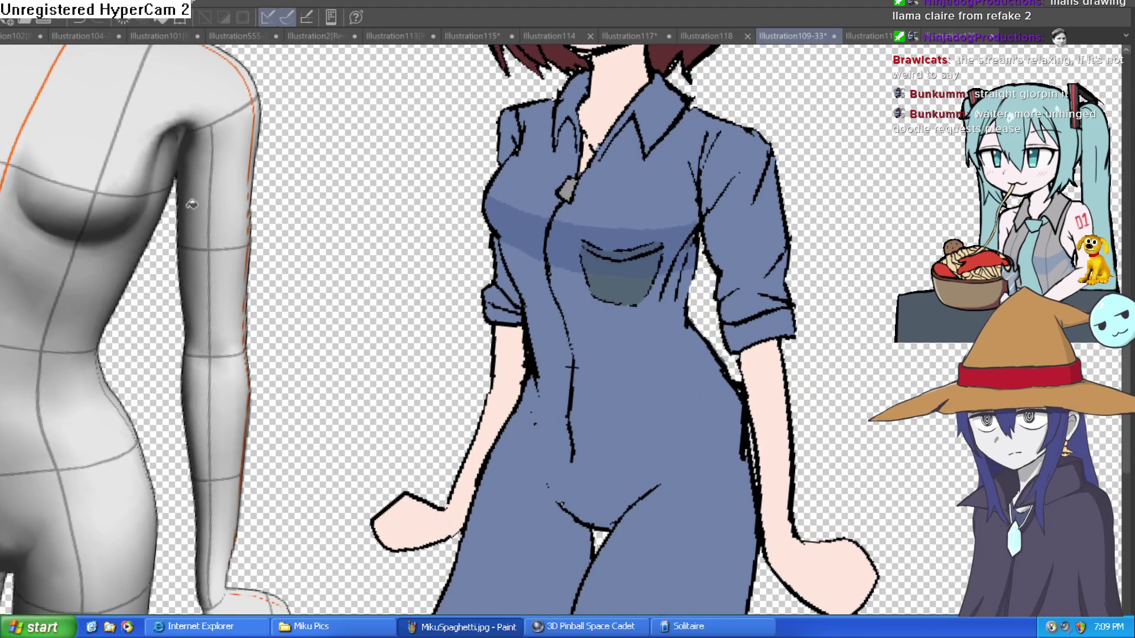
scroll(681, 296, "up", 4)
mouse_move(635, 286)
left_mouse_down()
mouse_move(600, 395)
mouse_move(615, 372)
left_mouse_up()
left_click_drag(665, 298, 667, 382)
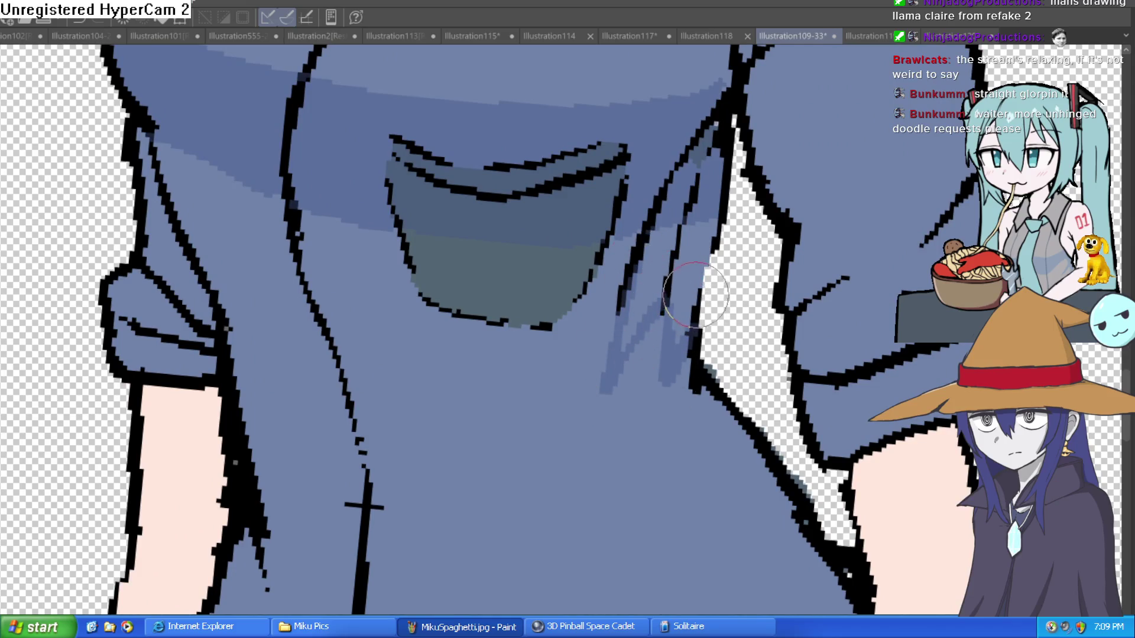
key("ctrl+z")
key("ctrl+z")
key("ctrl+z")
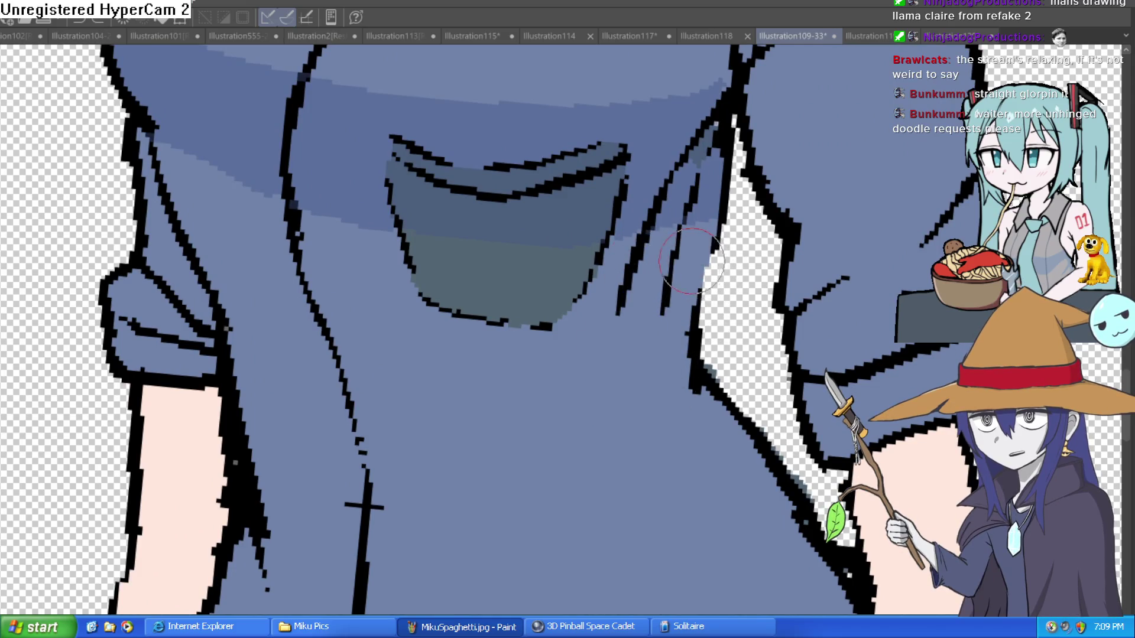
left_click(614, 263)
left_click_drag(633, 215, 597, 331)
left_click_drag(633, 215, 627, 319)
key("ctrl+z")
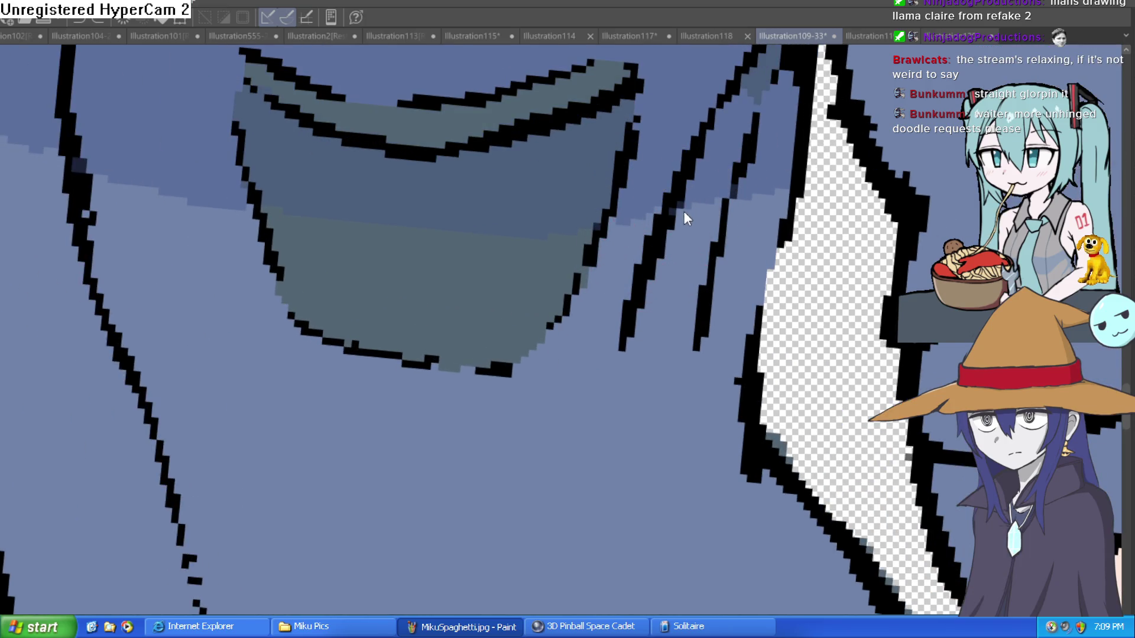
- Lasso-select the upper shirt and right sleeve
scroll(676, 220, "down", 5)
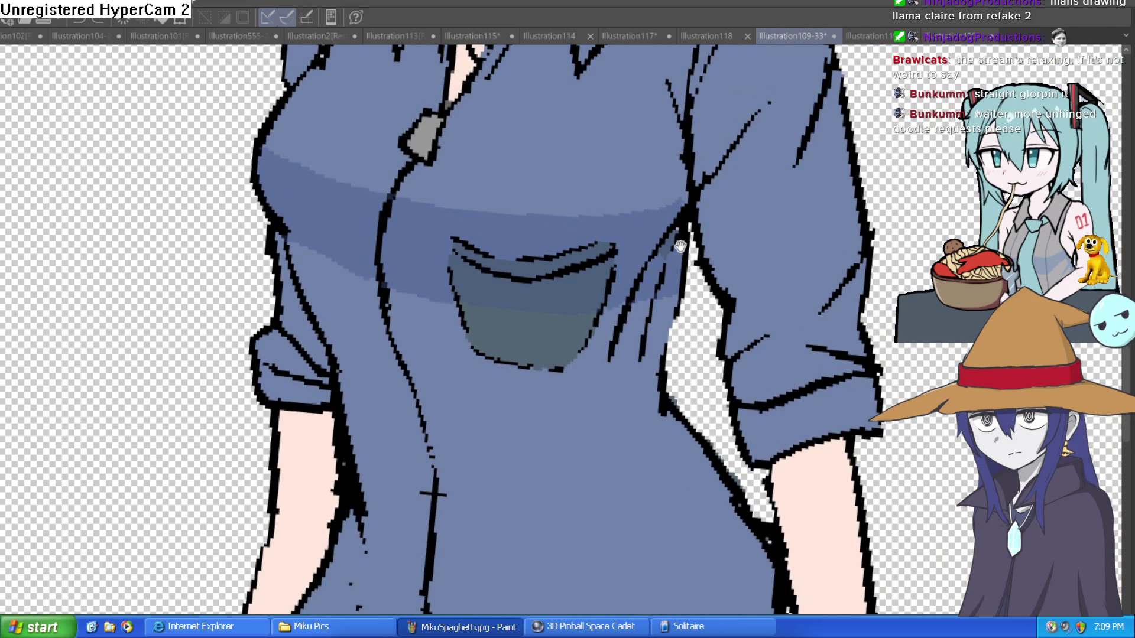
left_click_drag(681, 244, 652, 274)
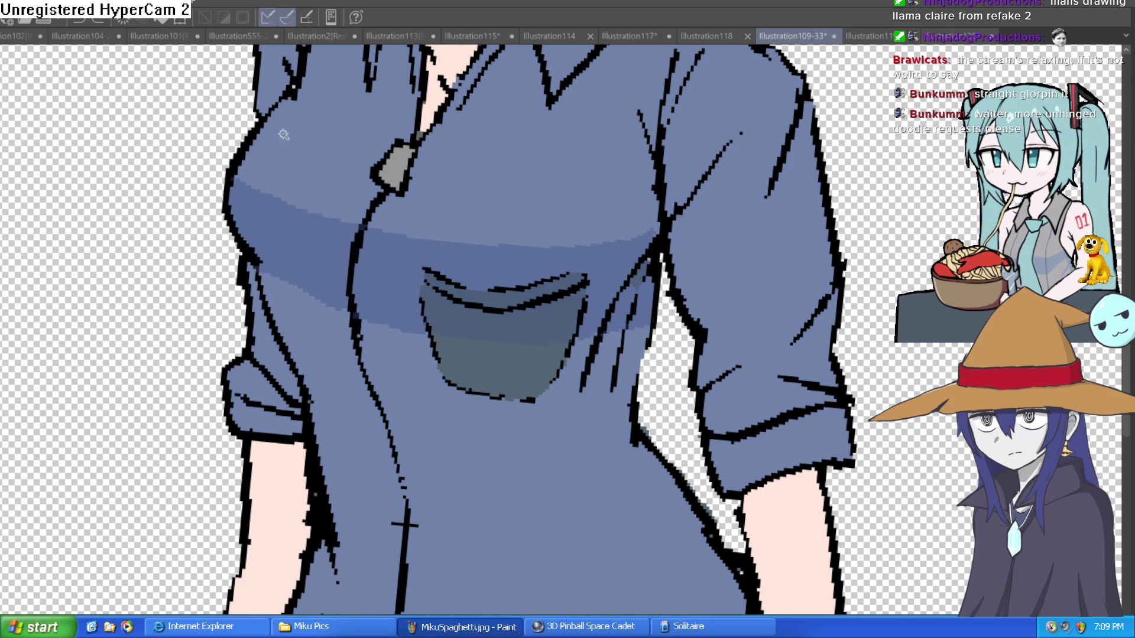
left_click(633, 144)
mouse_move(754, 260)
left_mouse_down()
mouse_move(740, 176)
mouse_move(738, 184)
left_mouse_up()
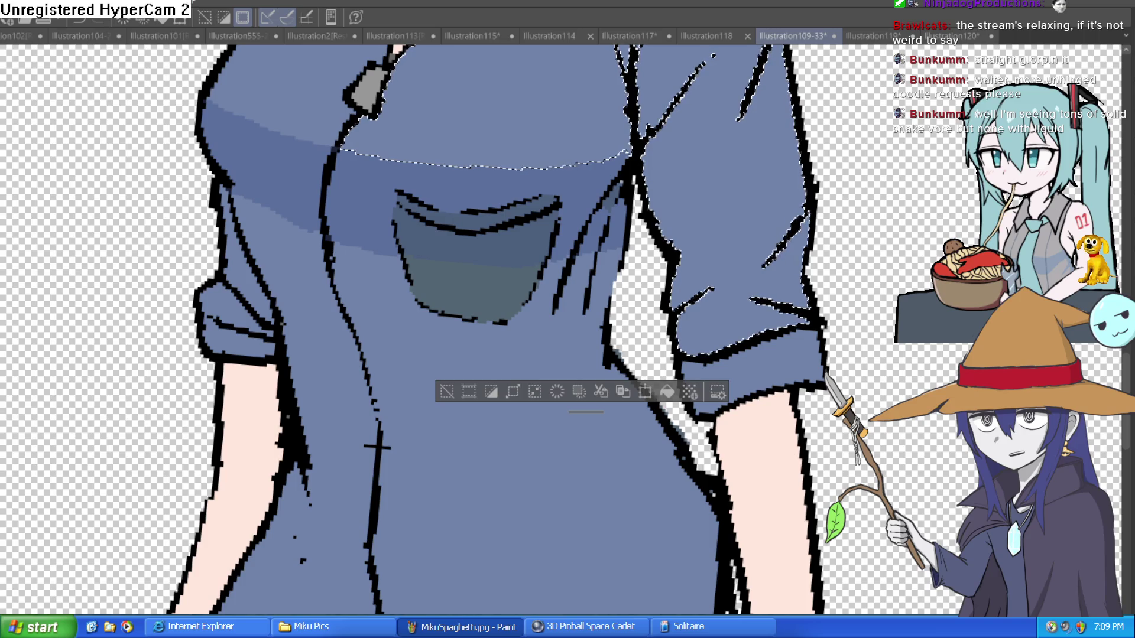
- Add the shirt body below the pocket to the selection
left_click(556, 315)
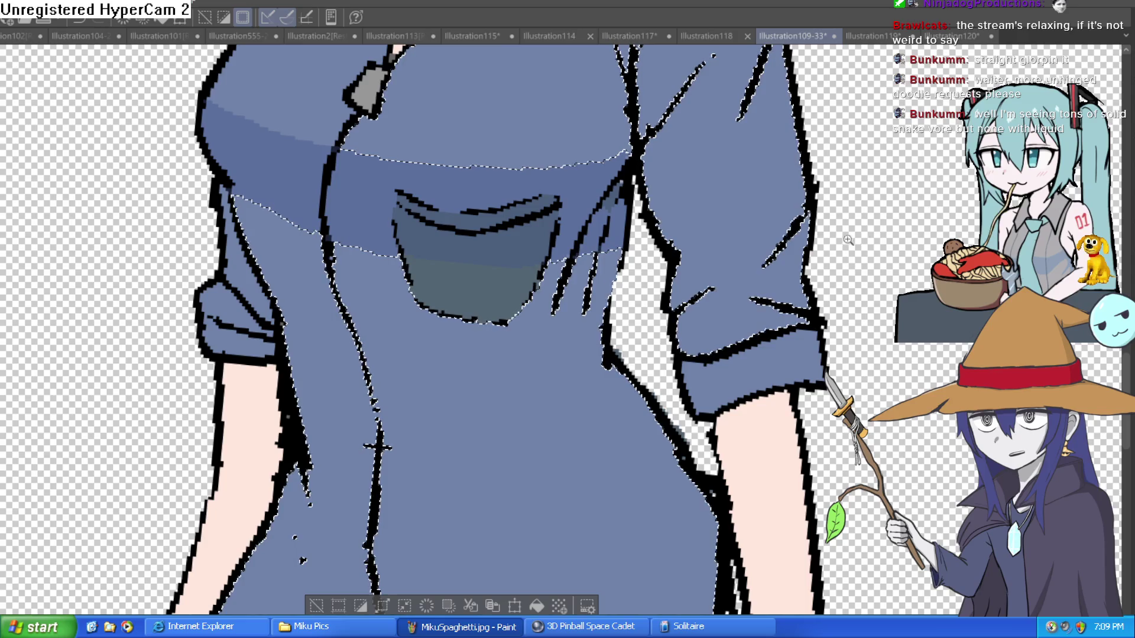
scroll(854, 239, "down", 3)
scroll(467, 237, "up", 4)
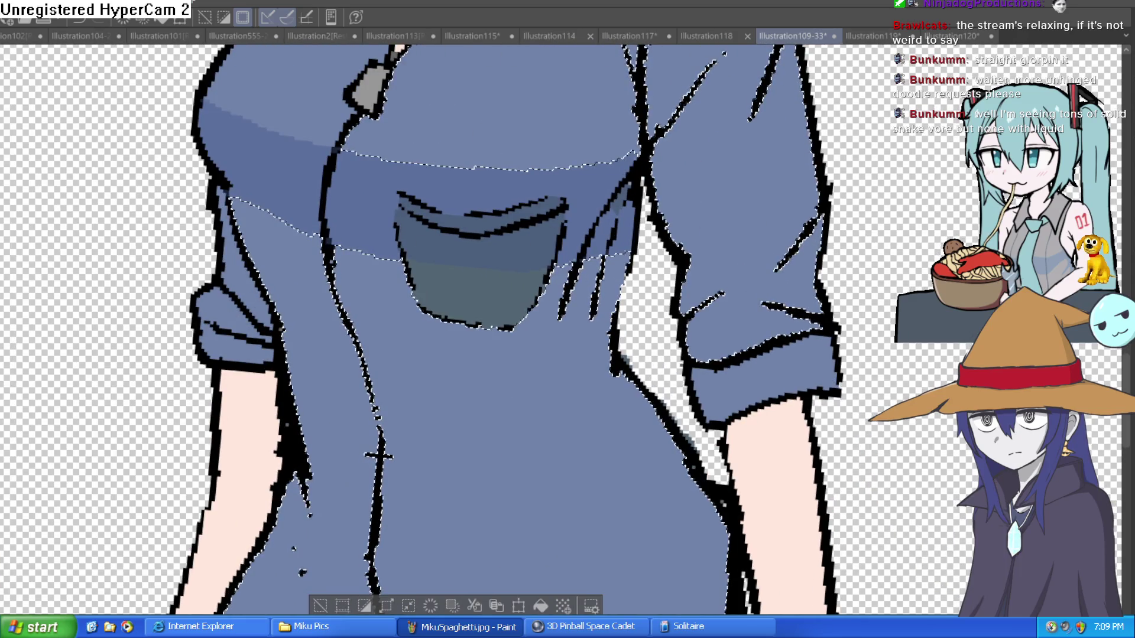
scroll(621, 52, "down", 2)
scroll(557, 252, "up", 5)
- Shade darker blue along the shirt's vertical and diagonal fold lines
left_click_drag(532, 313, 555, 177)
mouse_move(559, 231)
left_mouse_down()
mouse_move(559, 245)
mouse_move(583, 101)
left_mouse_up()
left_click_drag(569, 354, 570, 210)
left_click_drag(608, 319, 726, 182)
left_click_drag(701, 248, 711, 132)
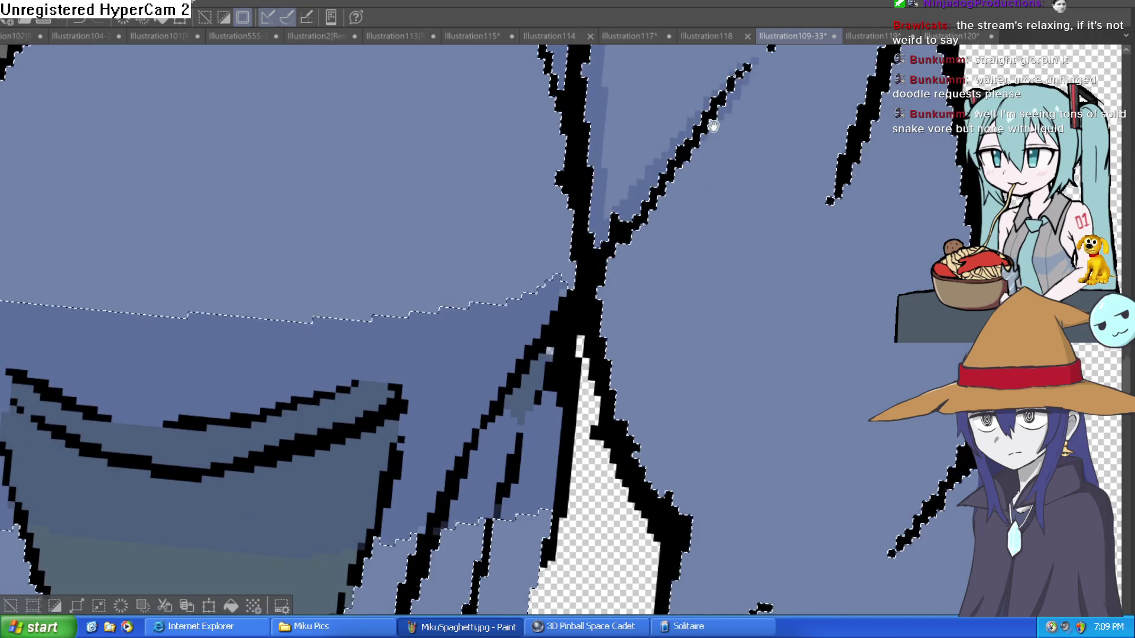
left_click_drag(650, 212, 625, 328)
mouse_move(669, 289)
left_mouse_down()
mouse_move(498, 202)
mouse_move(531, 261)
left_mouse_up()
mouse_move(585, 478)
left_mouse_down()
mouse_move(621, 431)
mouse_move(600, 323)
left_mouse_up()
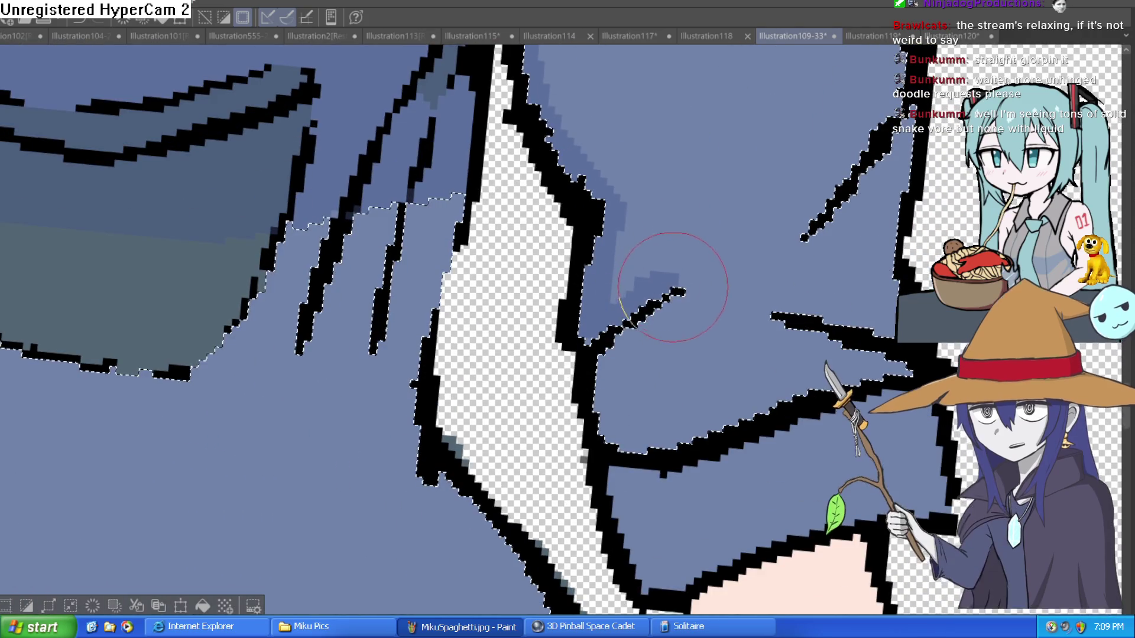
- Draw a new black fold line on the sleeve and shade along the sleeve's outline
left_click_drag(753, 256, 557, 274)
mouse_move(703, 137)
left_mouse_down()
mouse_move(608, 258)
mouse_move(696, 142)
mouse_move(632, 253)
left_mouse_up()
left_click_drag(674, 201, 591, 272)
left_click_drag(506, 327, 588, 202)
mouse_move(508, 230)
left_mouse_down()
mouse_move(497, 313)
mouse_move(489, 288)
mouse_move(532, 328)
left_mouse_up()
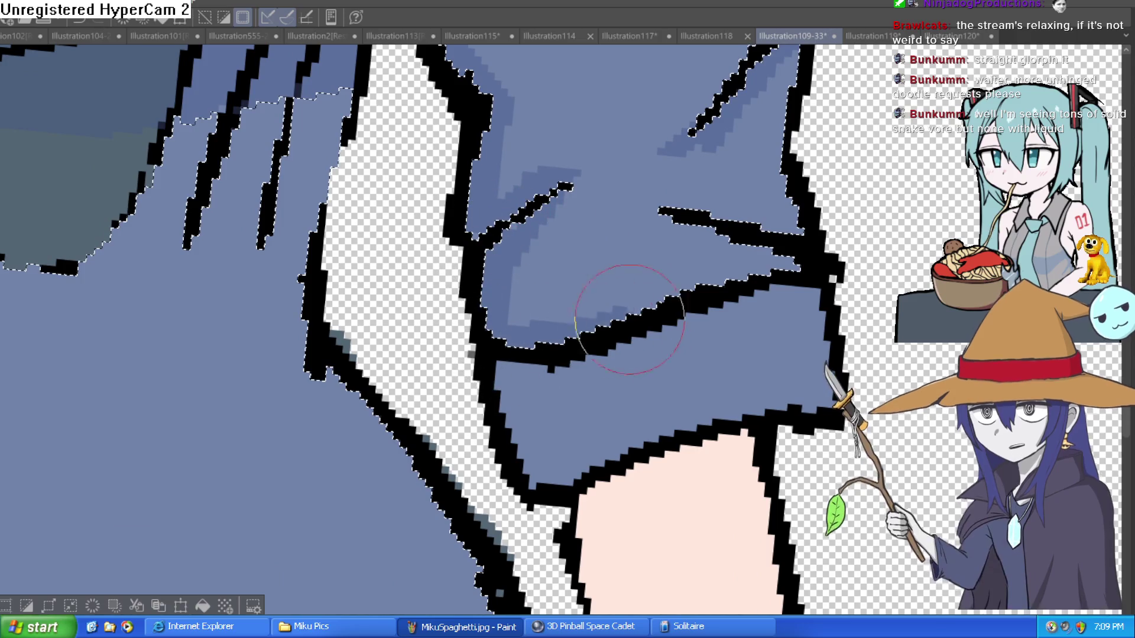
left_click_drag(673, 301, 762, 269)
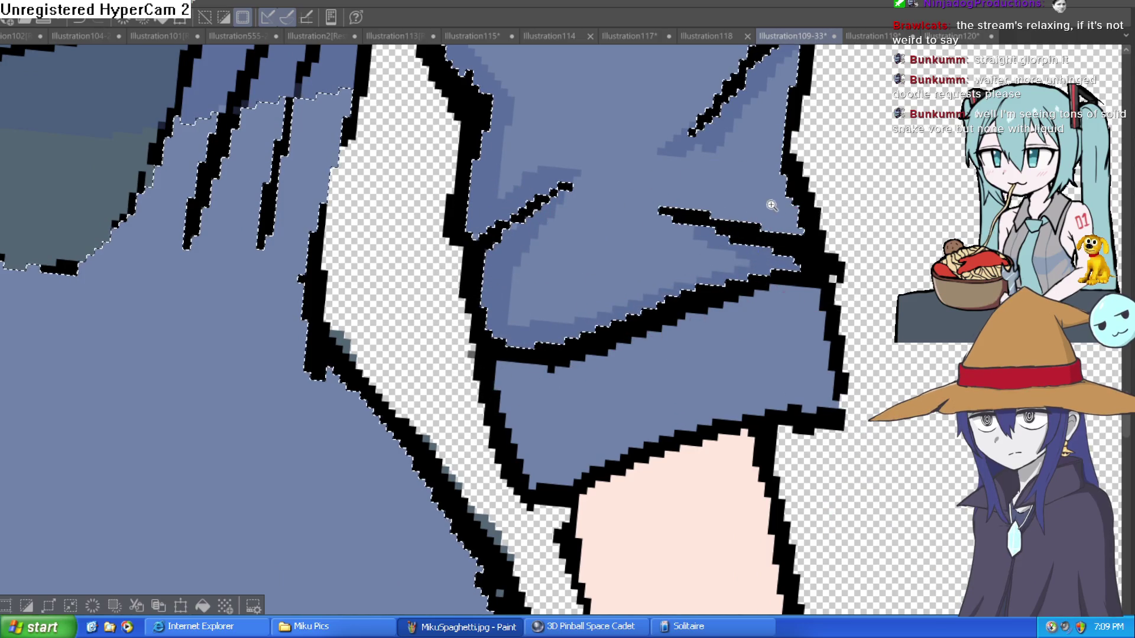
- Shade darker blue along the collar's zigzag edge and down to the left
scroll(751, 237, "down", 5)
scroll(736, 271, "up", 2)
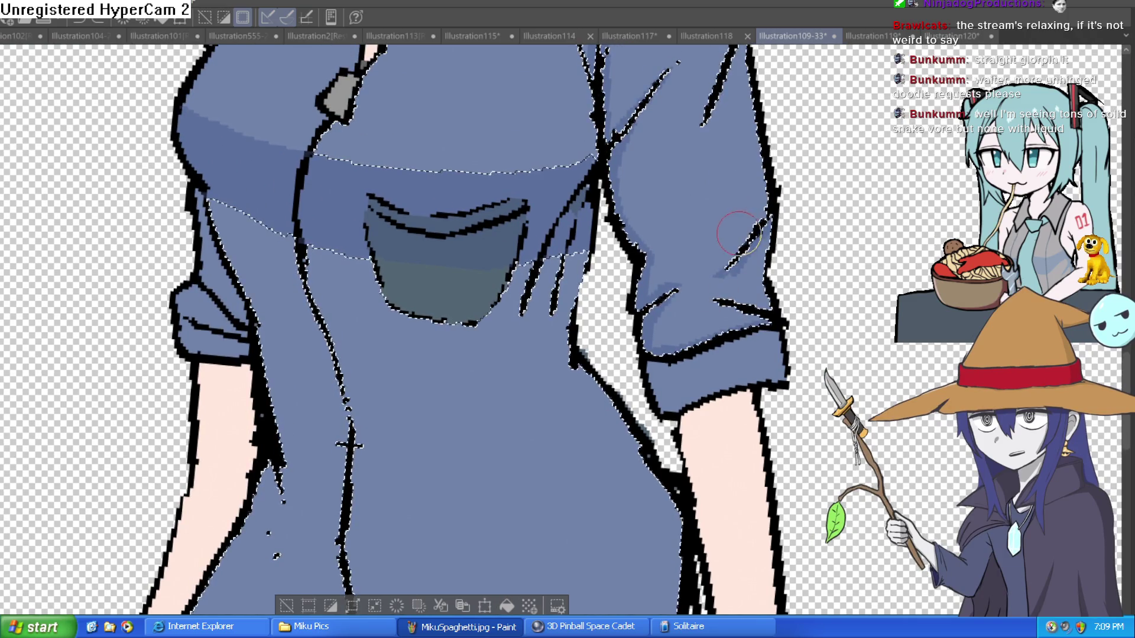
left_click_drag(735, 229, 739, 283)
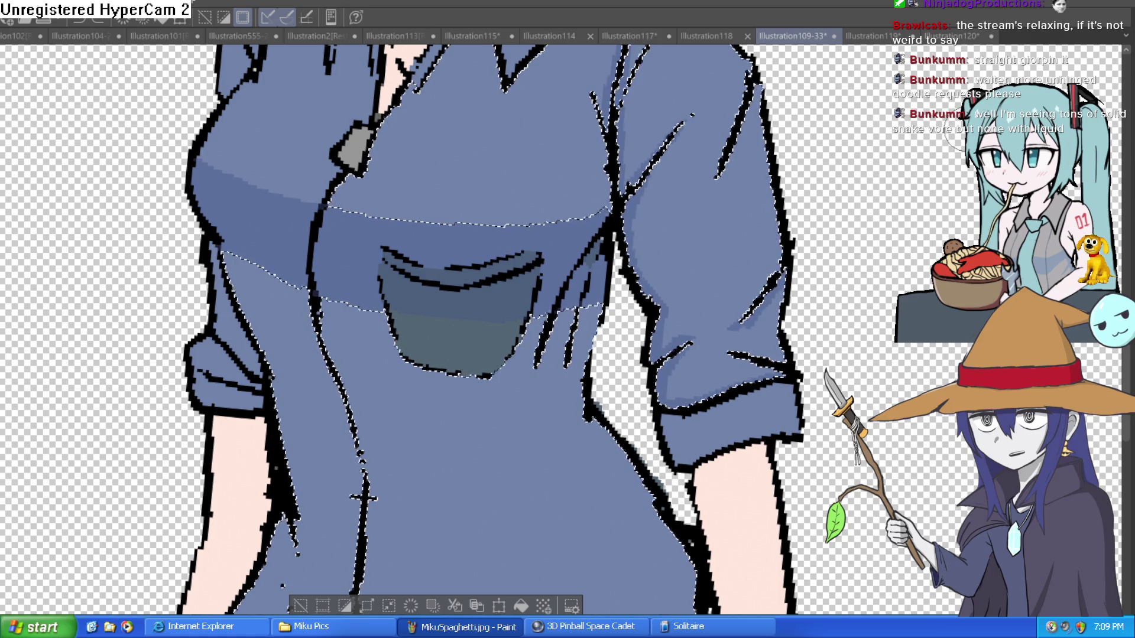
scroll(514, 278, "up", 4)
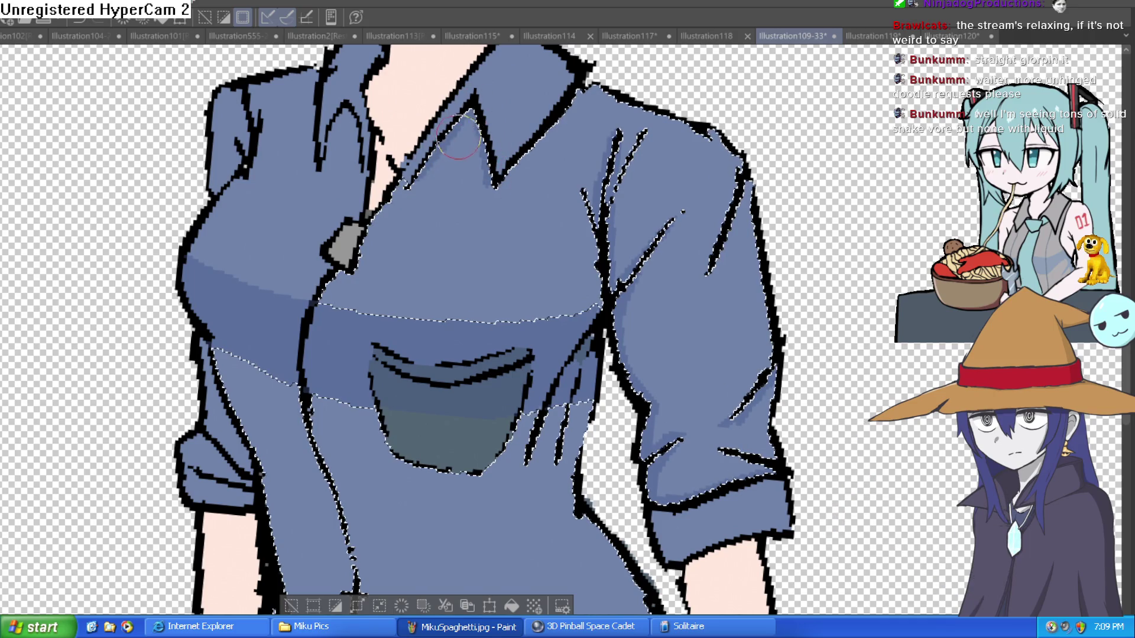
scroll(472, 165, "up", 2)
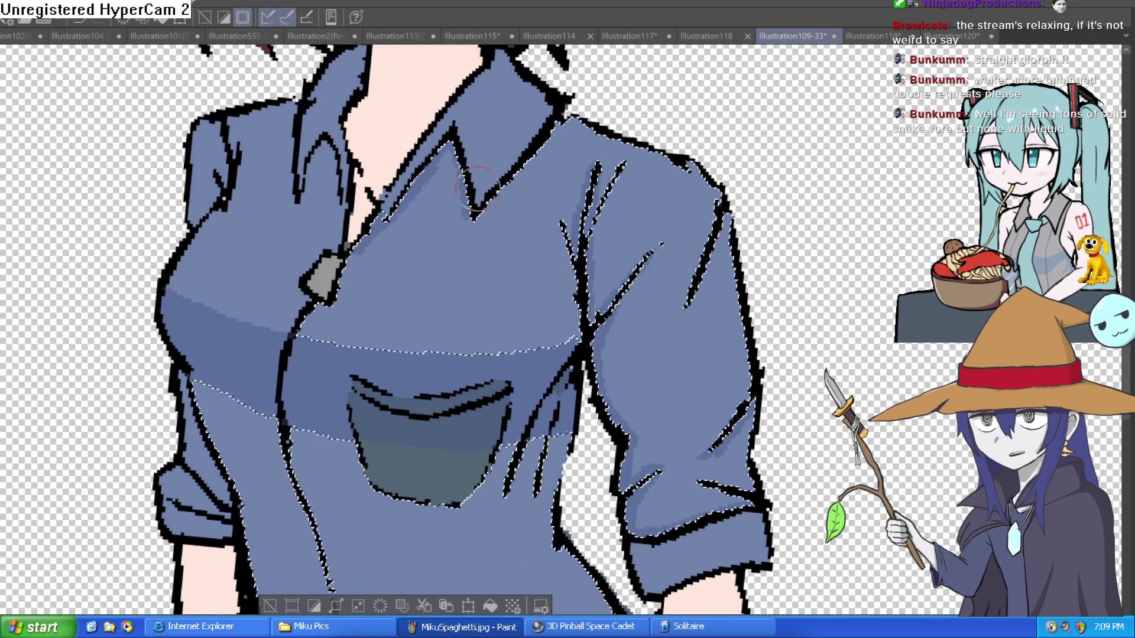
scroll(467, 148, "up", 3)
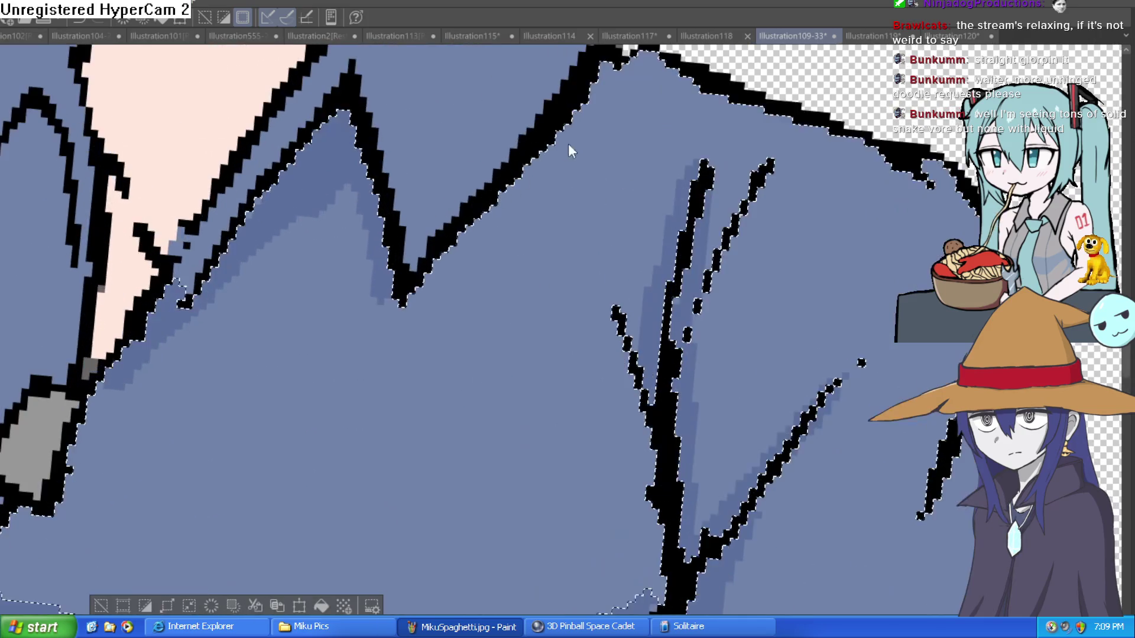
mouse_move(549, 161)
left_mouse_down()
mouse_move(431, 291)
mouse_move(376, 251)
left_mouse_up()
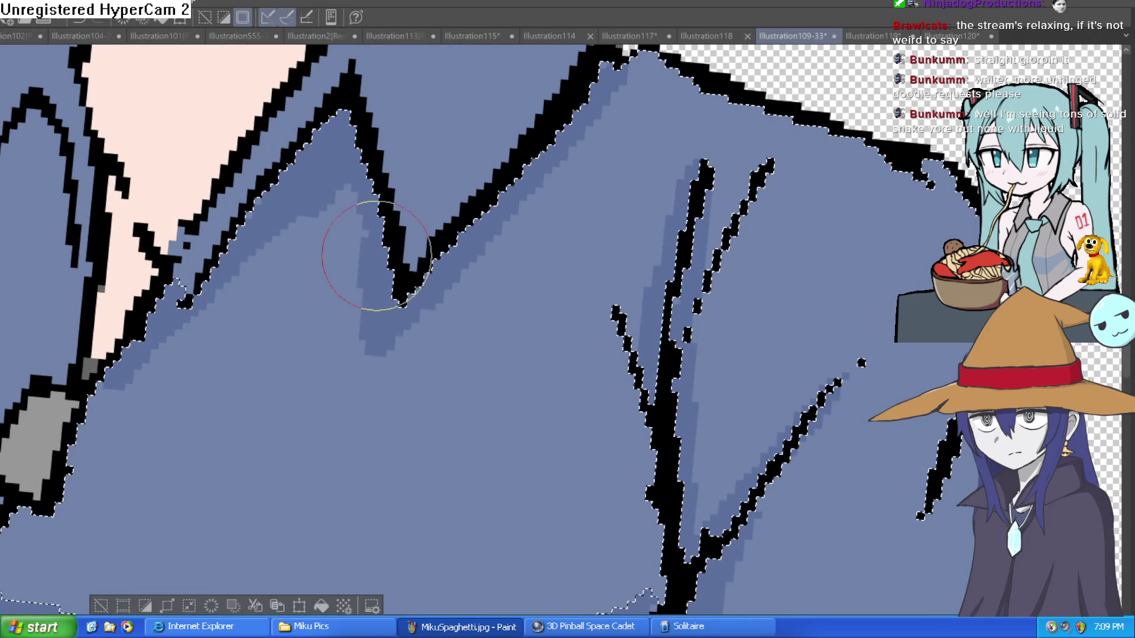
left_click_drag(358, 180, 30, 430)
- Finish the darker collar shading and zoom out to the whole figure
scroll(324, 202, "up", 2)
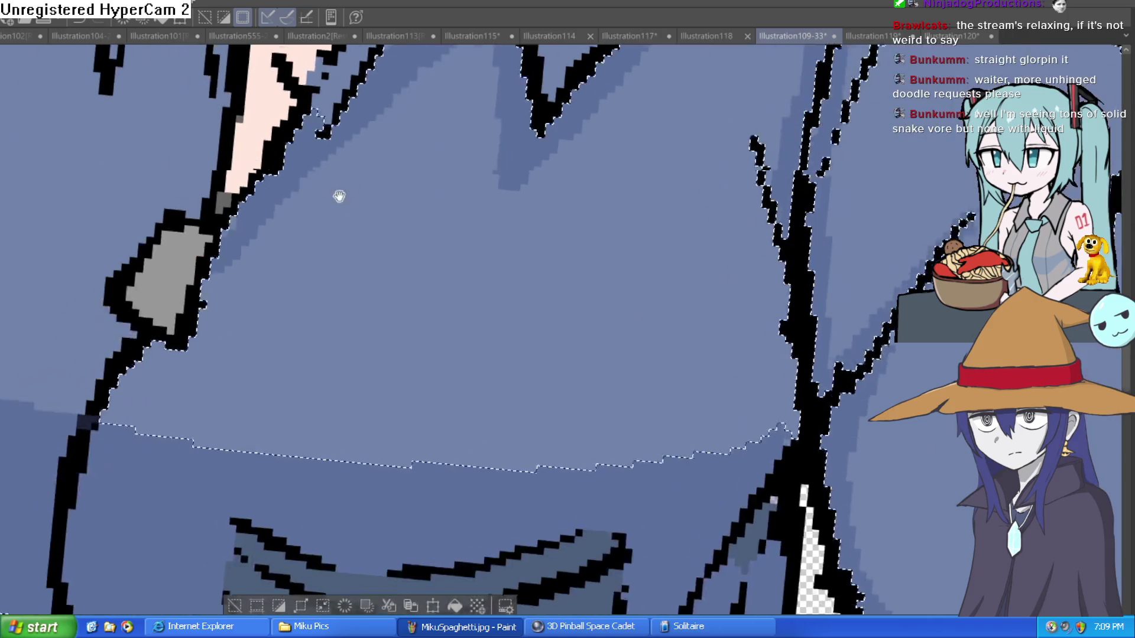
scroll(461, 223, "up", 2)
left_click_drag(461, 223, 380, 317)
scroll(380, 317, "down", 3)
mouse_move(407, 98)
left_mouse_down()
mouse_move(431, 114)
mouse_move(373, 244)
mouse_move(393, 190)
mouse_move(392, 241)
mouse_move(291, 274)
mouse_move(538, 373)
mouse_move(530, 382)
left_mouse_up()
scroll(402, 229, "down", 3)
scroll(402, 229, "down", 3)
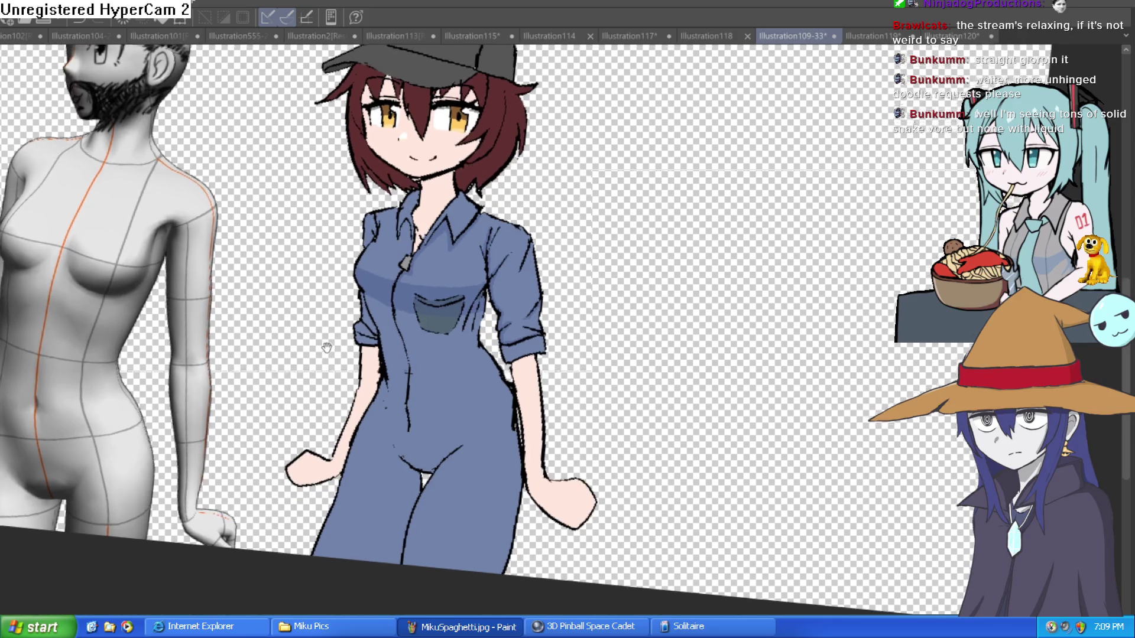
- Auto-select the blue overalls, look at Illustration119, then return to Illustration109-33
left_click_drag(316, 367, 317, 349)
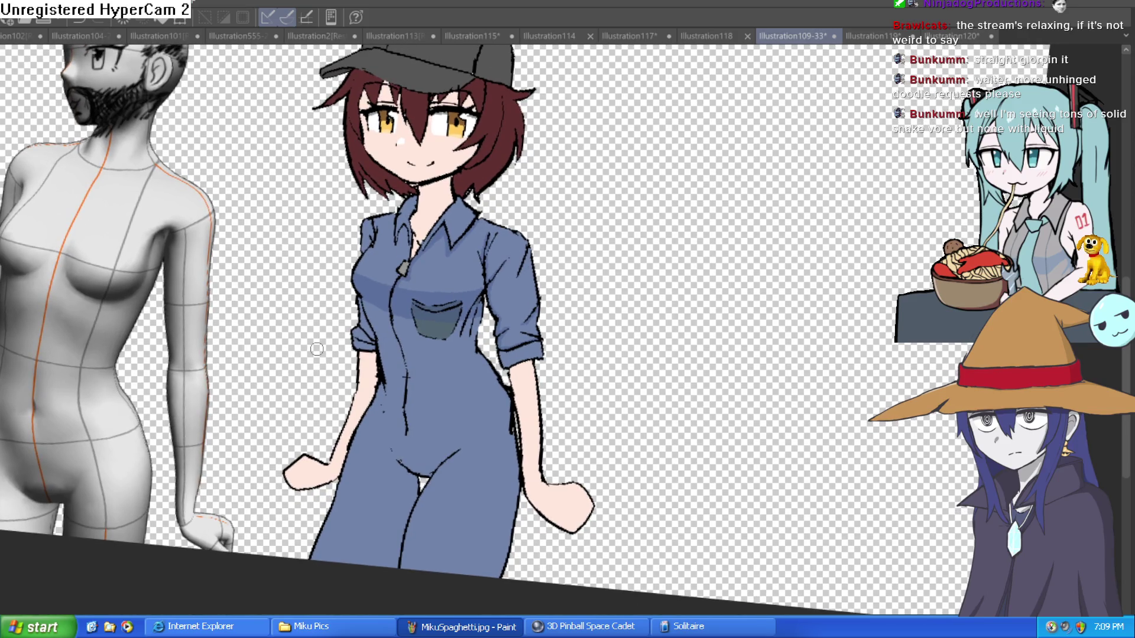
left_click(460, 399)
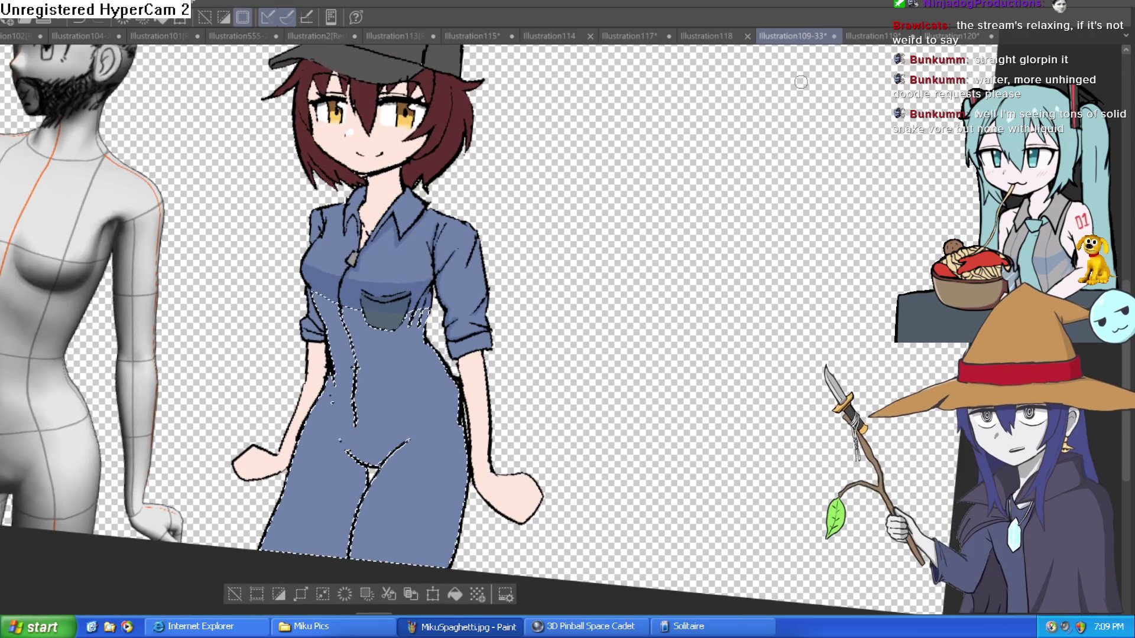
left_click(908, 36)
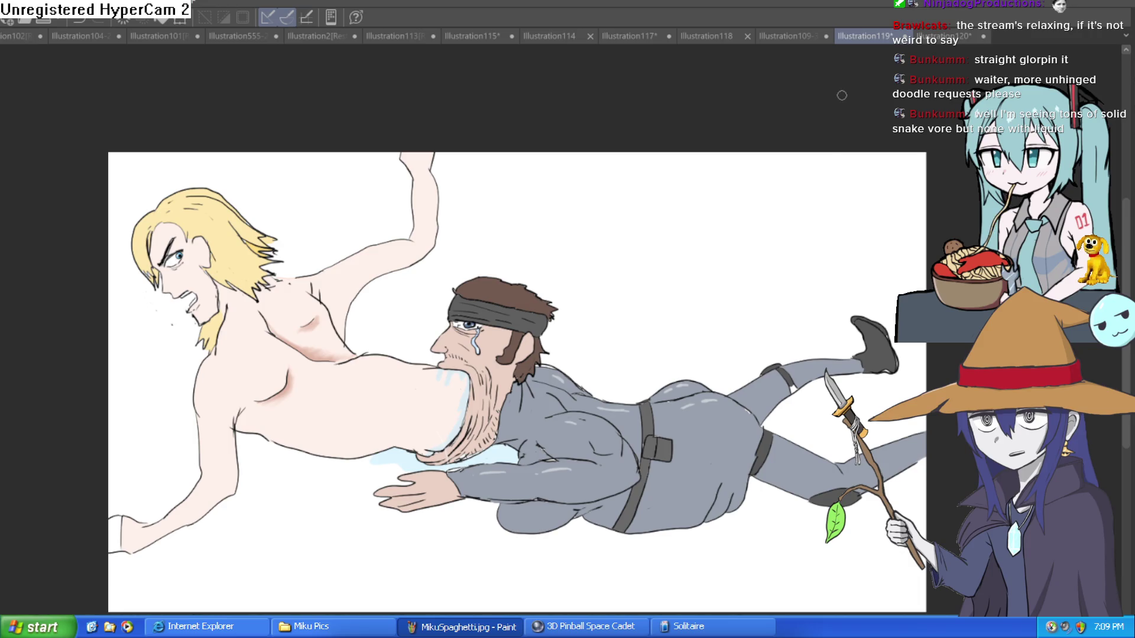
left_click_drag(762, 189, 767, 188)
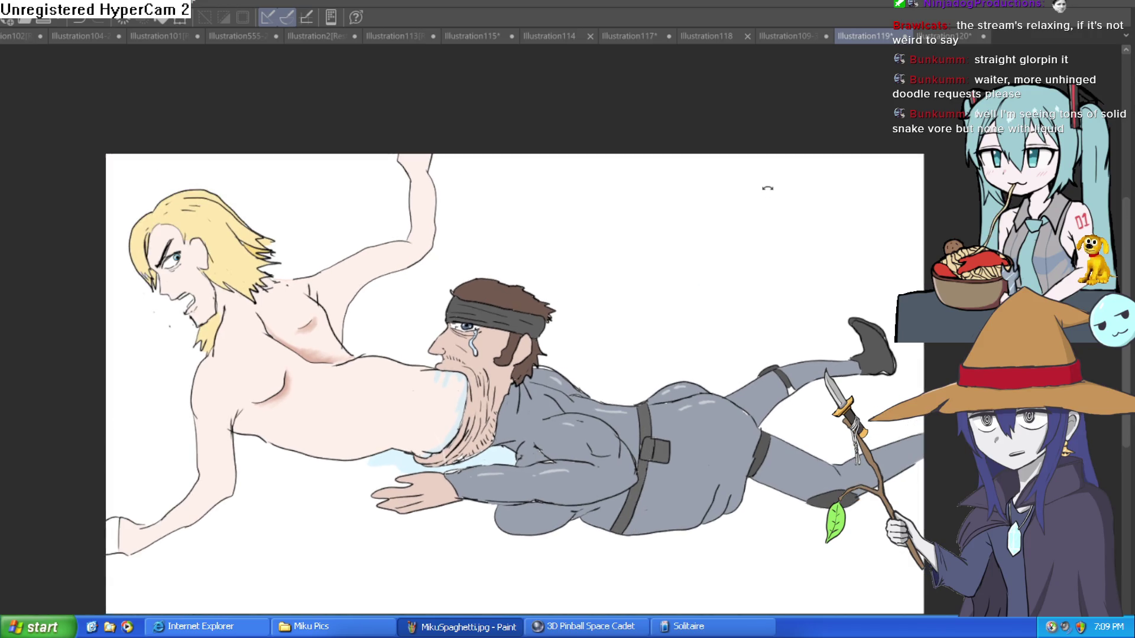
mouse_move(626, 320)
left_mouse_down()
mouse_move(608, 291)
mouse_move(647, 254)
left_mouse_up()
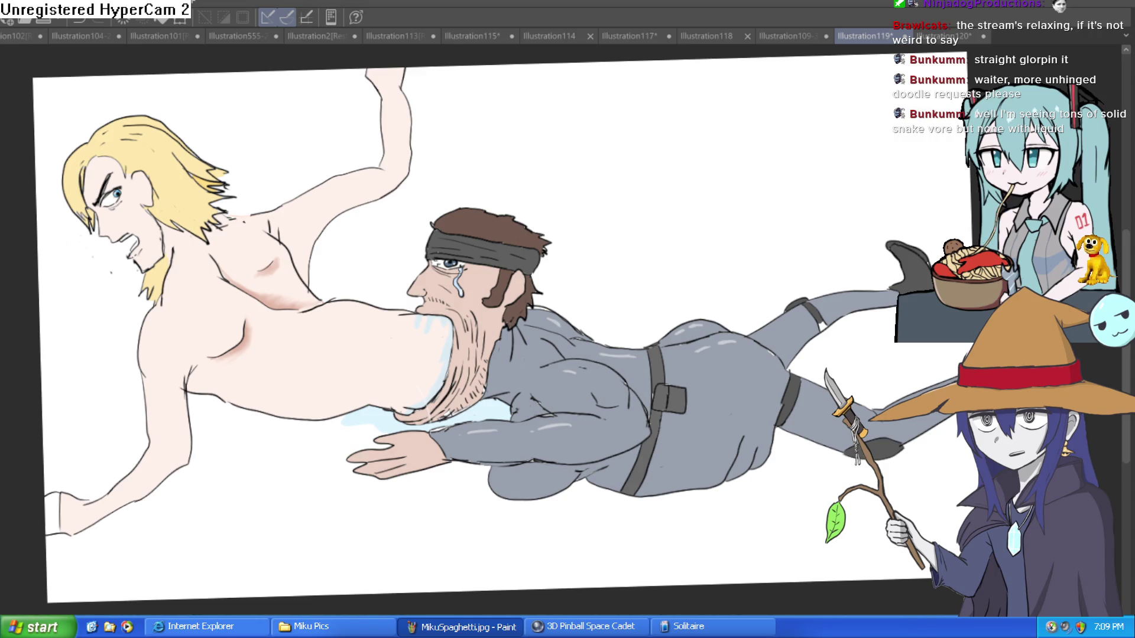
left_click(790, 37)
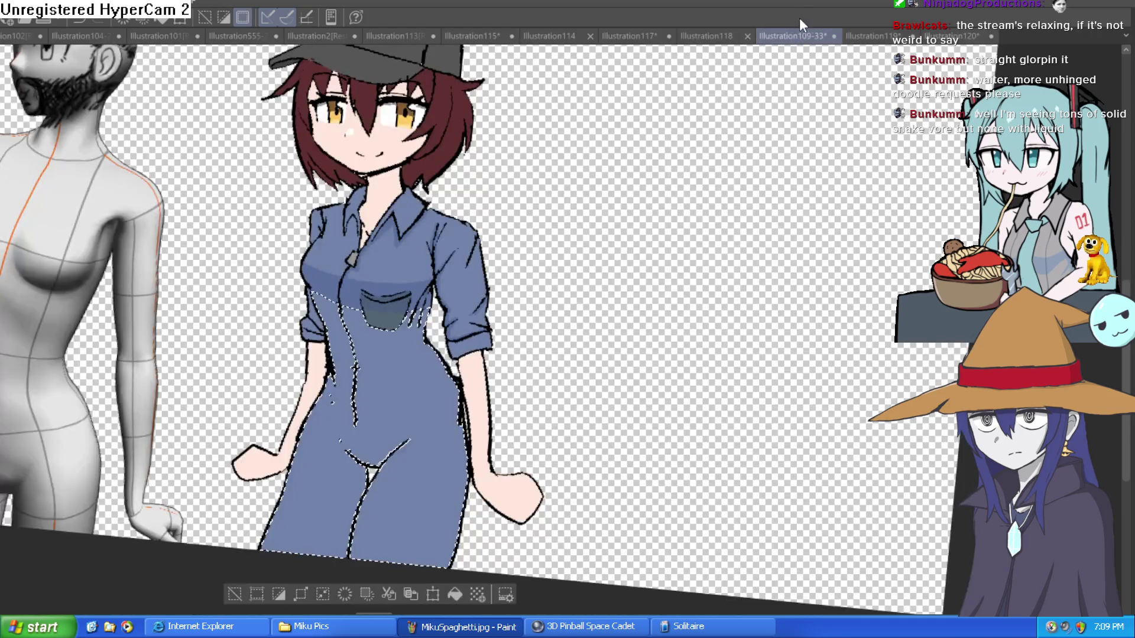
- Add lighter blue shading below the pocket's right corner and along the overalls' edge
scroll(438, 307, "up", 5)
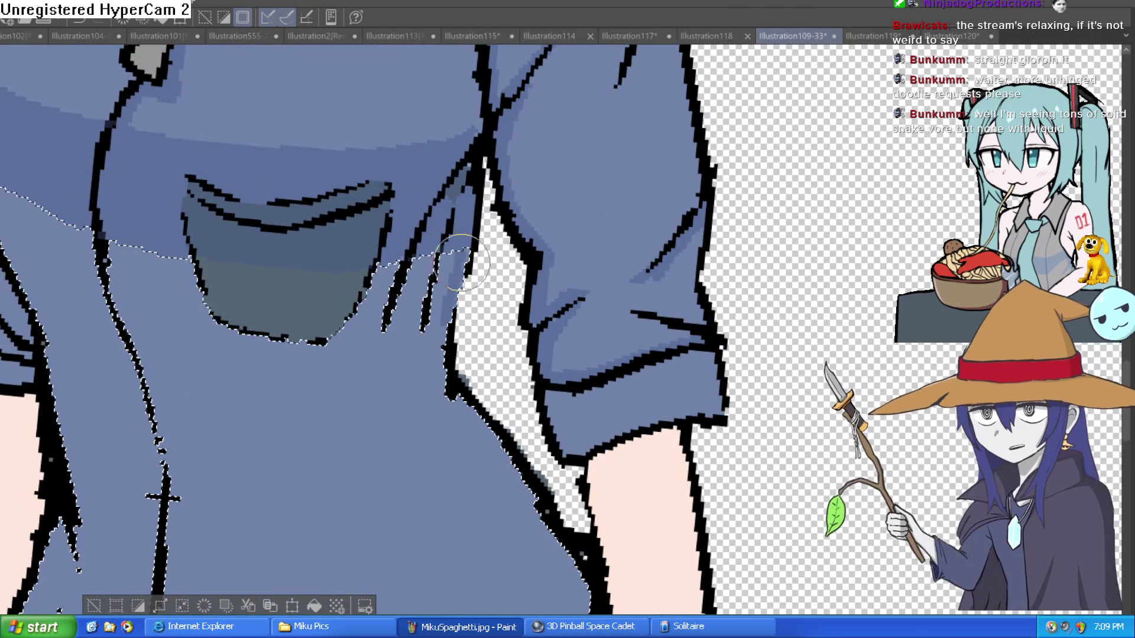
mouse_move(458, 302)
left_mouse_down()
mouse_move(447, 187)
mouse_move(425, 298)
left_mouse_up()
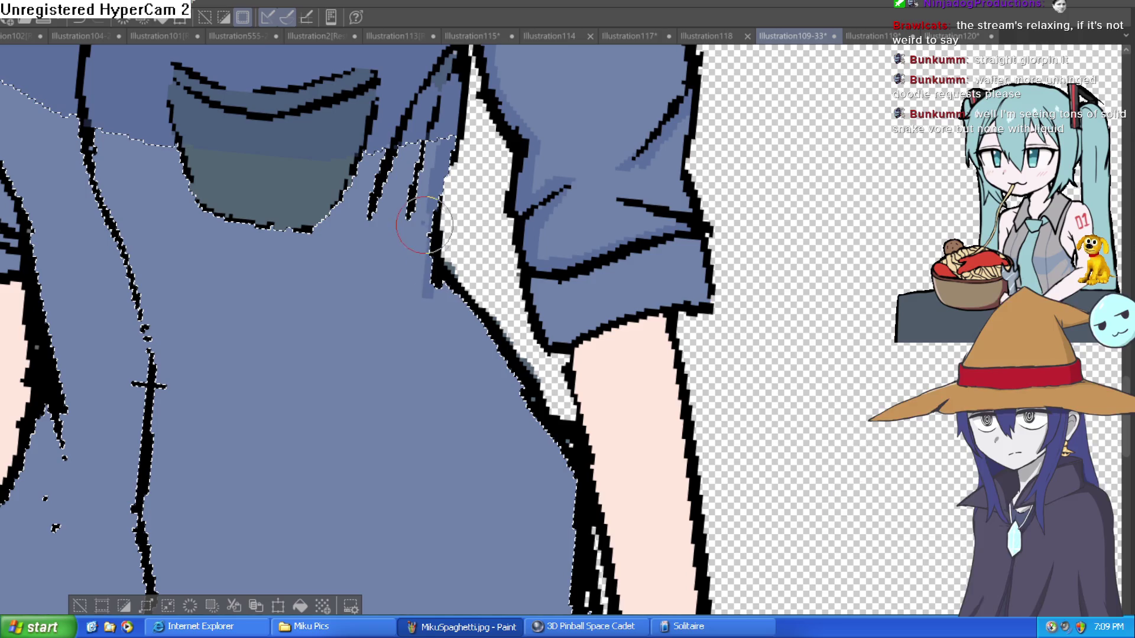
mouse_move(369, 178)
left_mouse_down()
mouse_move(359, 242)
mouse_move(400, 208)
left_mouse_up()
left_click_drag(370, 144, 355, 179)
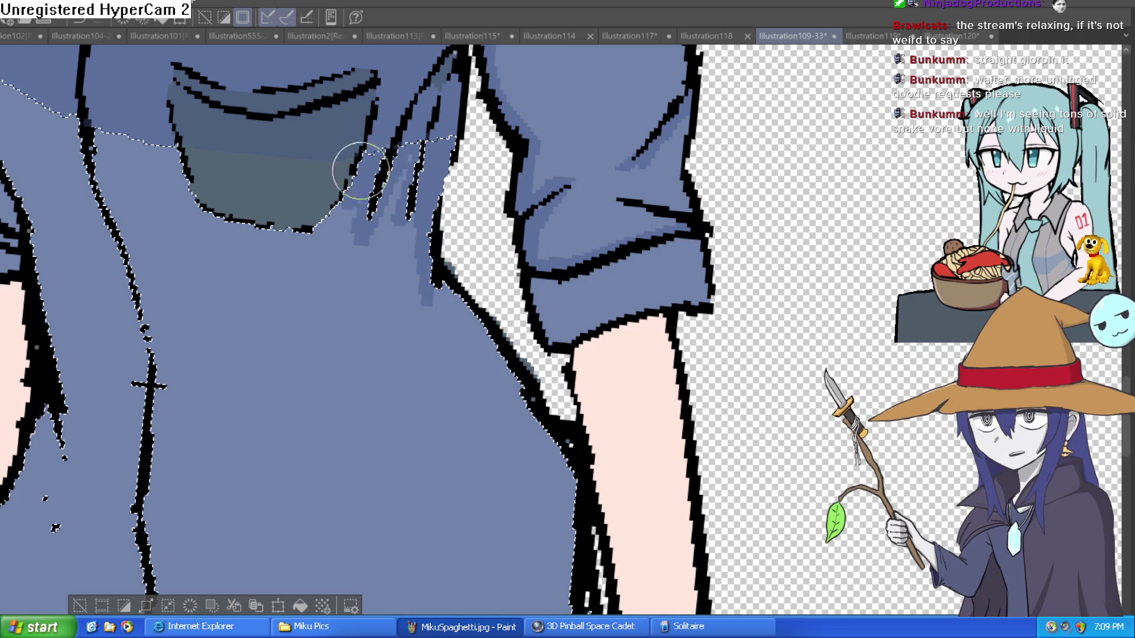
left_click_drag(412, 135, 404, 227)
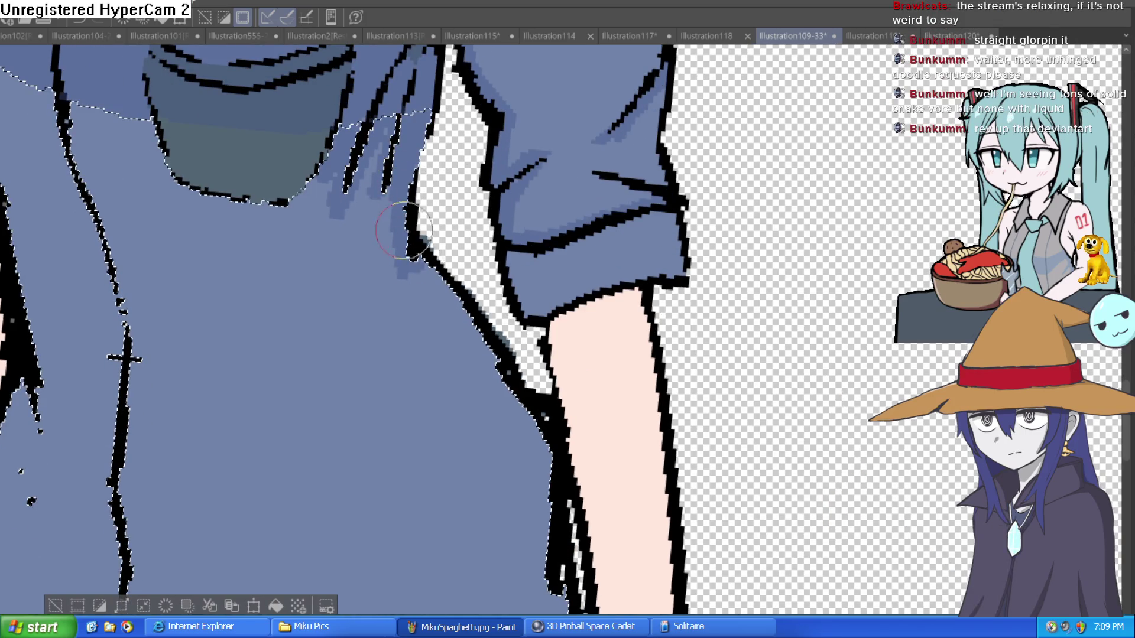
mouse_move(415, 283)
left_mouse_down()
mouse_move(468, 354)
mouse_move(434, 273)
left_mouse_up()
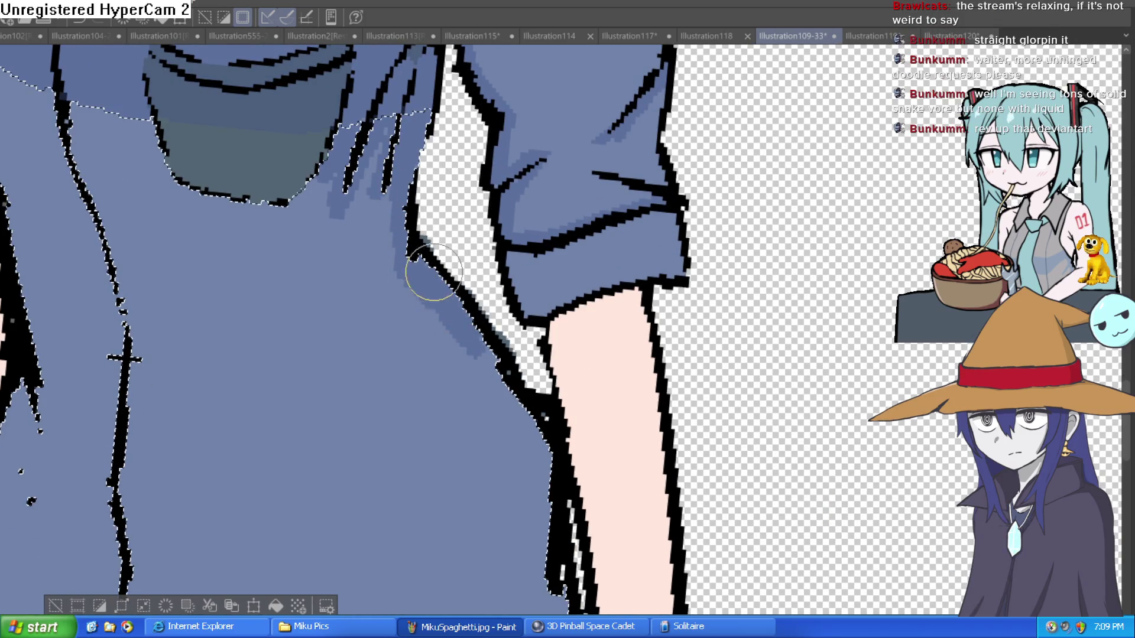
- Rotate and zoom the canvas to tilt the figure for shading its right side
left_click_drag(500, 373, 550, 520)
scroll(544, 266, "down", 3)
mouse_move(544, 248)
left_mouse_down()
mouse_move(532, 329)
mouse_move(543, 403)
left_mouse_up()
scroll(549, 355, "down", 2)
mouse_move(558, 261)
left_mouse_down()
mouse_move(578, 354)
mouse_move(559, 284)
left_mouse_up()
scroll(558, 284, "down", 3)
scroll(567, 295, "down", 2)
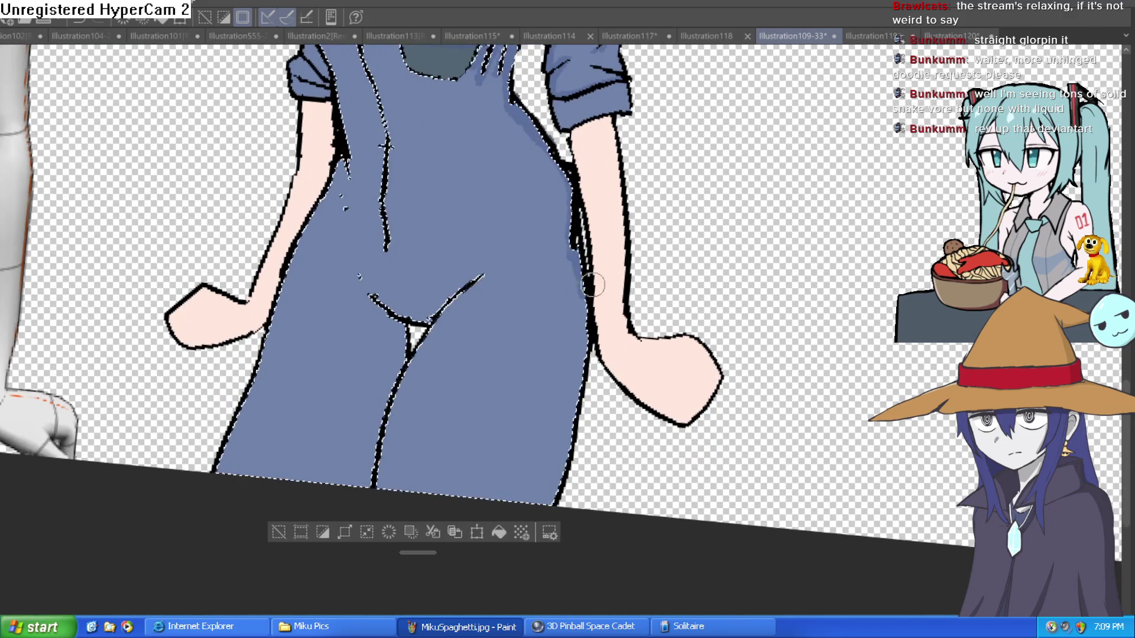
scroll(582, 372, "down", 1)
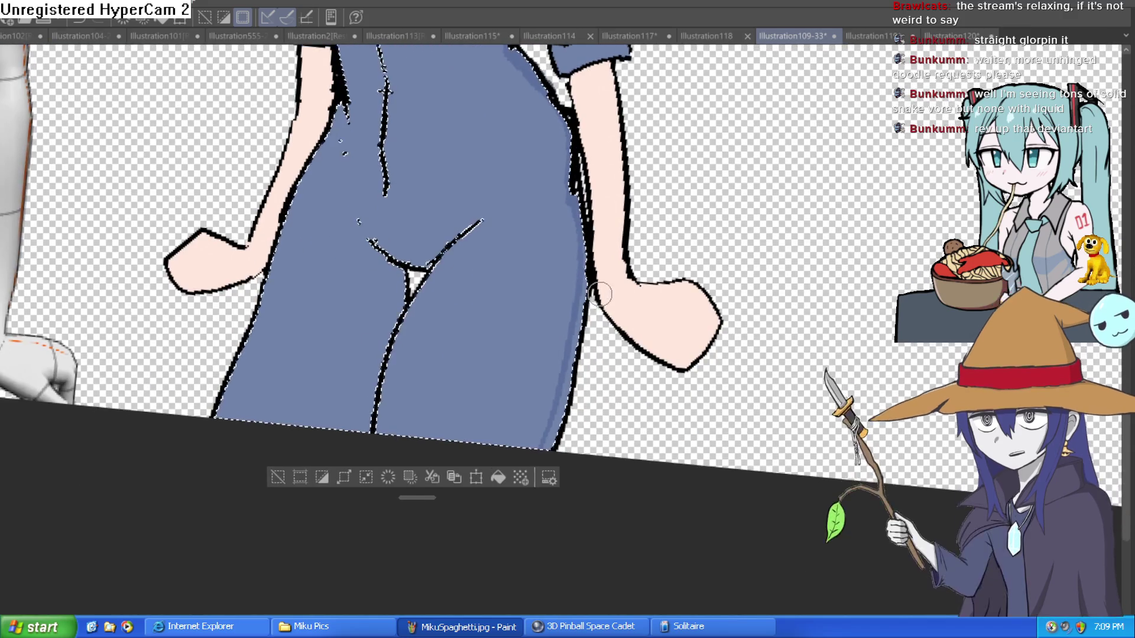
scroll(591, 378, "up", 3)
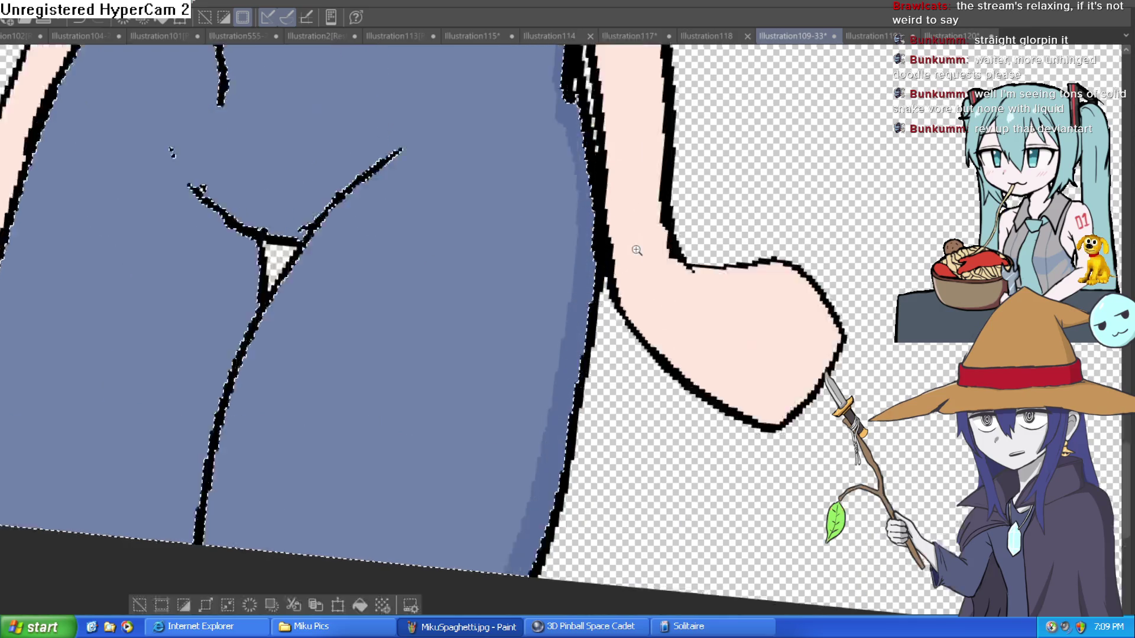
scroll(609, 426, "down", 1)
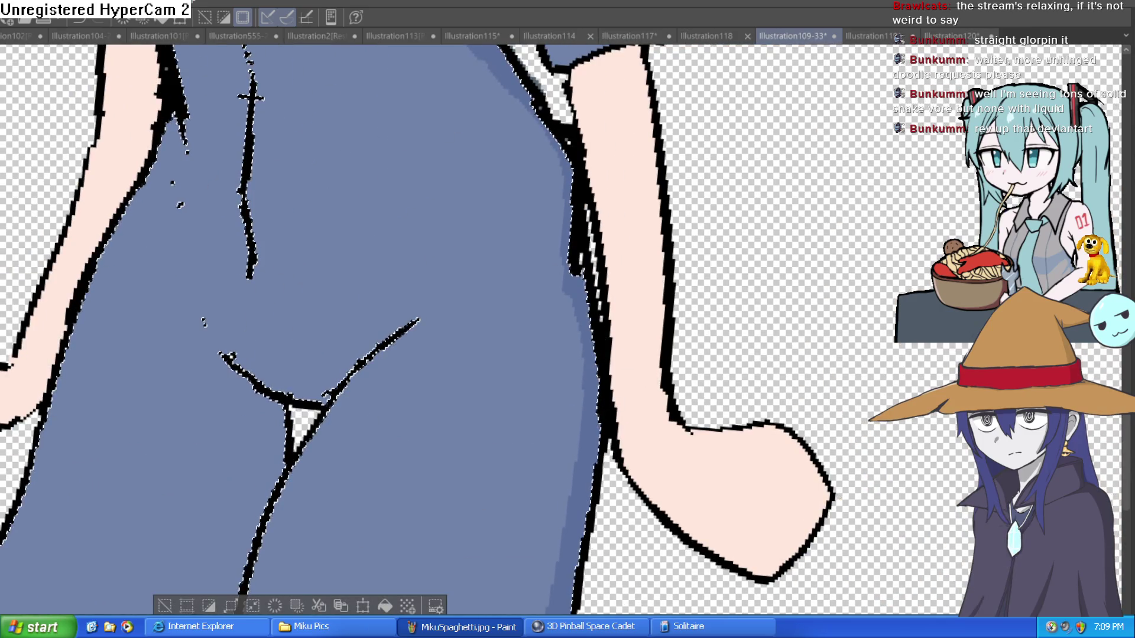
mouse_move(317, 173)
left_mouse_down()
mouse_move(656, 211)
mouse_move(606, 192)
left_mouse_up()
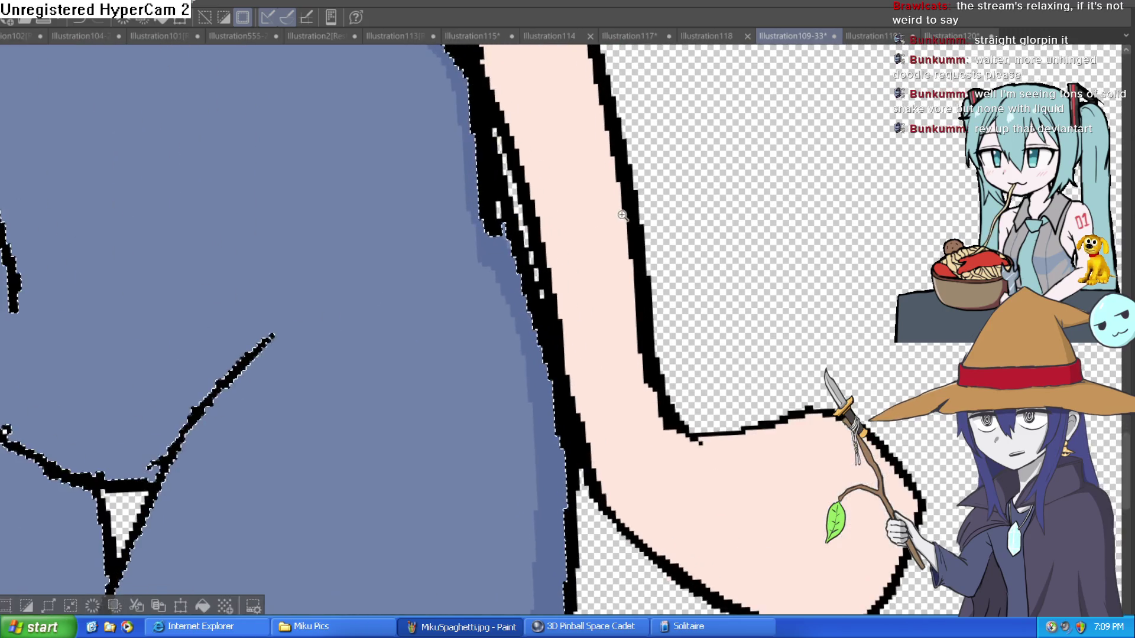
scroll(532, 180, "up", 2)
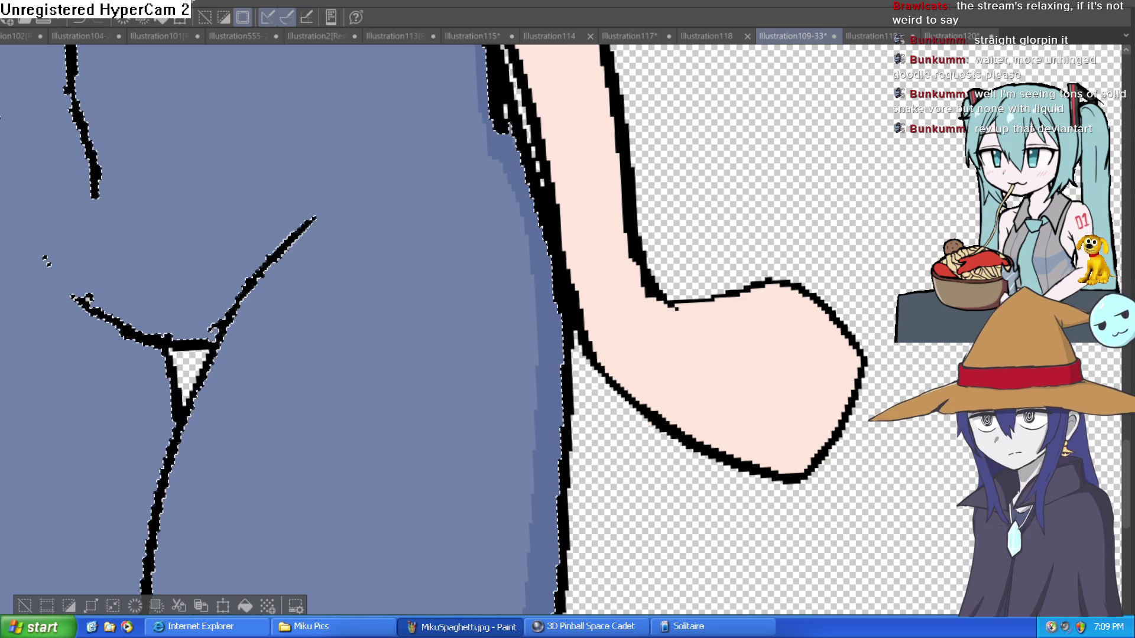
- Paint darker blue strokes down the overalls' right side and fill the strip beside them
left_click_drag(518, 222, 521, 449)
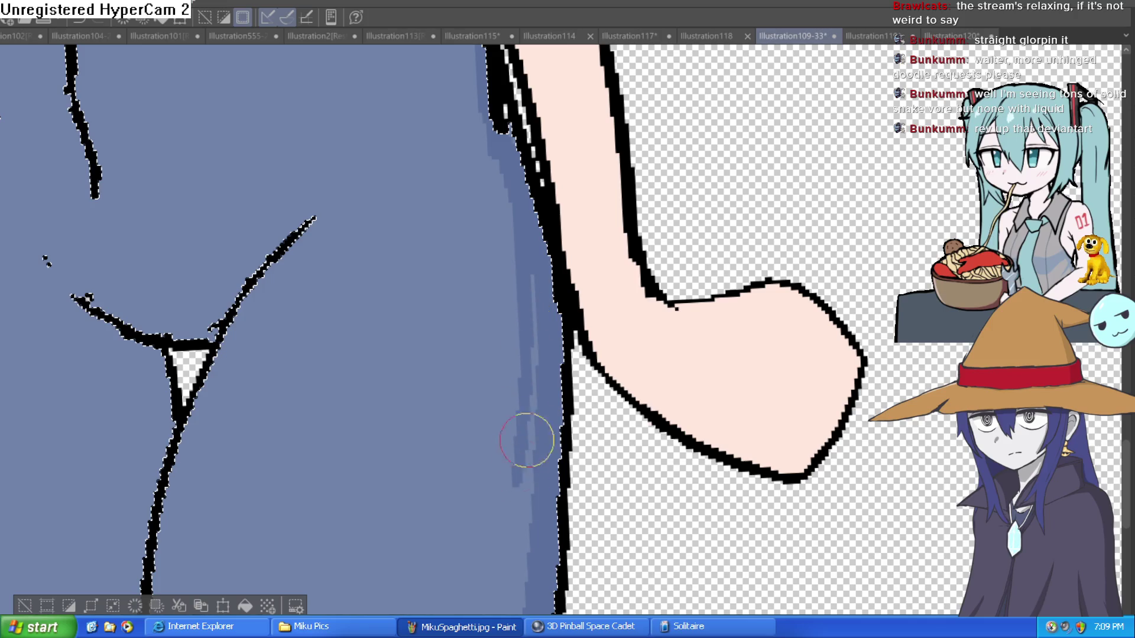
scroll(522, 449, "down", 5)
left_click_drag(513, 325, 464, 535)
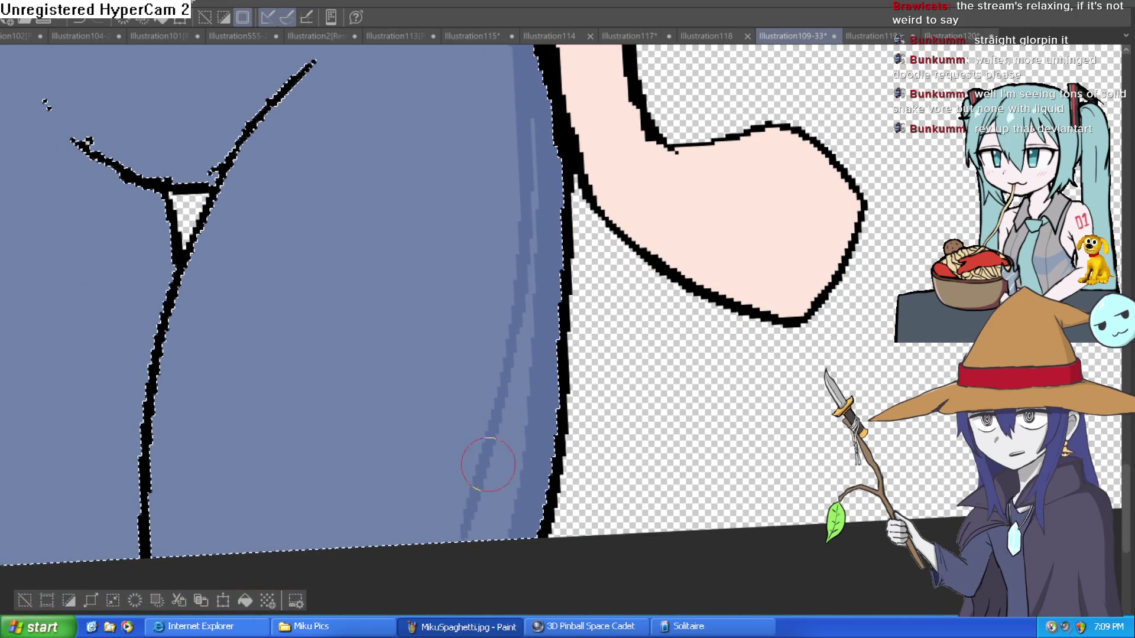
left_click(517, 451)
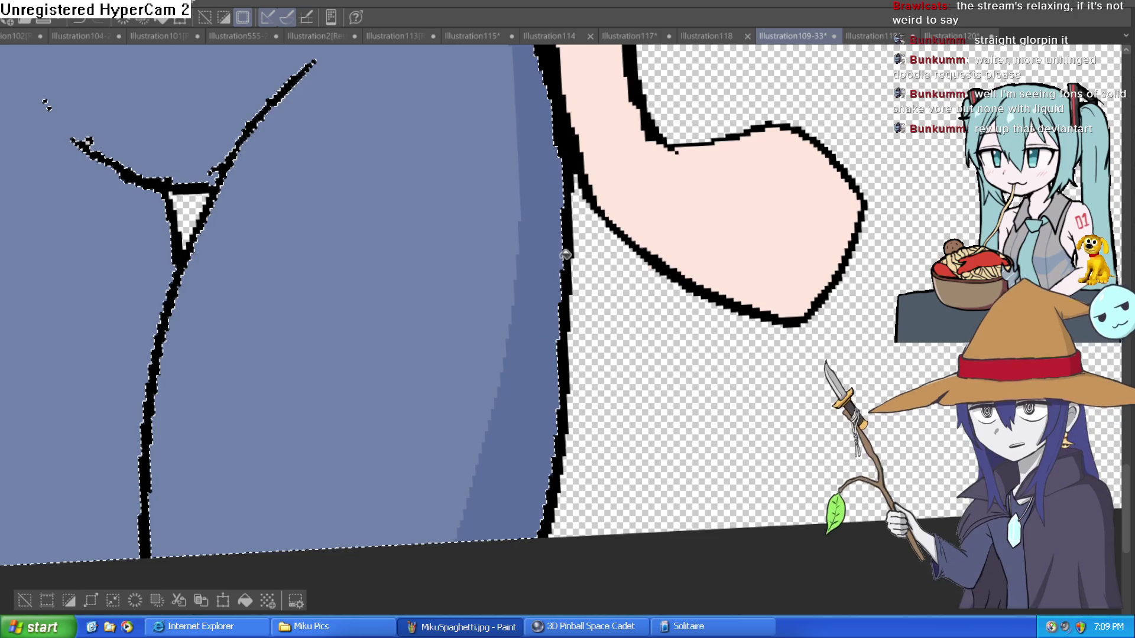
left_click_drag(565, 258, 510, 332)
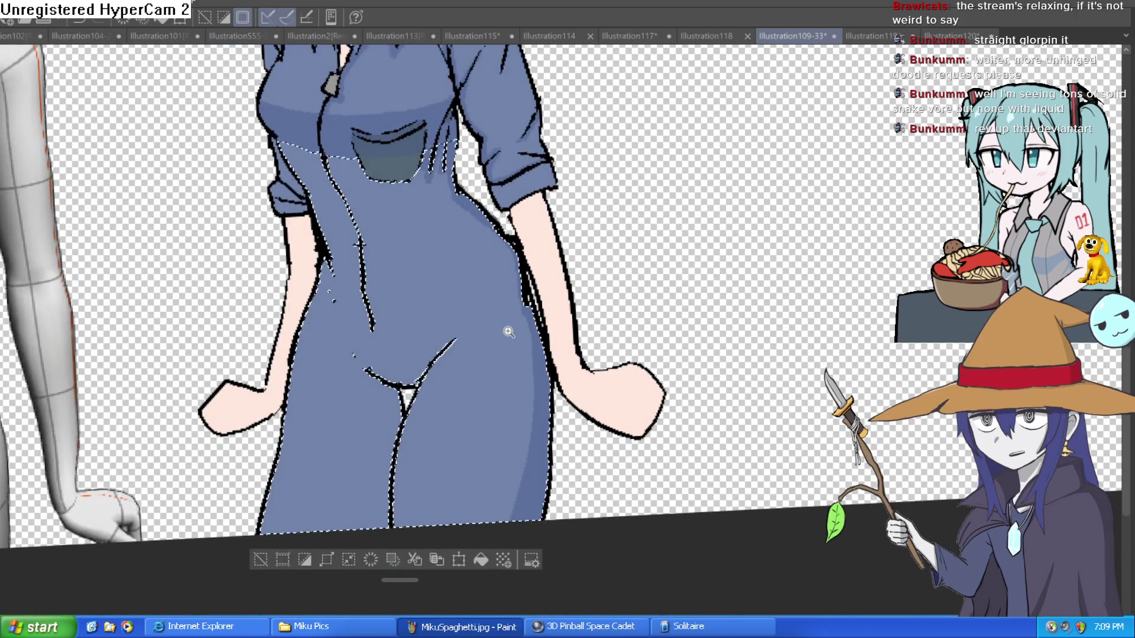
- Brush a dark blue shadow down the inner leg below the crotch
scroll(509, 332, "up", 5)
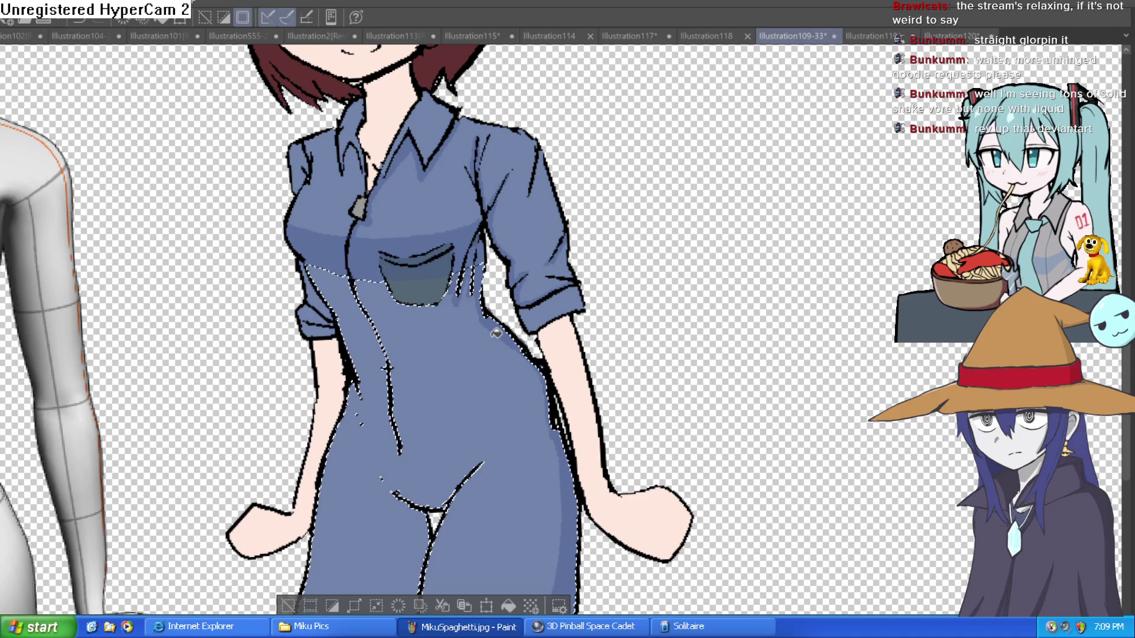
mouse_move(482, 438)
left_mouse_down()
mouse_move(476, 391)
mouse_move(678, 319)
left_mouse_up()
scroll(476, 390, "up", 5)
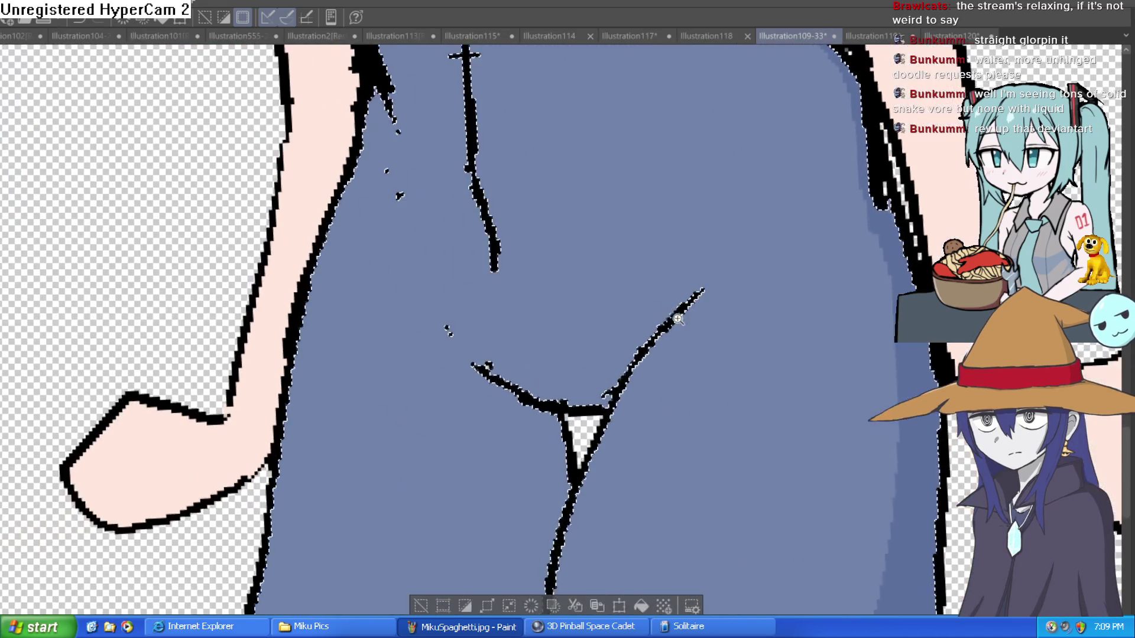
scroll(678, 319, "down", 5)
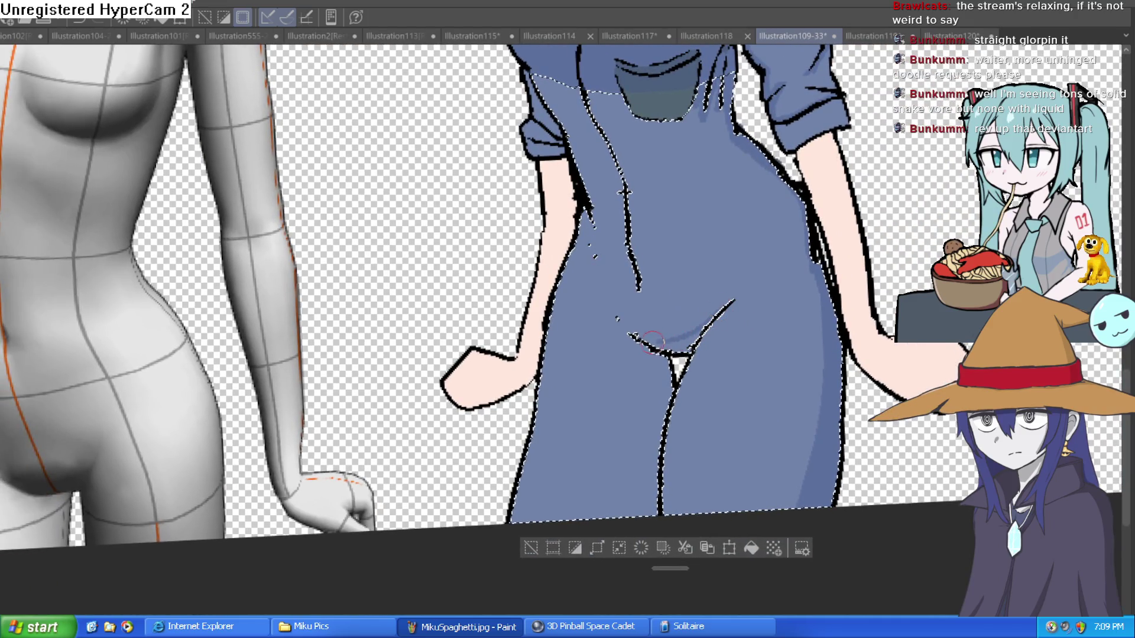
left_click_drag(647, 343, 663, 395)
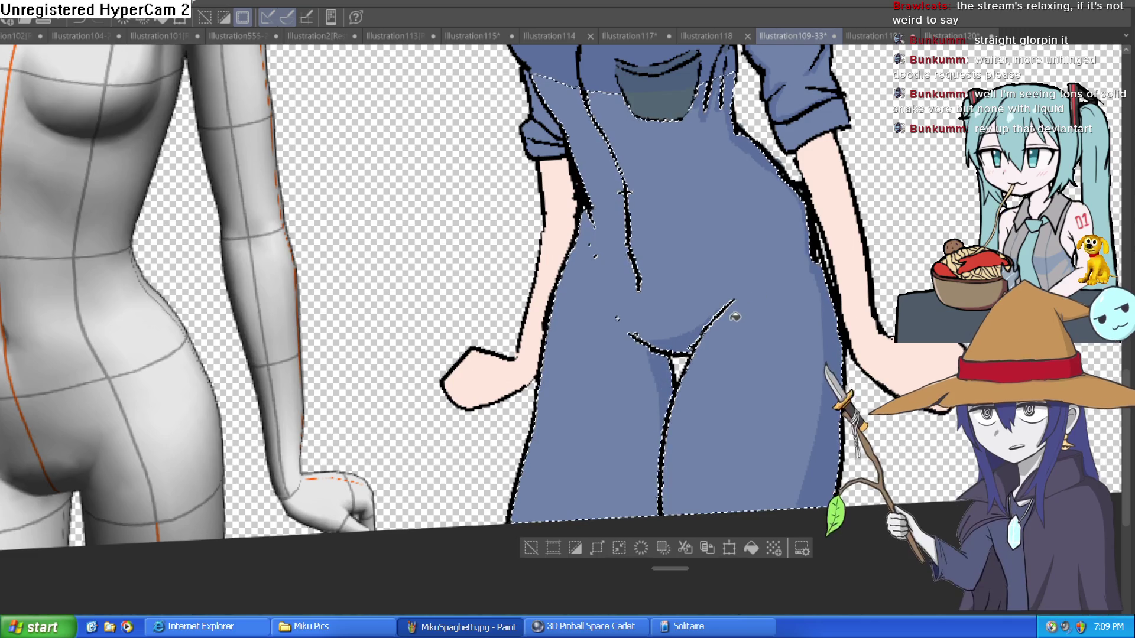
- Bring the head back into view, clear the overalls selection with Ctrl+D, and zoom out
scroll(735, 316, "down", 1)
scroll(709, 354, "down", 2)
scroll(736, 327, "up", 4)
scroll(733, 340, "up", 1)
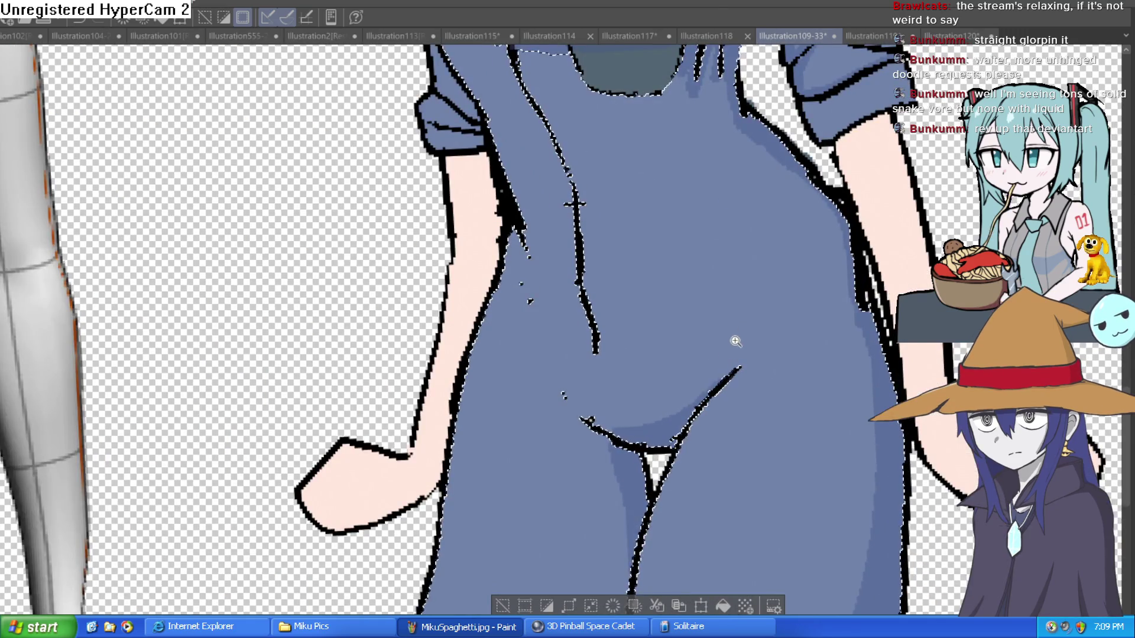
scroll(733, 344, "down", 2)
scroll(709, 319, "up", 1)
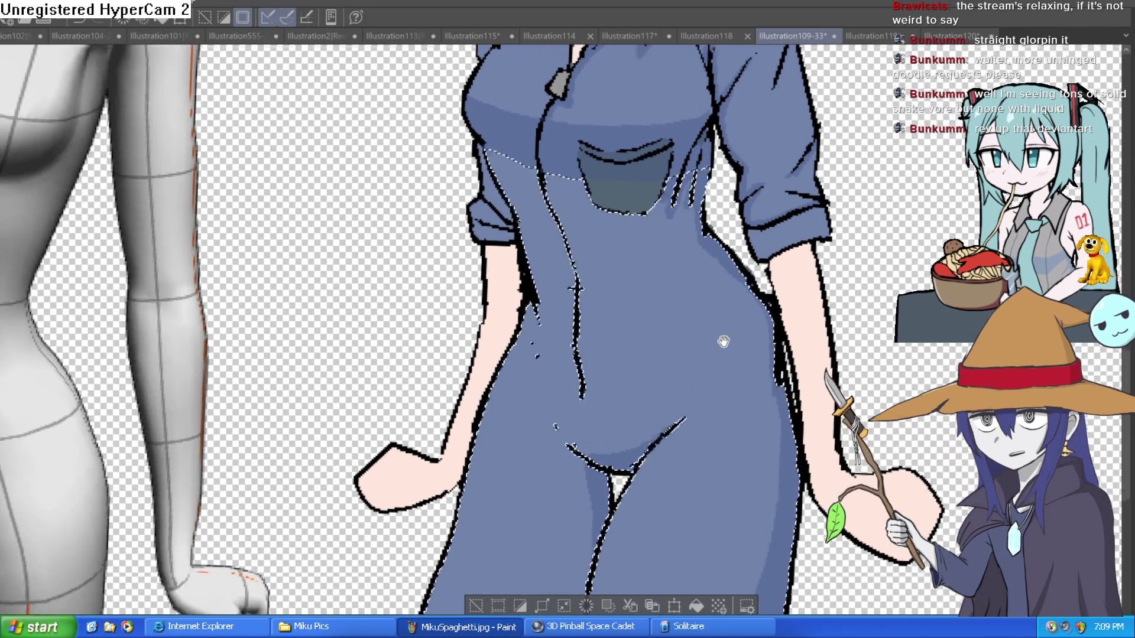
scroll(724, 334, "down", 1)
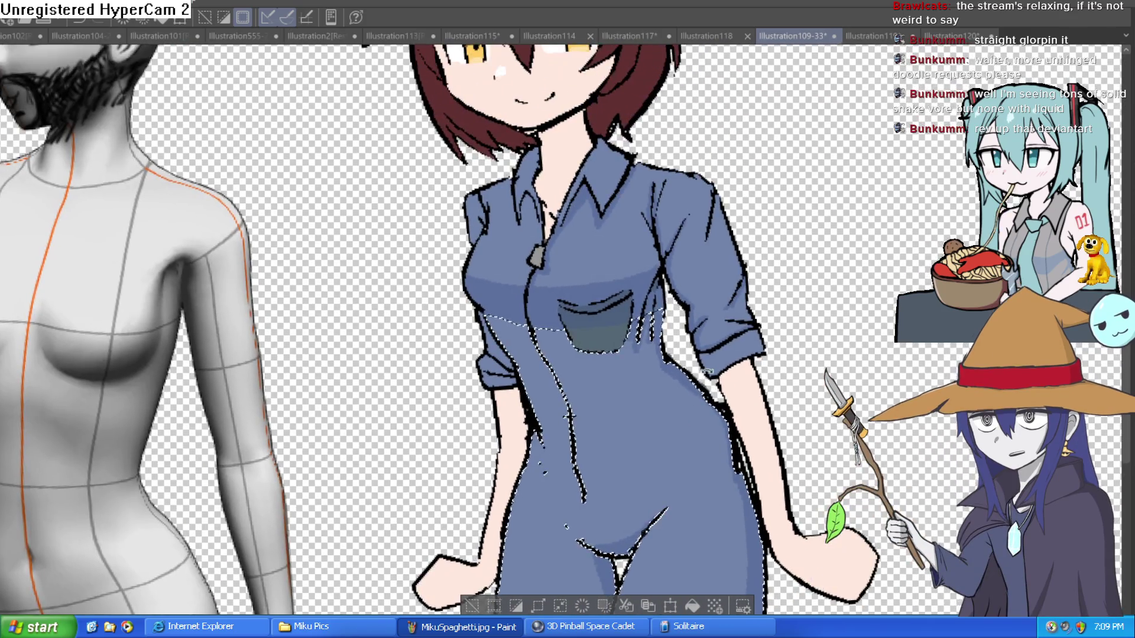
left_click_drag(724, 334, 711, 425)
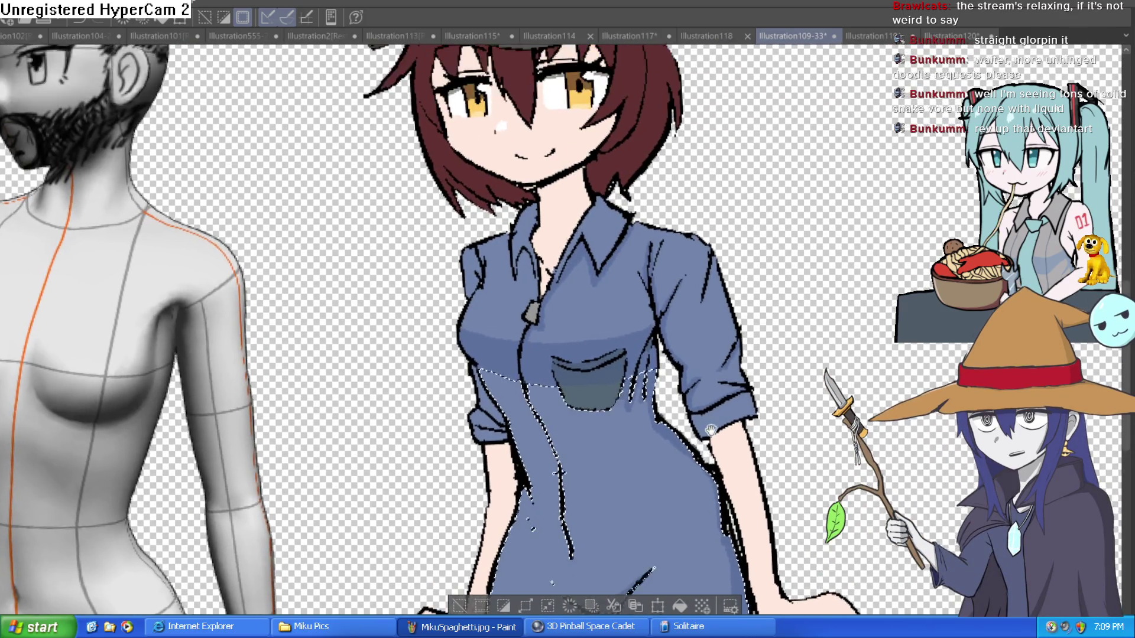
scroll(711, 425, "down", 2)
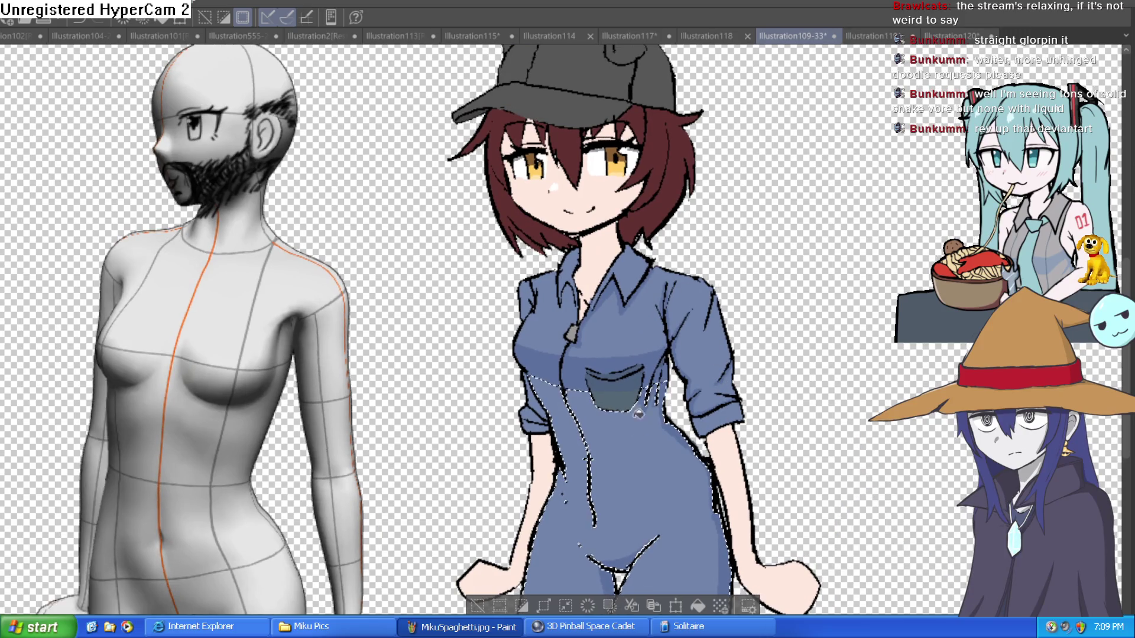
key("ctrl+d")
scroll(715, 478, "down", 1)
scroll(710, 382, "down", 1)
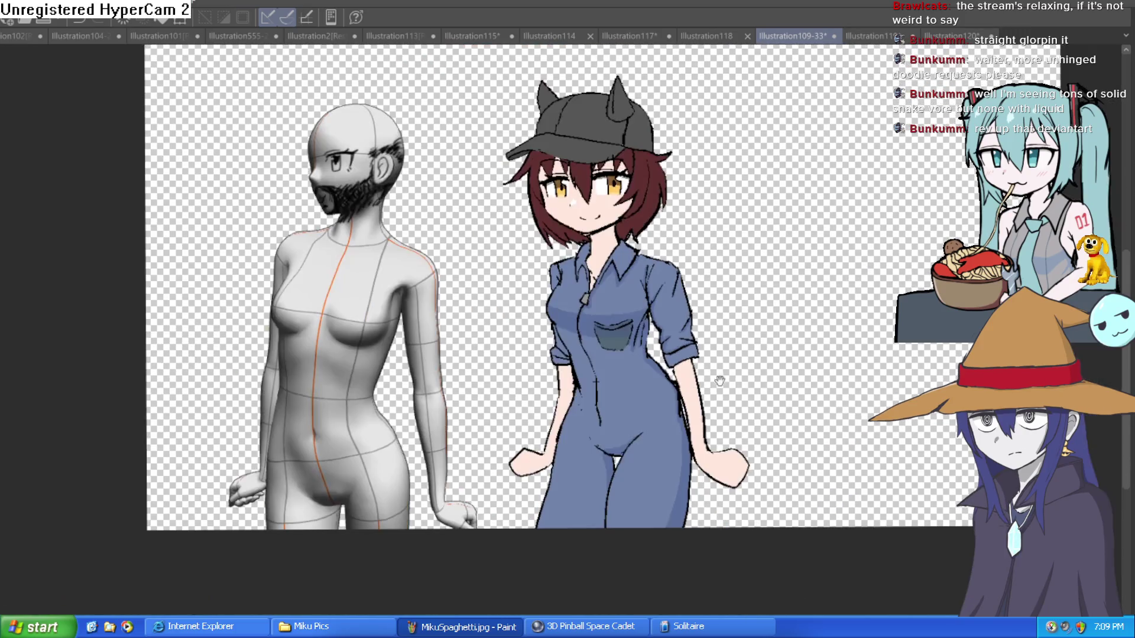
scroll(711, 382, "up", 1)
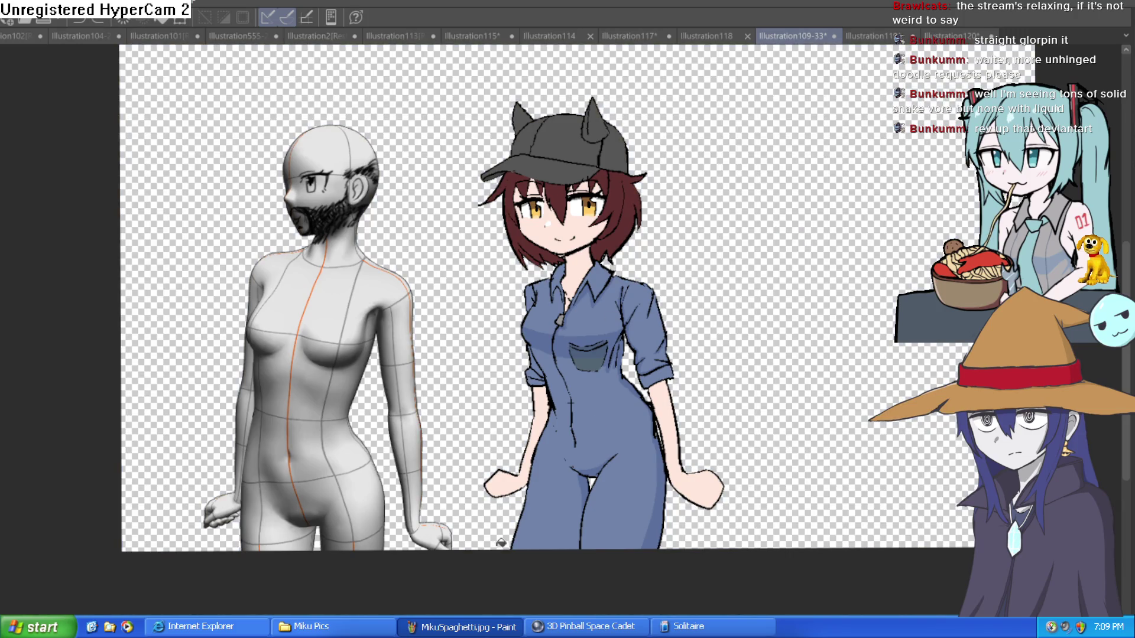
left_click_drag(552, 343, 487, 388)
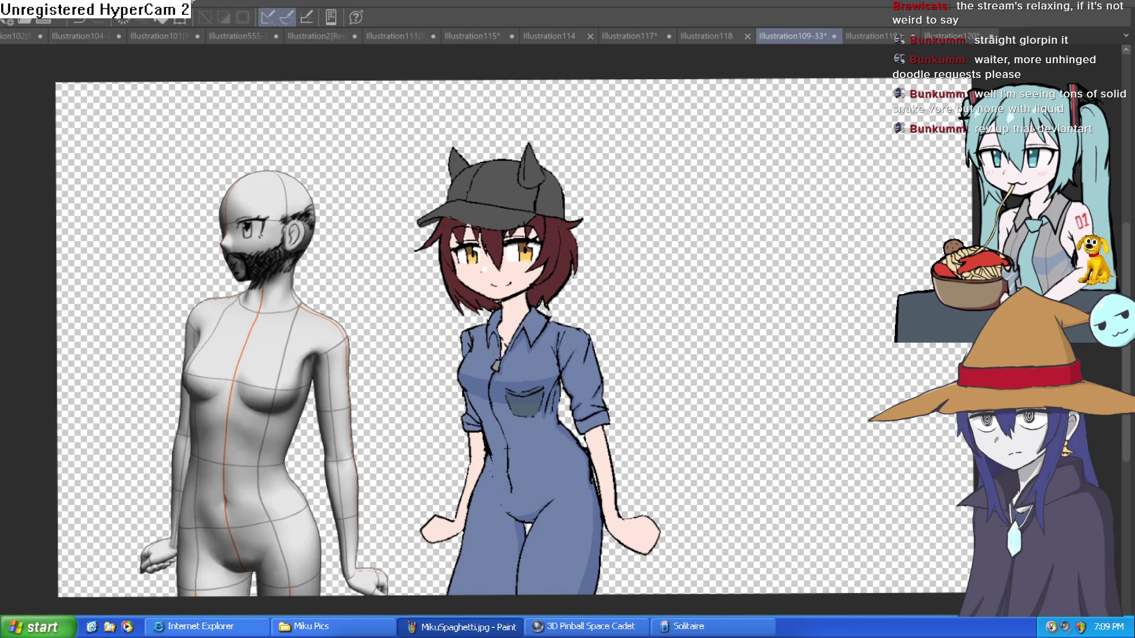
scroll(508, 278, "up", 5)
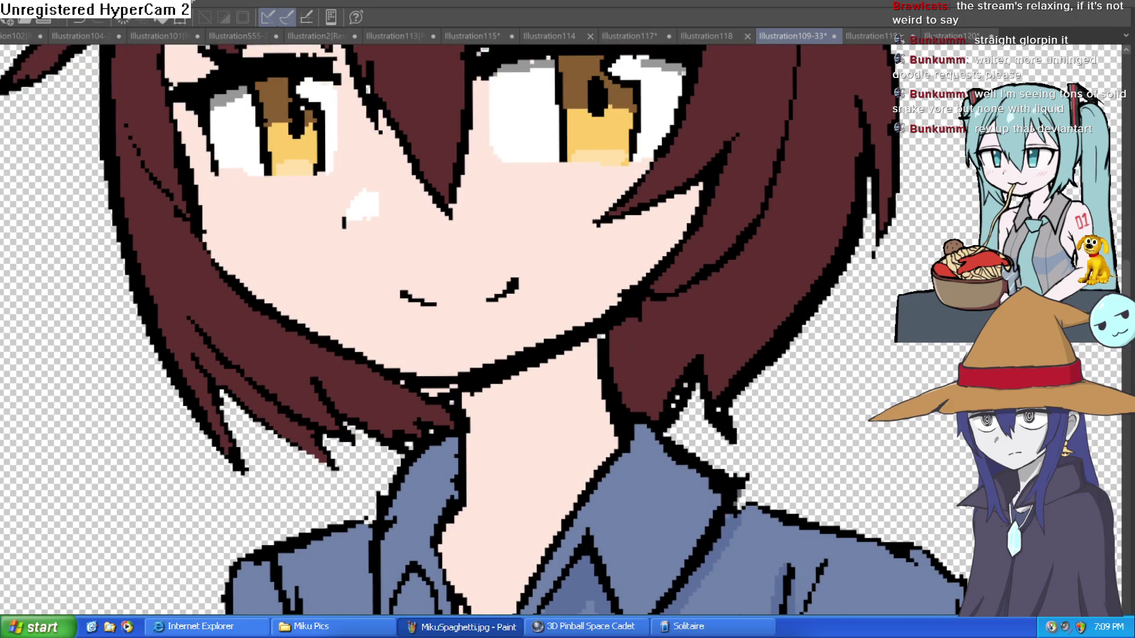
- Draw pink shadow lines down the neck and cheek, redoing the too-thick neck line thinner
scroll(571, 365, "up", 1)
left_click_drag(617, 322, 426, 526)
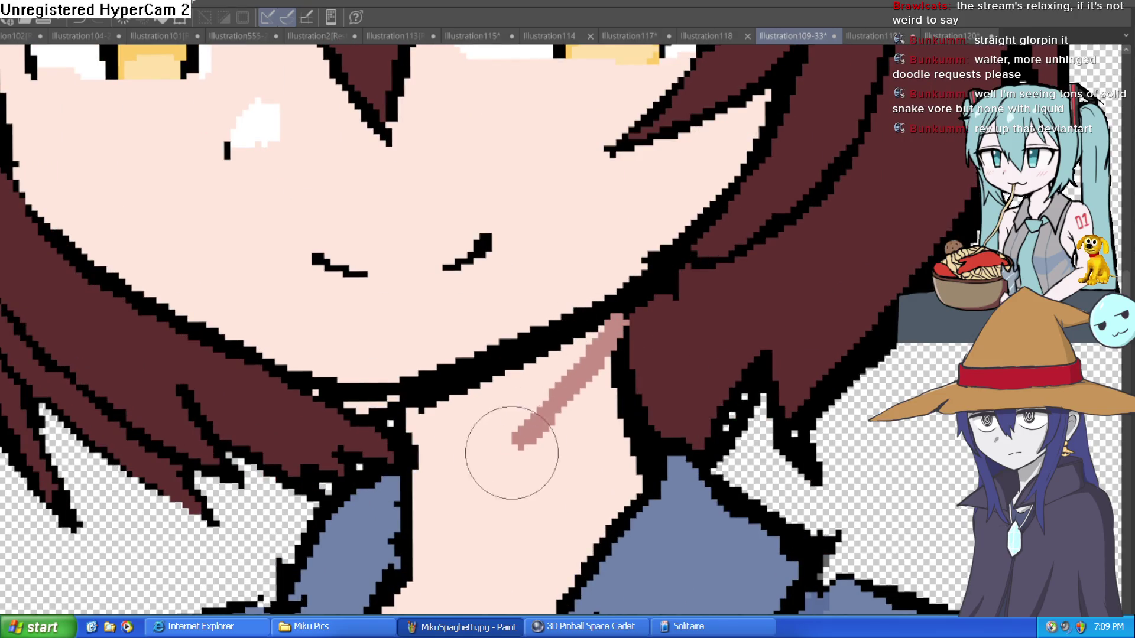
key("ctrl+z")
left_click_drag(615, 324, 415, 530)
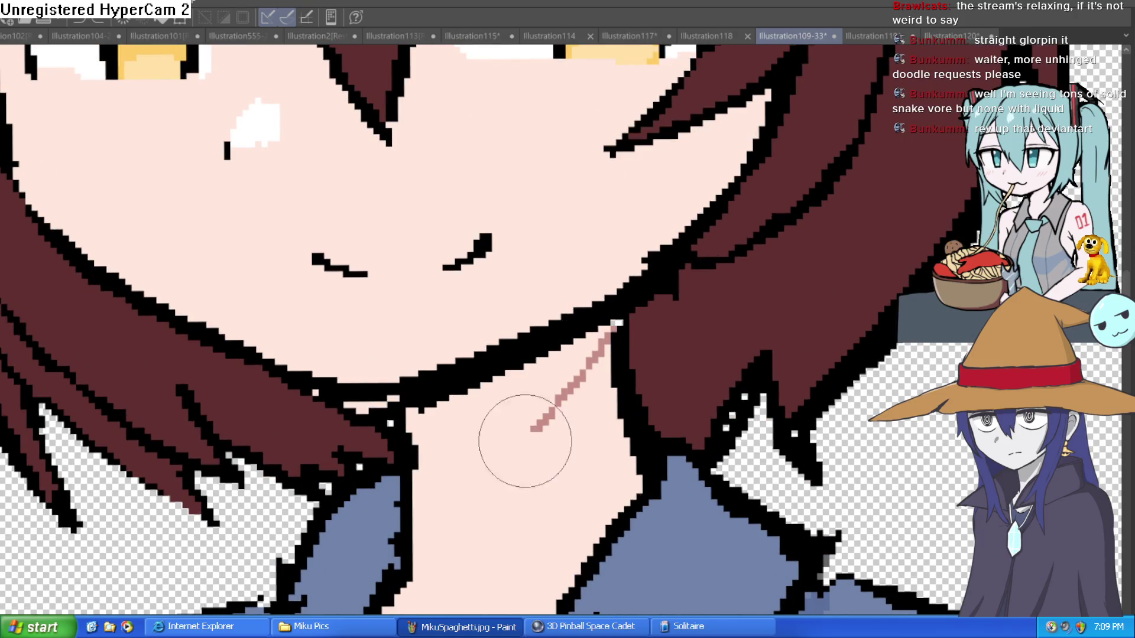
scroll(491, 485, "up", 3)
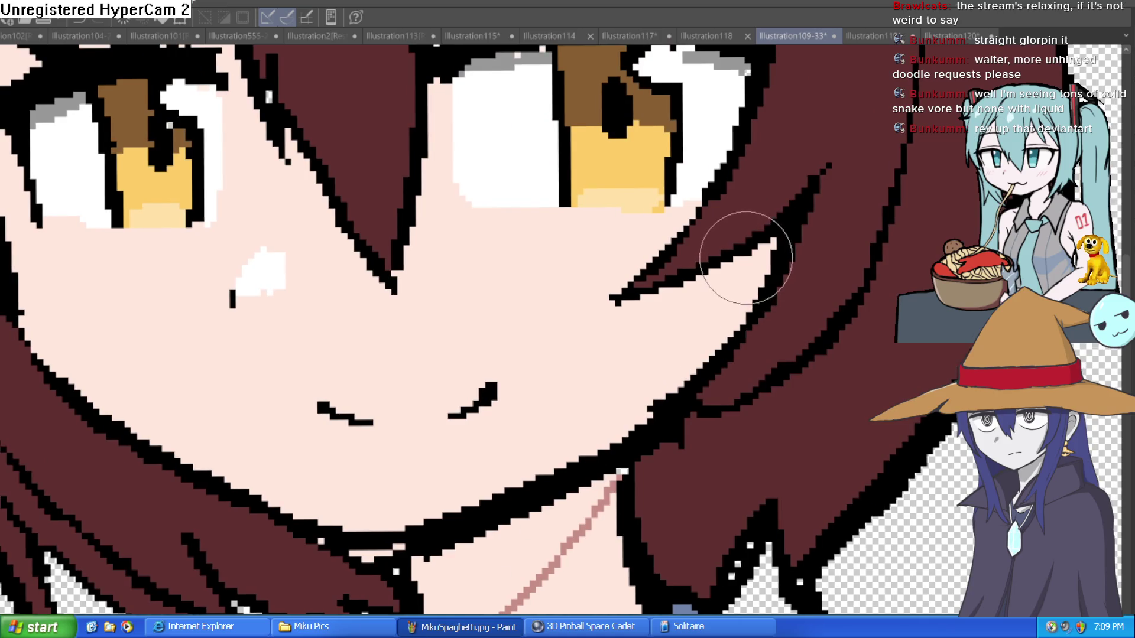
left_click_drag(749, 254, 553, 459)
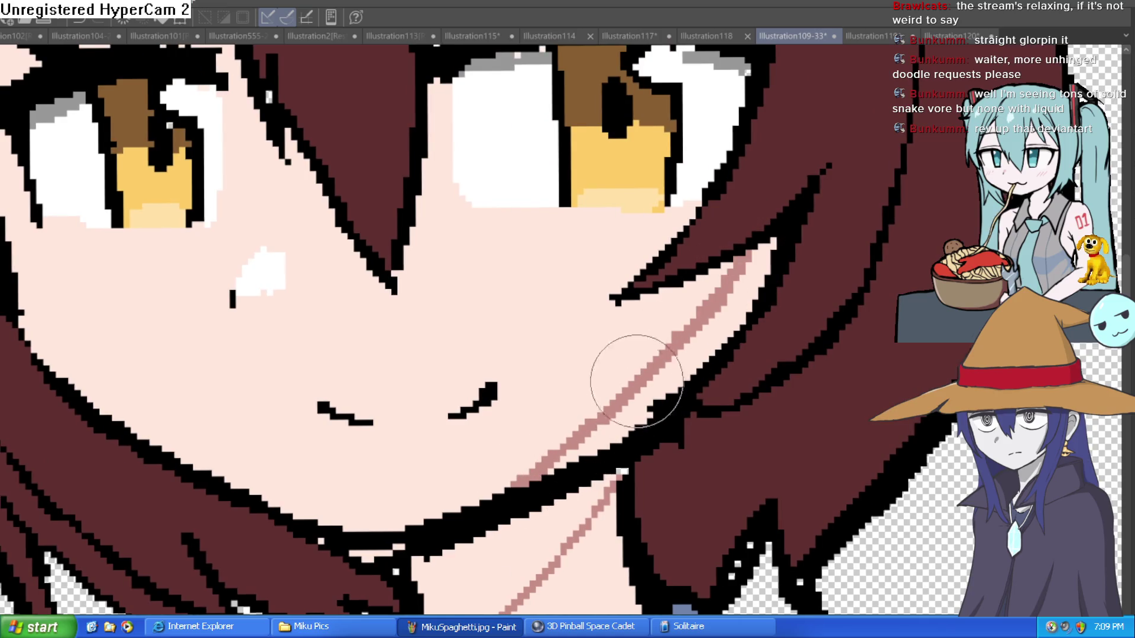
- Fill the cheek shadow area and the neck under the chin with shadow pink
key("g")
left_click(681, 367)
left_click(560, 491)
scroll(718, 446, "down", 5)
scroll(698, 439, "up", 4)
scroll(713, 468, "up", 2)
scroll(599, 462, "down", 3)
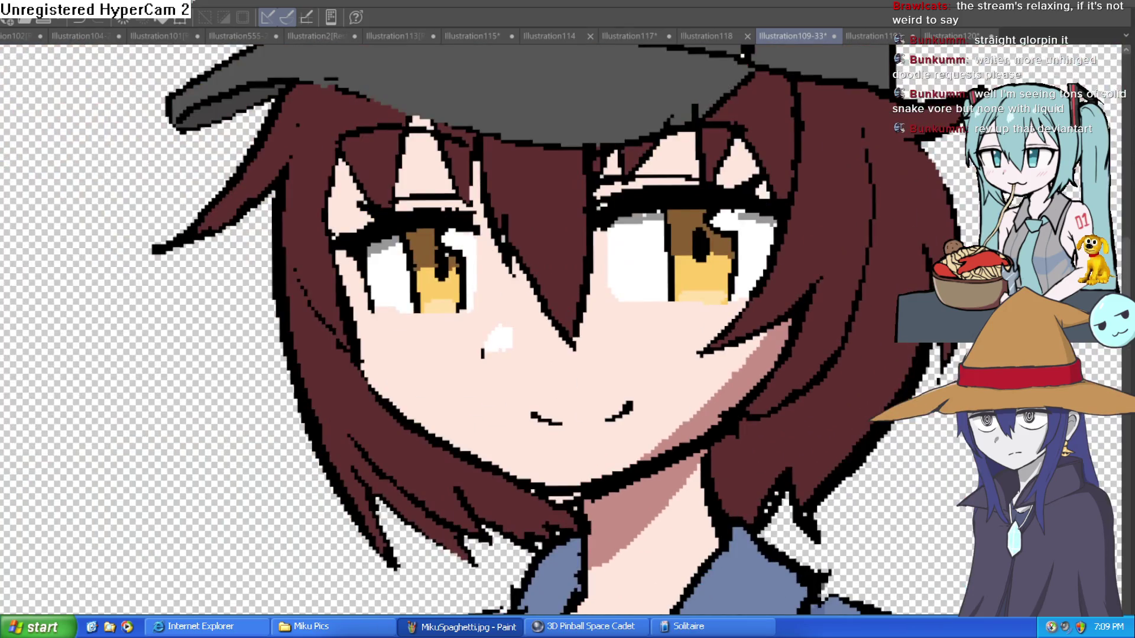
scroll(752, 286, "down", 4)
scroll(752, 286, "up", 1)
scroll(752, 286, "down", 1)
scroll(752, 286, "up", 1)
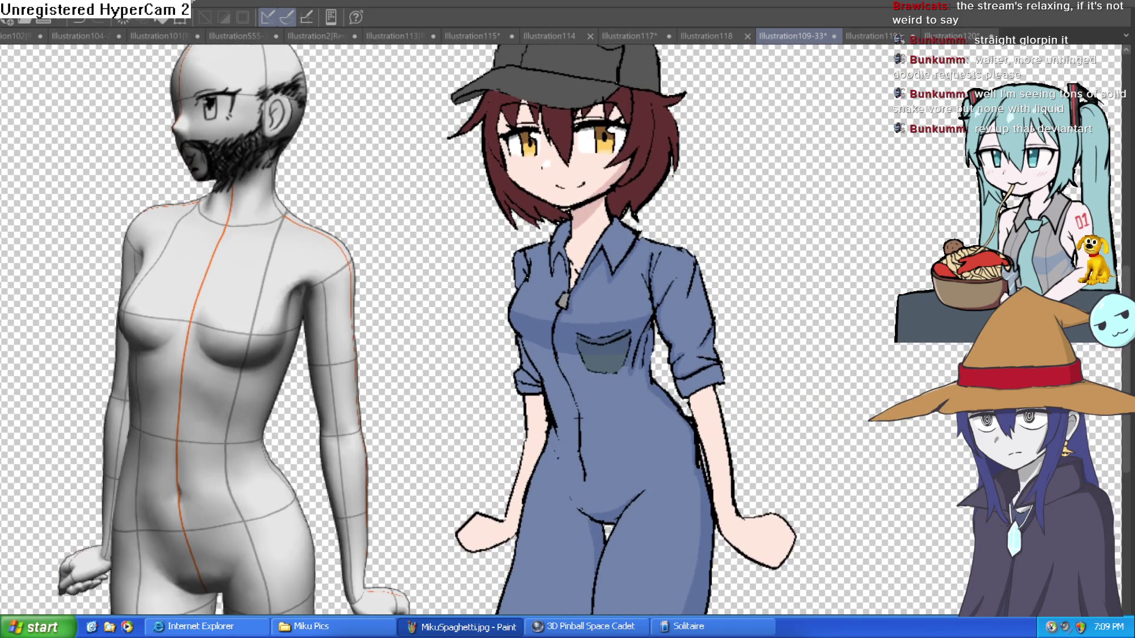
- Mirror the canvas view horizontally, then flip it back to normal
key("h")
key("h")
key("h")
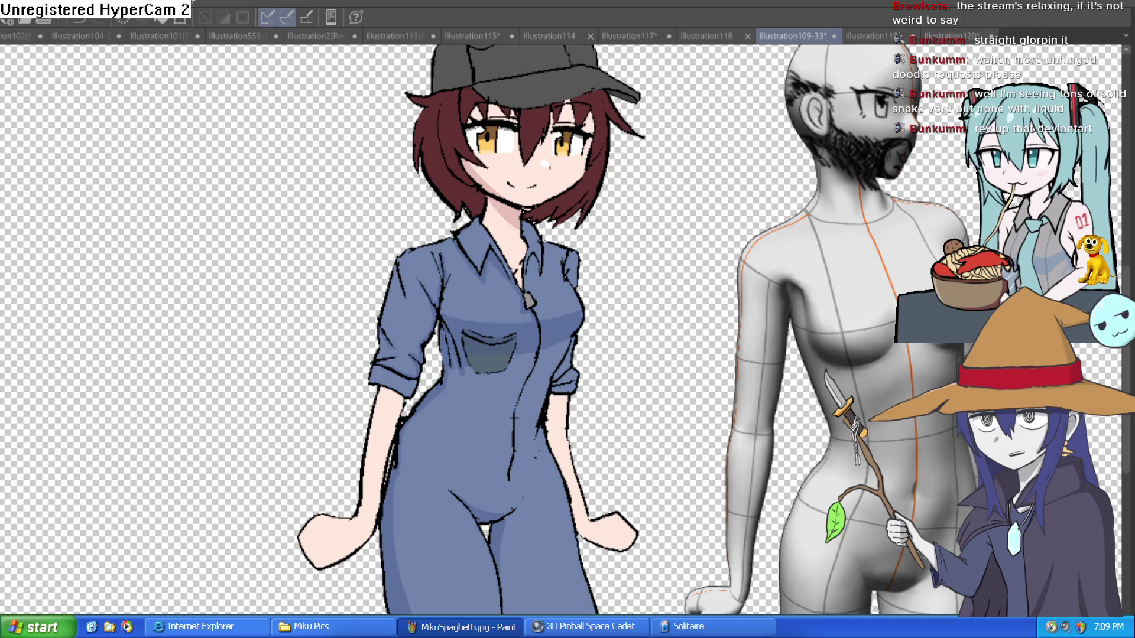
key("h")
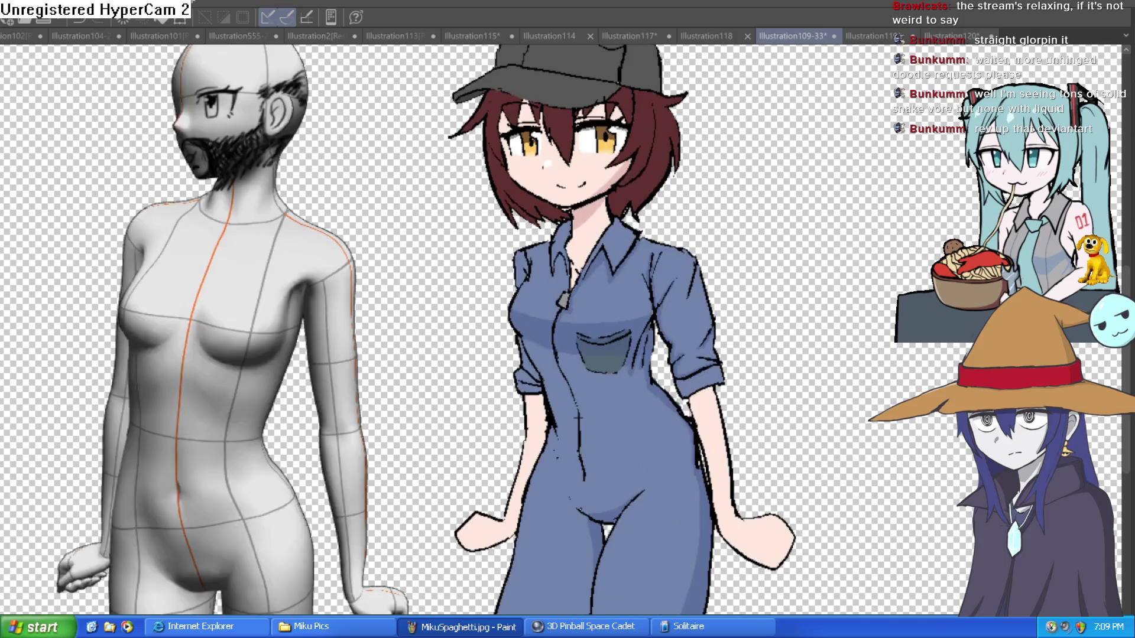
scroll(818, 233, "down", 1)
scroll(818, 233, "down", 2)
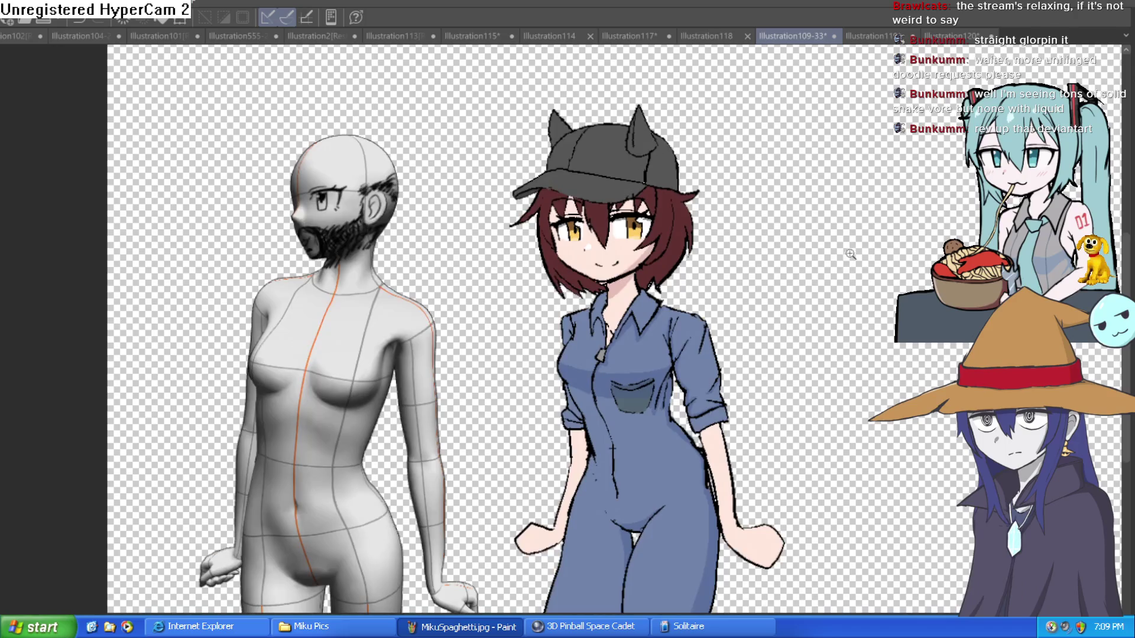
scroll(818, 233, "down", 1)
- Browse the snake, Miku, 3D model, Glorp and circle documents, then create a new illustration
left_click(875, 35)
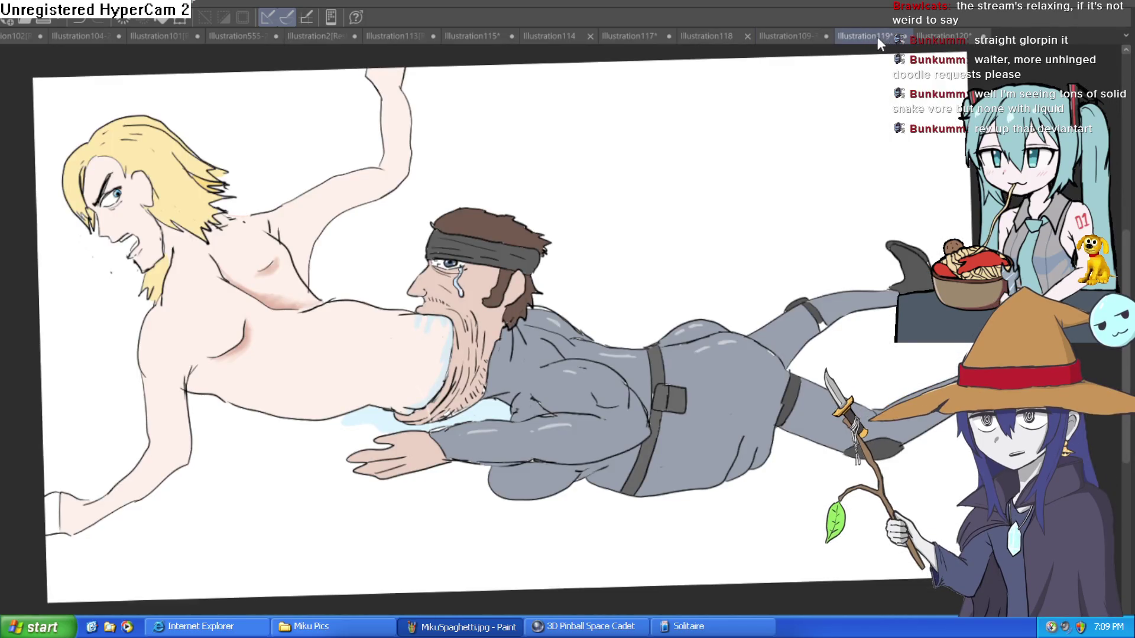
left_click(927, 37)
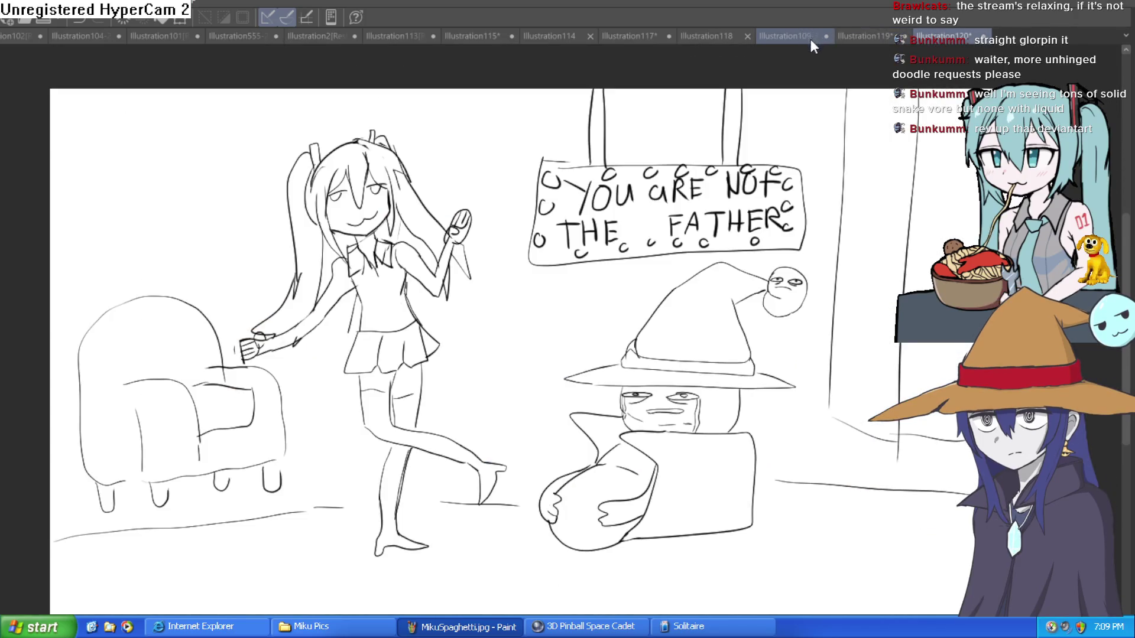
left_click(869, 36)
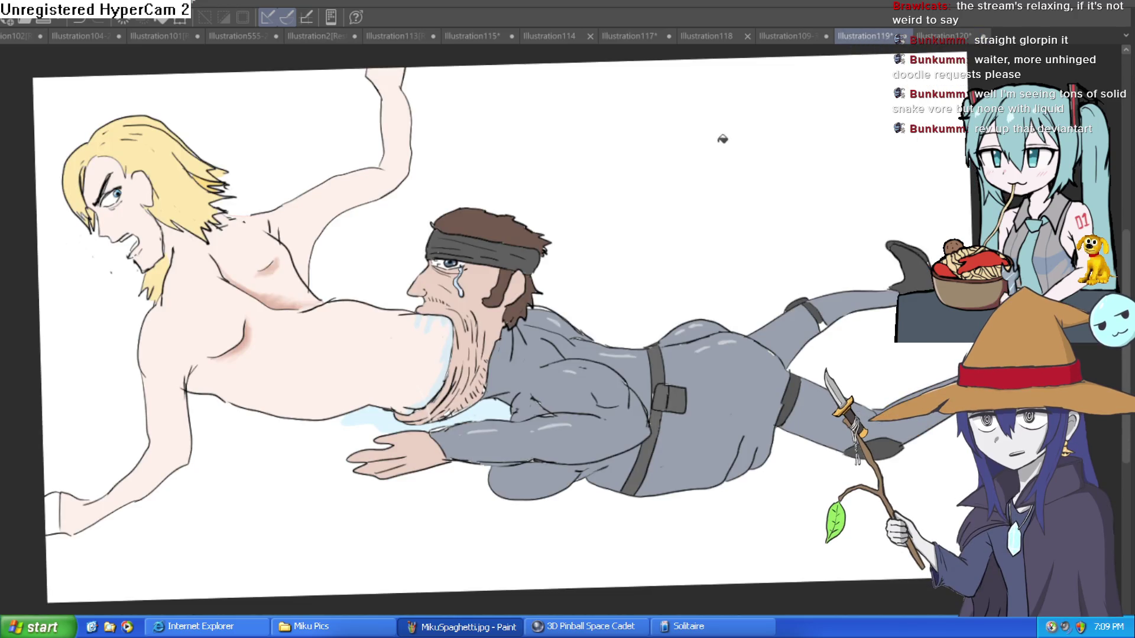
scroll(694, 155, "up", 2)
left_click(780, 35)
left_click(717, 36)
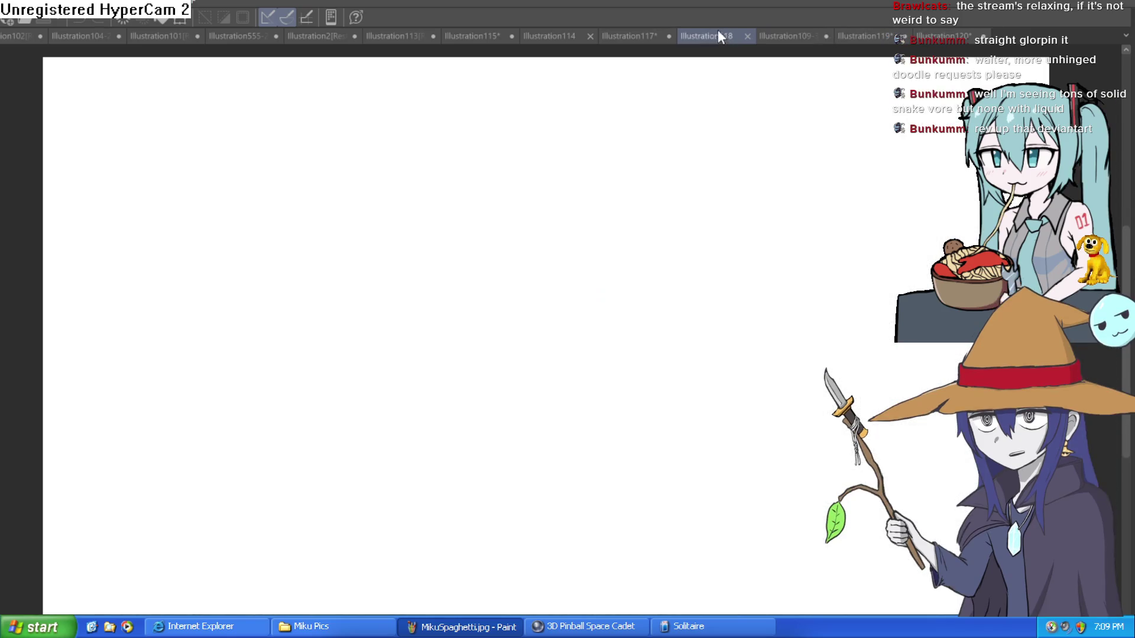
left_click(641, 36)
left_click(552, 37)
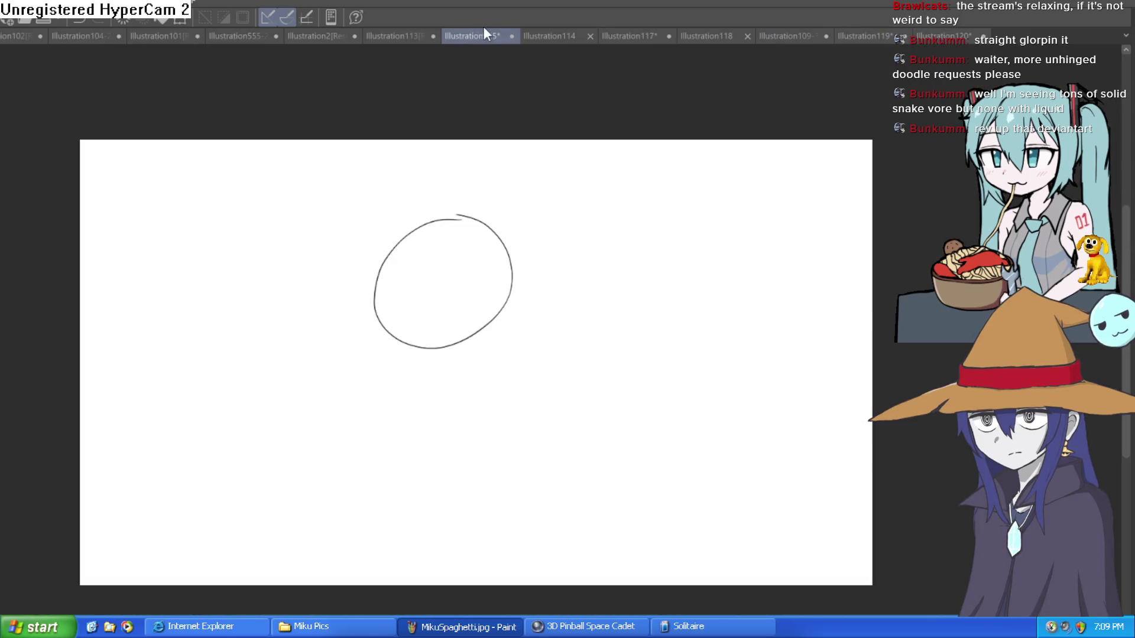
left_click(486, 34)
key("ctrl+n")
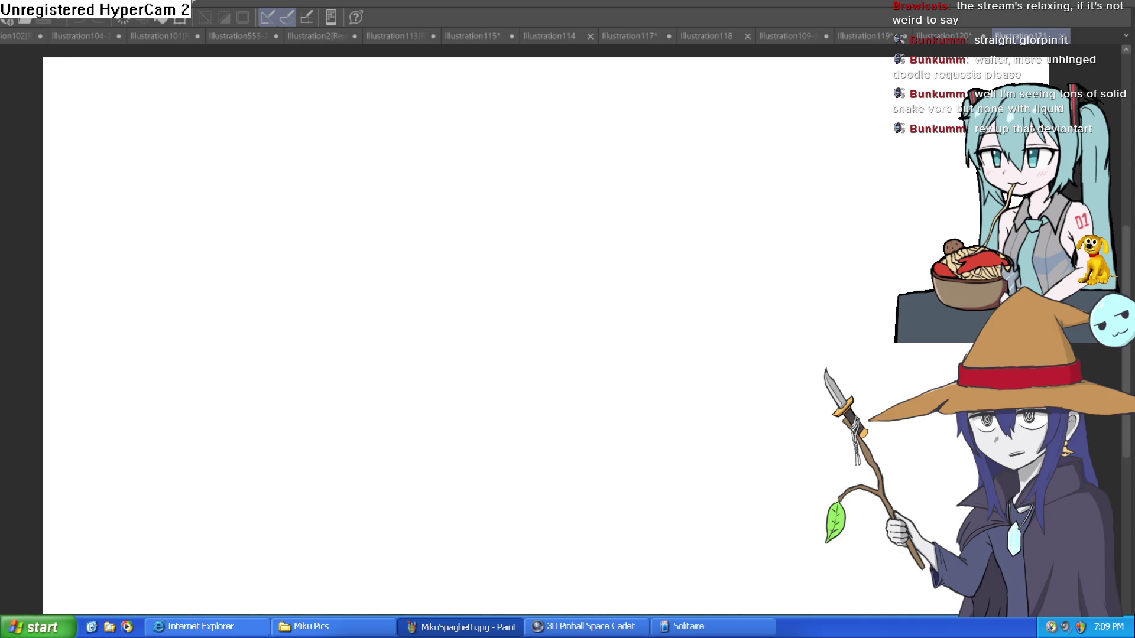
- Undo an accidental pink fill and draw the head circle, redrawing it until satisfied
left_click(517, 195)
key("ctrl+z")
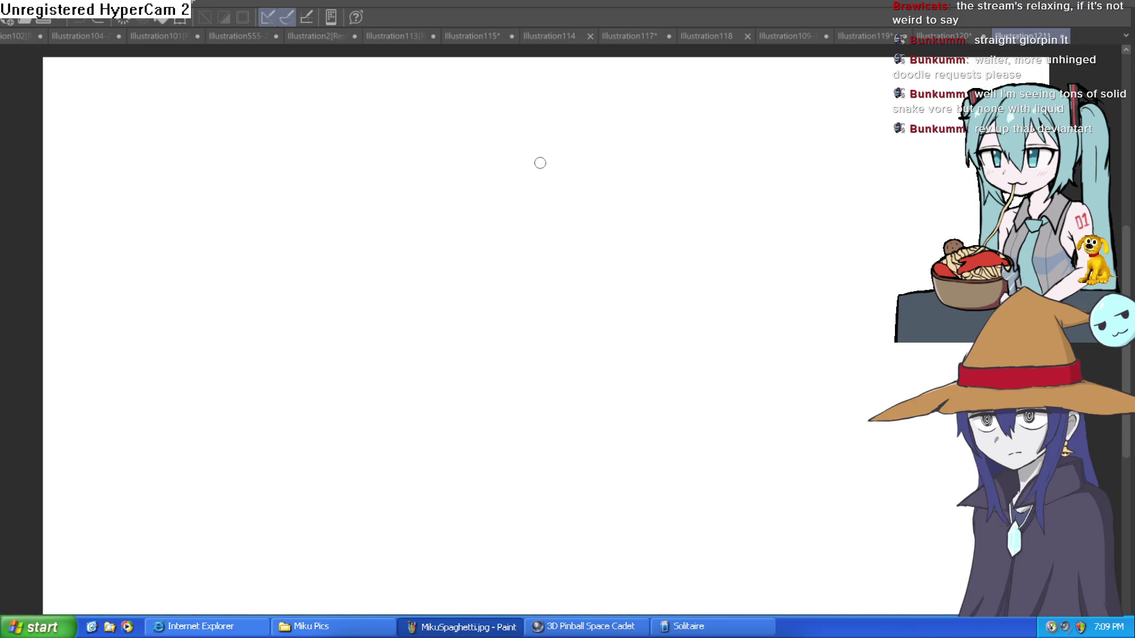
left_click_drag(539, 163, 586, 181)
key("ctrl+z")
mouse_move(500, 133)
left_mouse_down()
mouse_move(444, 278)
mouse_move(587, 207)
left_mouse_up()
key("ctrl+z")
mouse_move(520, 145)
left_mouse_down()
mouse_move(459, 239)
mouse_move(582, 211)
mouse_move(519, 148)
mouse_move(550, 150)
mouse_move(582, 231)
left_mouse_up()
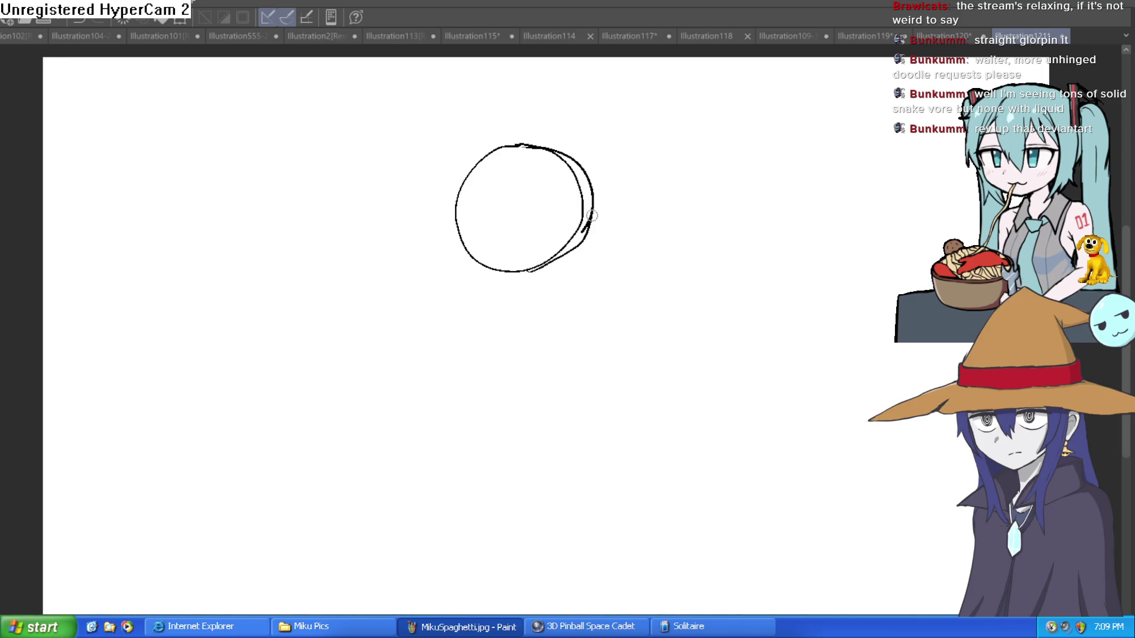
- Add vertical and horizontal guide lines, sketch the left jaw, and extend the centre line to the chin
left_click_drag(504, 188, 526, 269)
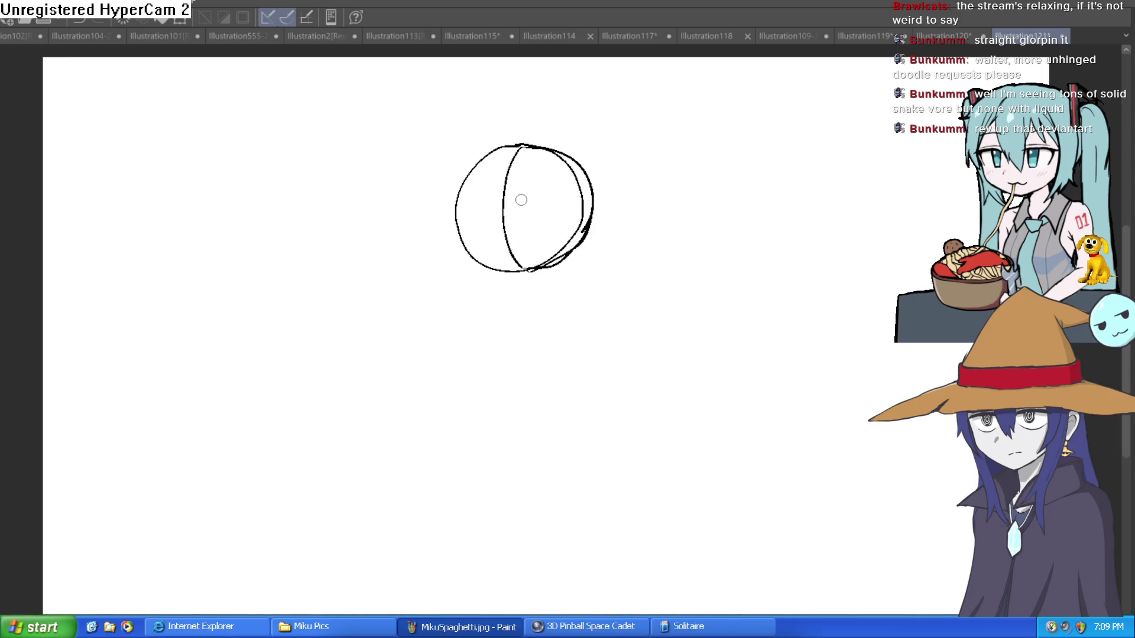
mouse_move(460, 211)
left_mouse_down()
mouse_move(555, 208)
mouse_move(507, 241)
left_mouse_up()
scroll(464, 211, "up", 3)
mouse_move(406, 206)
left_mouse_down()
mouse_move(413, 303)
mouse_move(486, 372)
mouse_move(517, 382)
left_mouse_up()
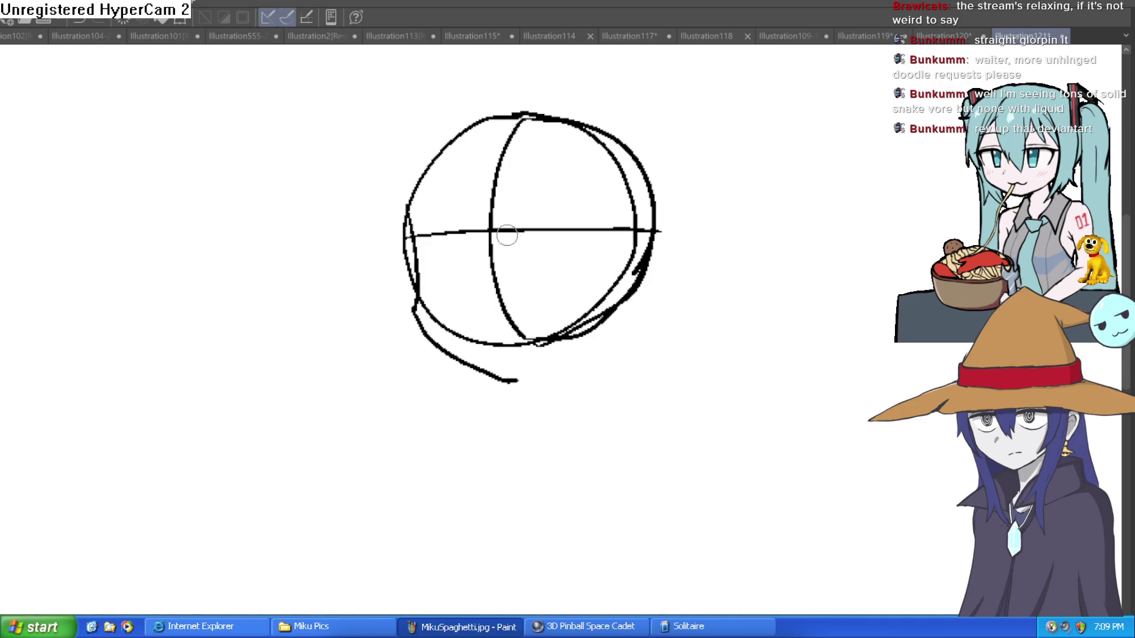
left_click_drag(495, 233, 511, 375)
mouse_move(556, 235)
left_mouse_down()
mouse_move(560, 338)
mouse_move(545, 328)
left_mouse_up()
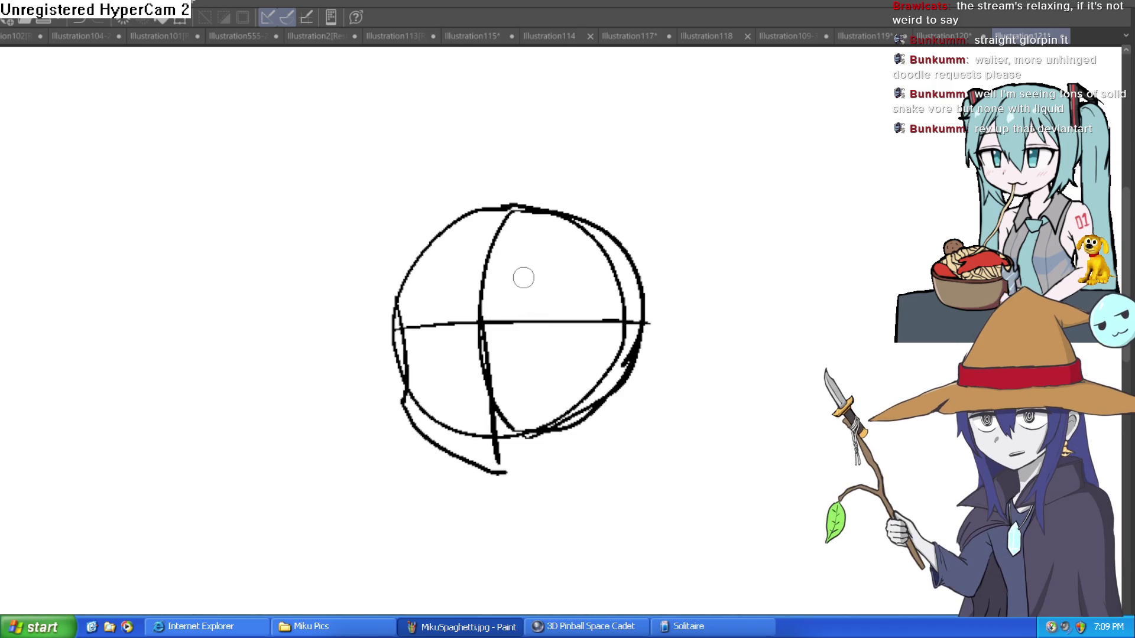
- Go over the centre line and the upper-left head outline more boldly
left_click_drag(511, 285, 507, 175)
mouse_move(443, 190)
left_mouse_down()
mouse_move(397, 236)
mouse_move(388, 266)
left_mouse_up()
left_click_drag(422, 206, 390, 278)
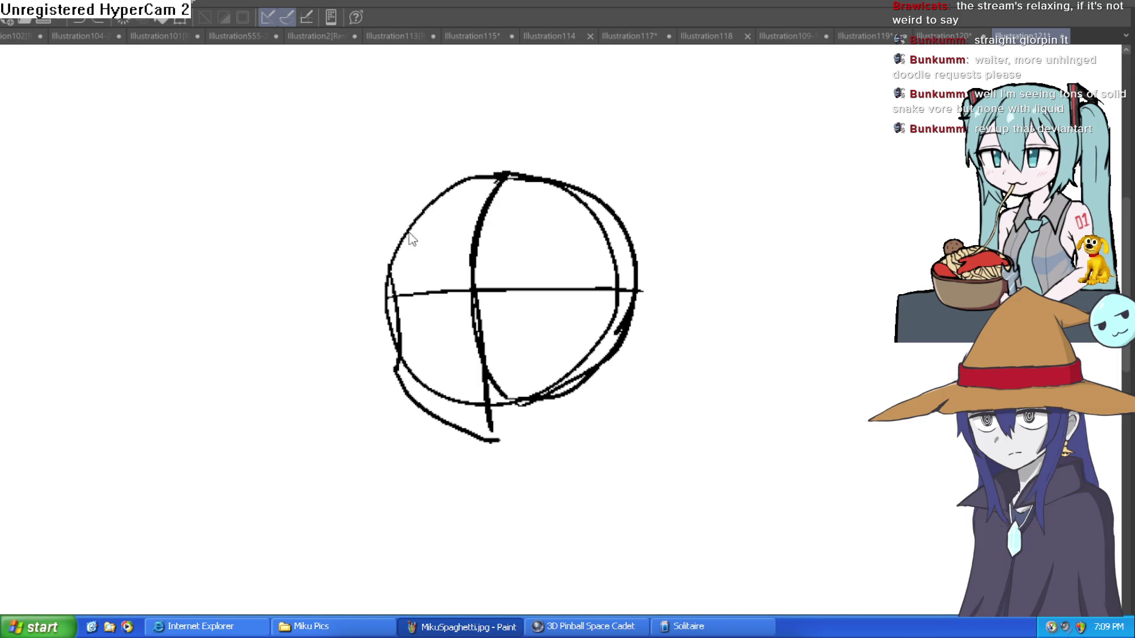
mouse_move(414, 217)
left_mouse_down()
mouse_move(472, 175)
mouse_move(485, 185)
left_mouse_up()
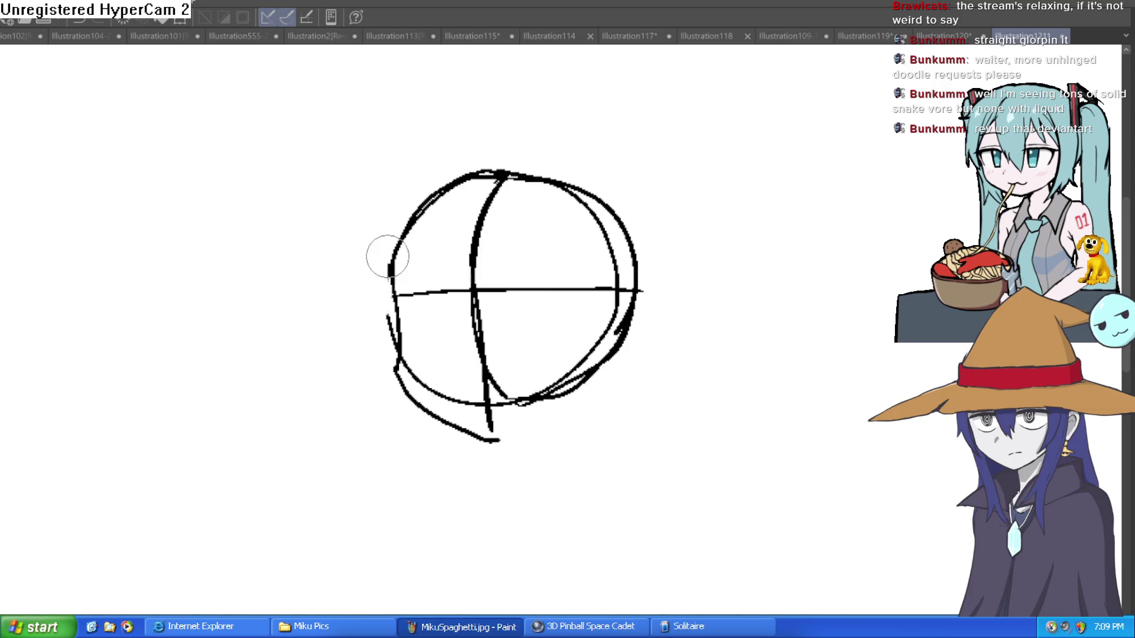
left_click_drag(392, 275, 386, 318)
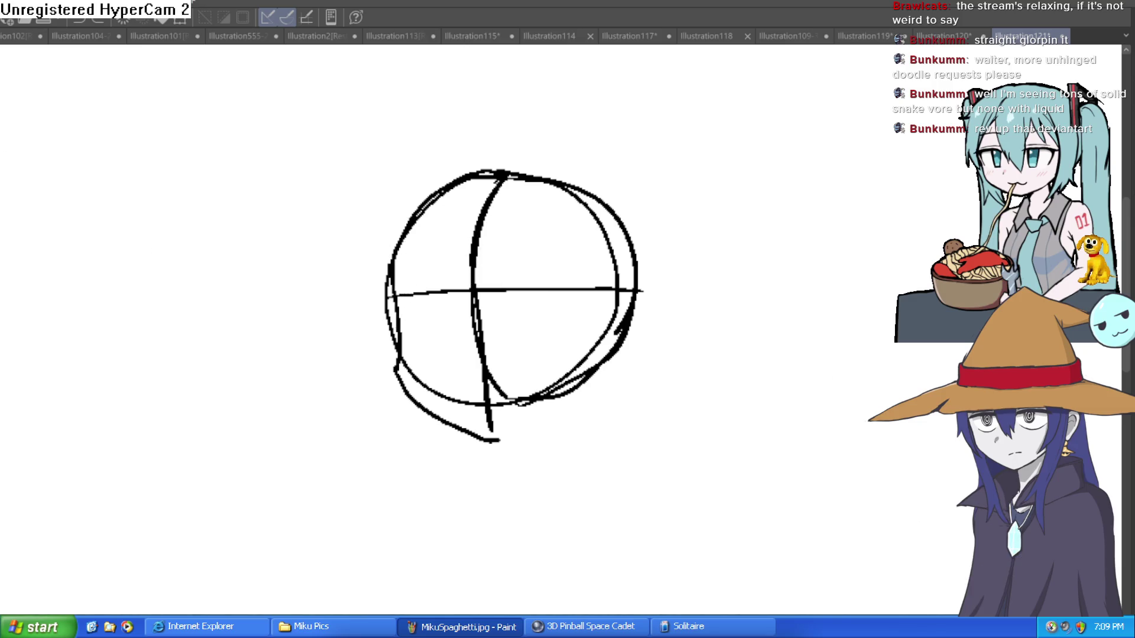
- Draw the right jaw line toward the chin, redoing it once
scroll(372, 248, "up", 1)
scroll(372, 249, "up", 1)
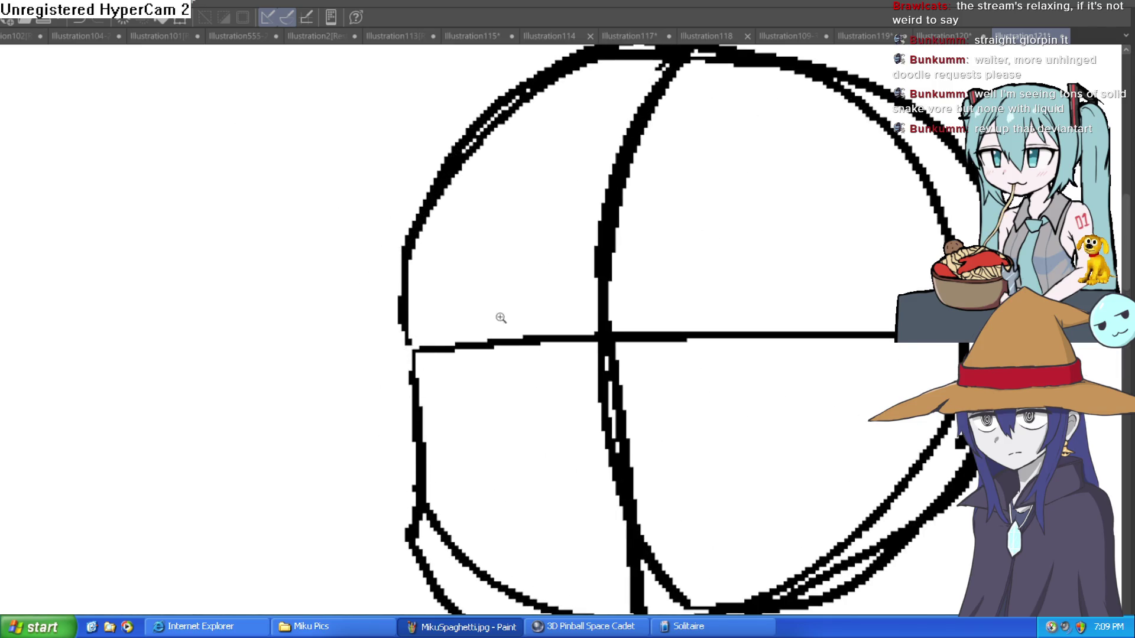
scroll(500, 317, "down", 1)
scroll(482, 262, "down", 1)
left_click_drag(611, 281, 588, 298)
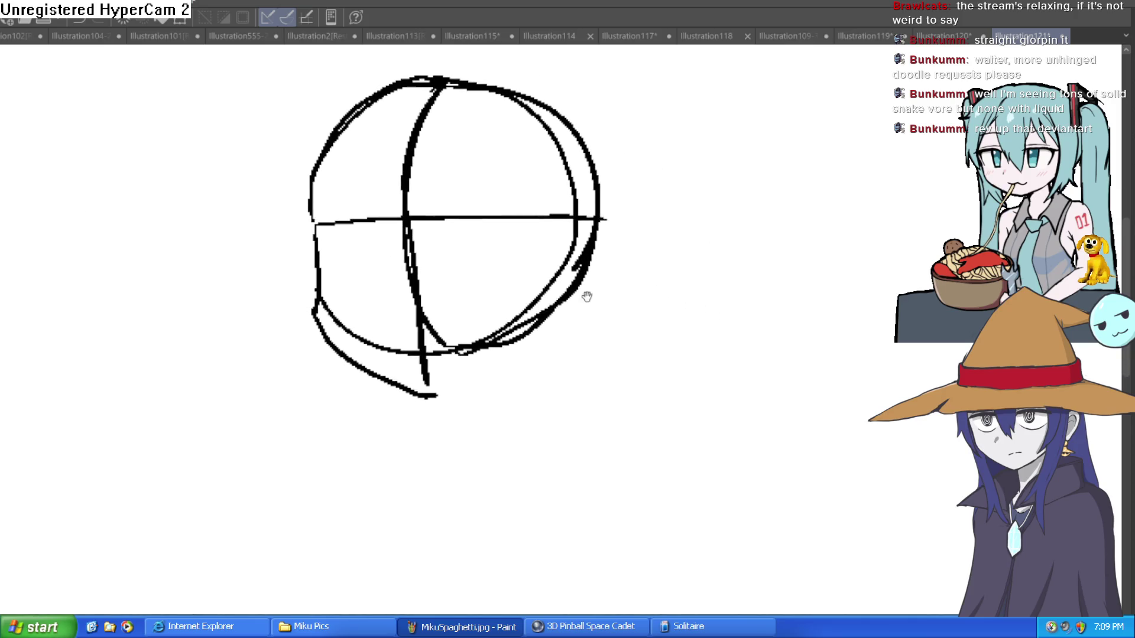
left_click_drag(592, 242, 426, 395)
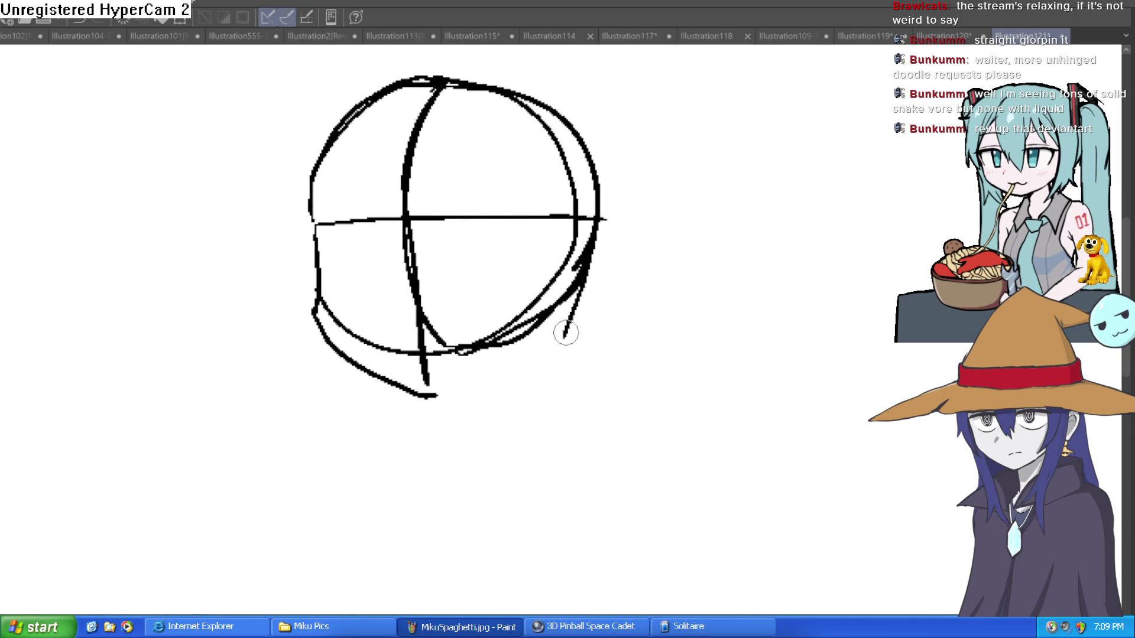
left_click_drag(597, 324, 587, 335)
key("ctrl+z")
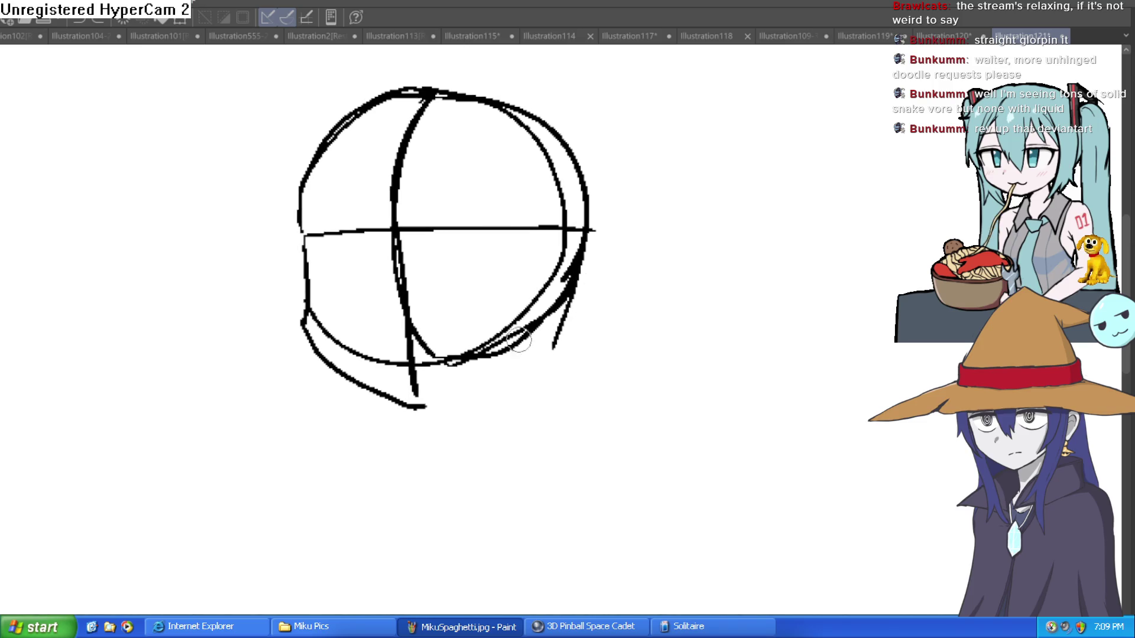
mouse_move(326, 368)
left_mouse_down()
mouse_move(436, 413)
mouse_move(566, 335)
mouse_move(594, 238)
mouse_move(583, 319)
mouse_move(587, 302)
mouse_move(530, 393)
left_mouse_up()
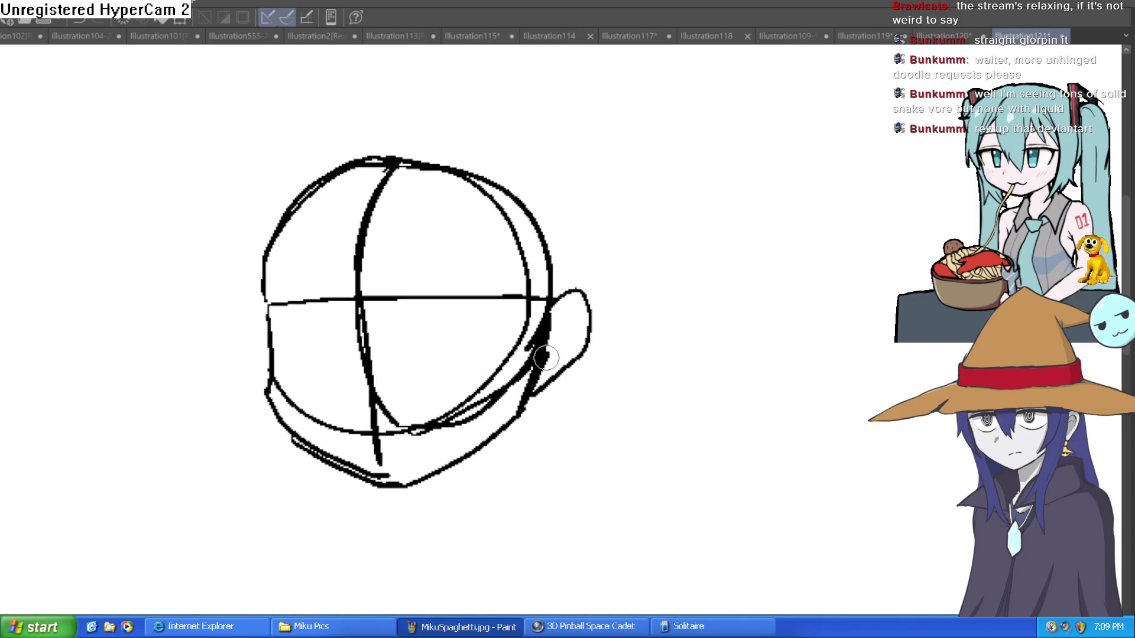
- Erase the heavy marks at the ear, the lower jaw line and outer left outline, then reset canvas rotation
mouse_move(542, 351)
left_mouse_down()
mouse_move(523, 390)
mouse_move(542, 332)
mouse_move(535, 384)
mouse_move(539, 370)
mouse_move(413, 430)
left_mouse_up()
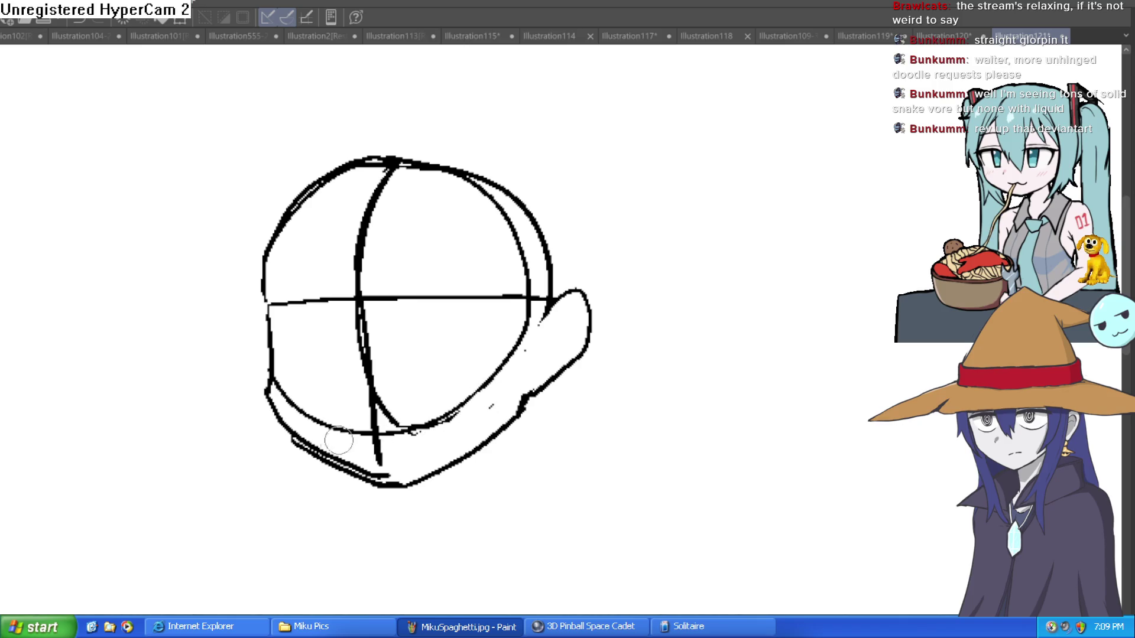
left_click_drag(680, 266, 527, 355)
mouse_move(345, 298)
left_mouse_down()
mouse_move(325, 231)
mouse_move(331, 169)
mouse_move(321, 182)
left_mouse_up()
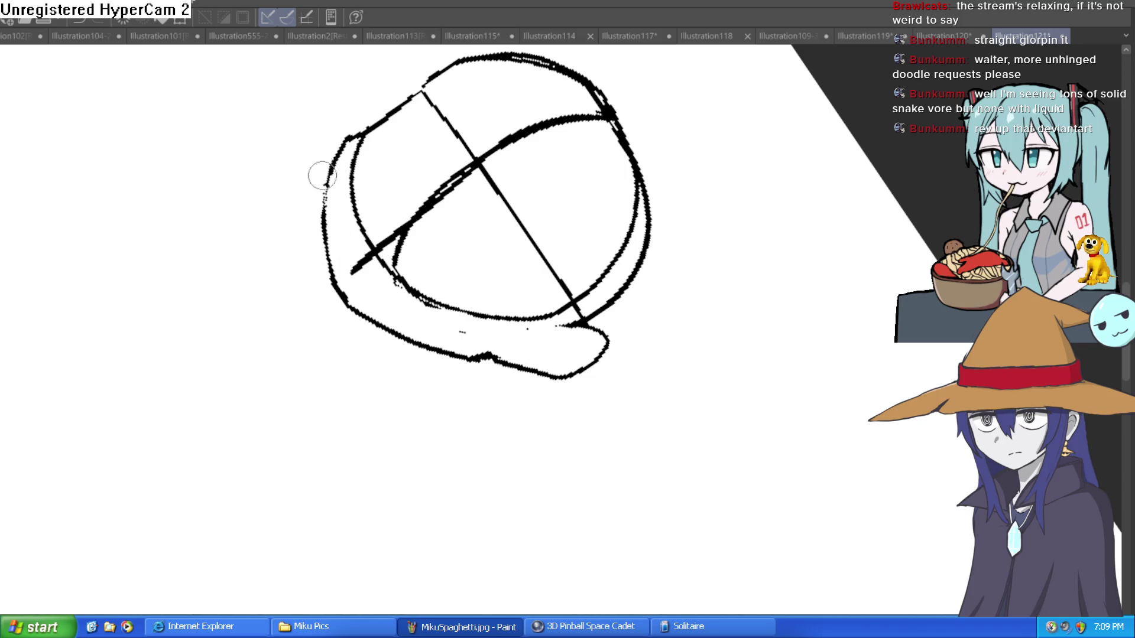
key("ctrl+at")
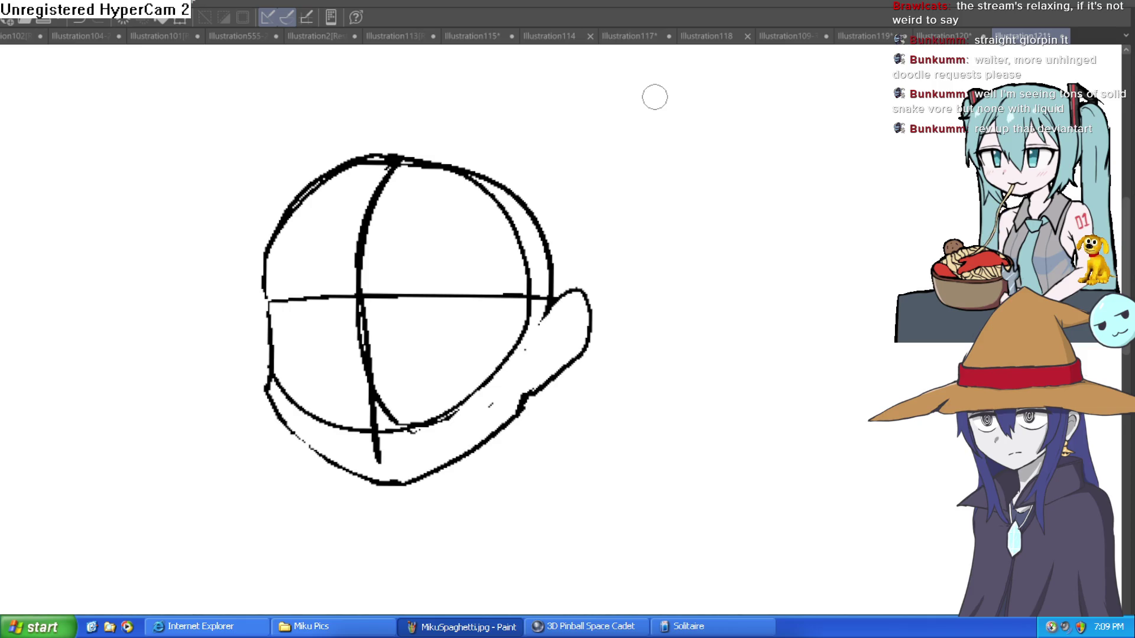
- Undo a stray stroke beside the head and bring the area below the jaw into view
left_click_drag(652, 325, 716, 285)
key("ctrl+z")
mouse_move(490, 234)
left_mouse_down()
mouse_move(603, 217)
mouse_move(585, 240)
mouse_move(611, 210)
left_mouse_up()
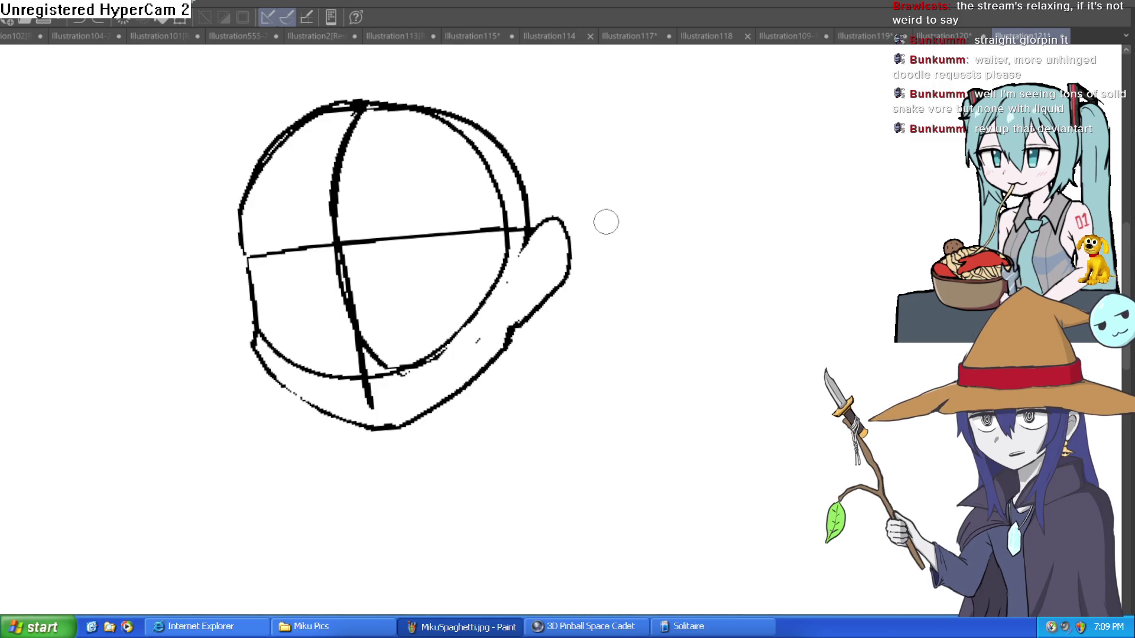
left_click_drag(595, 254, 608, 233)
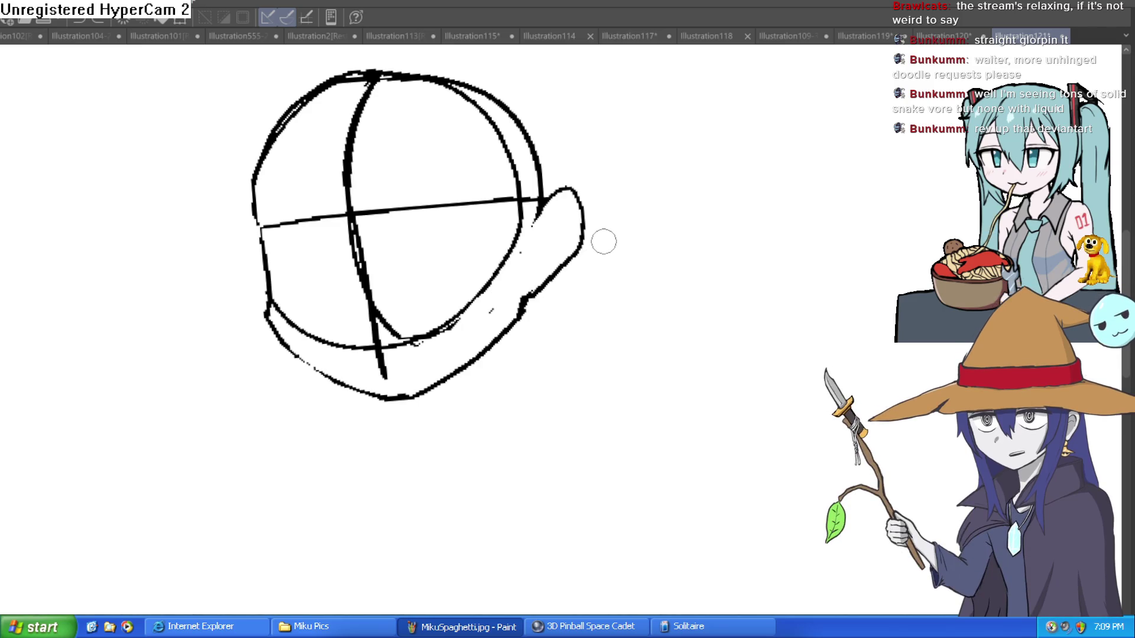
mouse_move(574, 280)
left_mouse_down()
mouse_move(565, 233)
mouse_move(612, 334)
left_mouse_up()
scroll(565, 232, "up", 3)
- Draw the two neck lines below the jaw and a collar line going down-left
left_click_drag(473, 334, 447, 428)
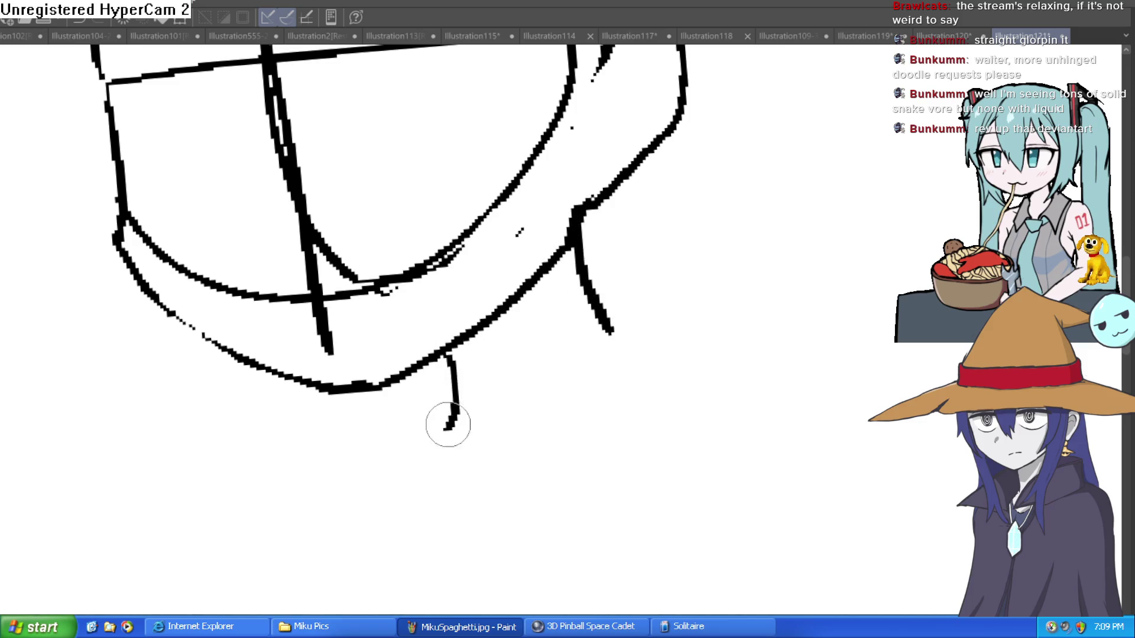
left_click_drag(456, 363, 491, 310)
left_click_drag(620, 323, 534, 347)
left_click_drag(784, 246, 647, 275)
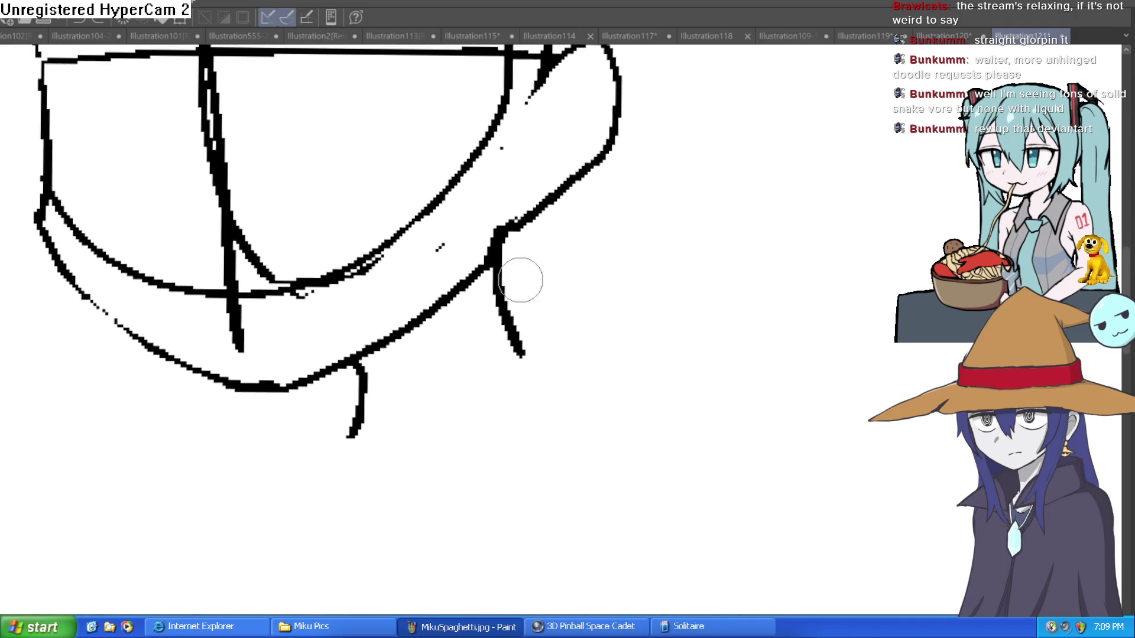
left_click_drag(515, 353, 614, 413)
left_click_drag(361, 391, 218, 477)
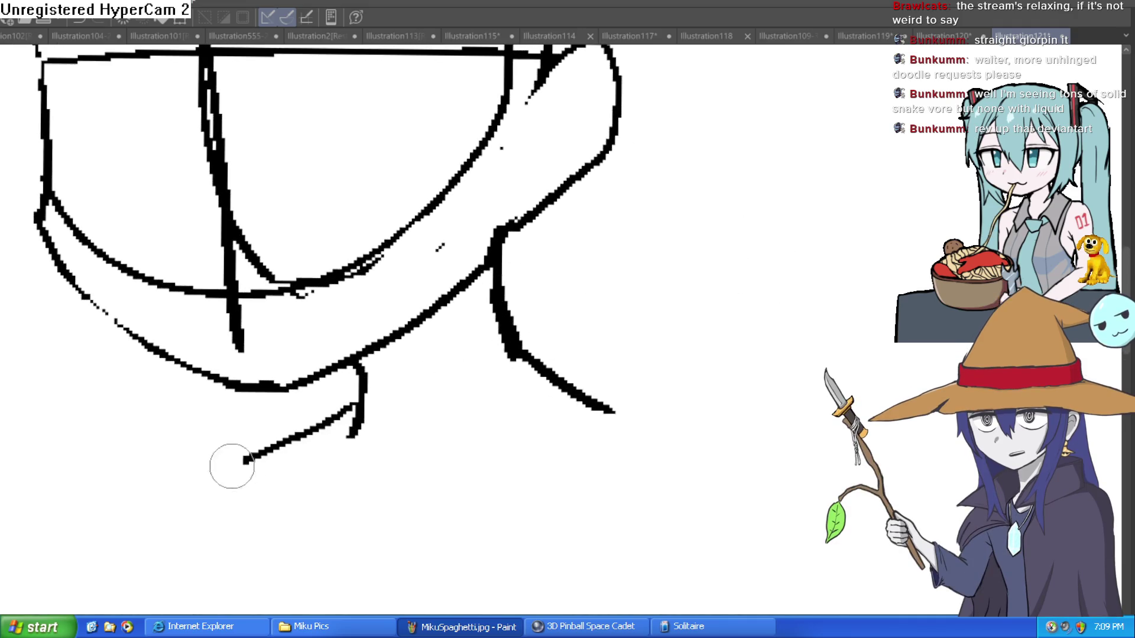
- Zoom back out and reposition the view around the head sketch
scroll(661, 331, "down", 2)
left_click_drag(678, 302, 651, 256)
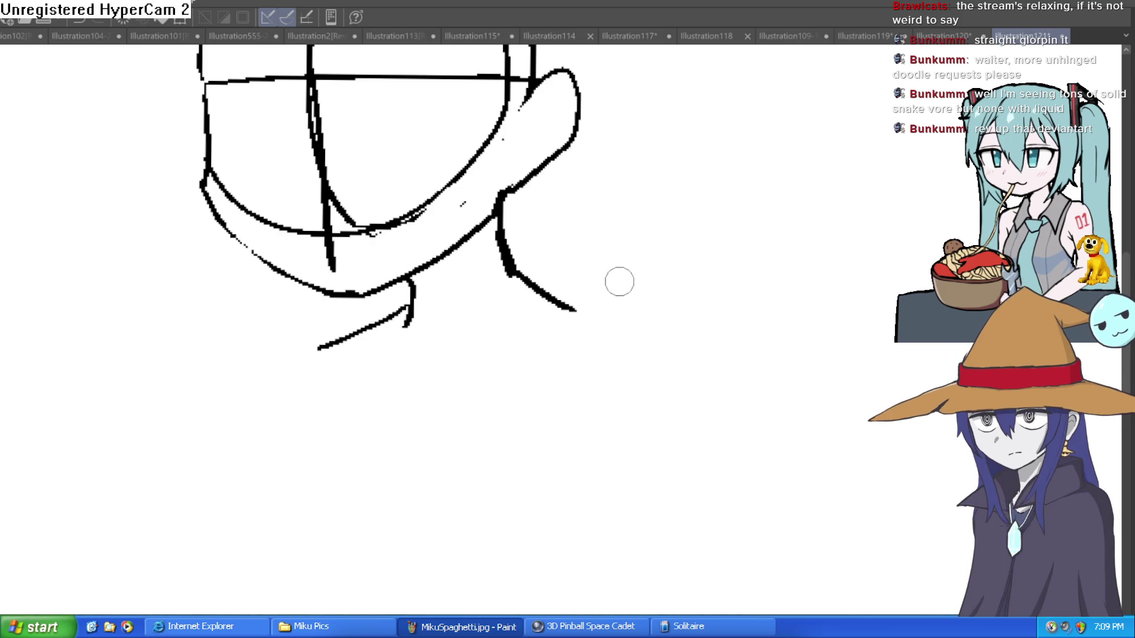
scroll(638, 293, "down", 2)
scroll(585, 256, "down", 3)
scroll(595, 332, "down", 2)
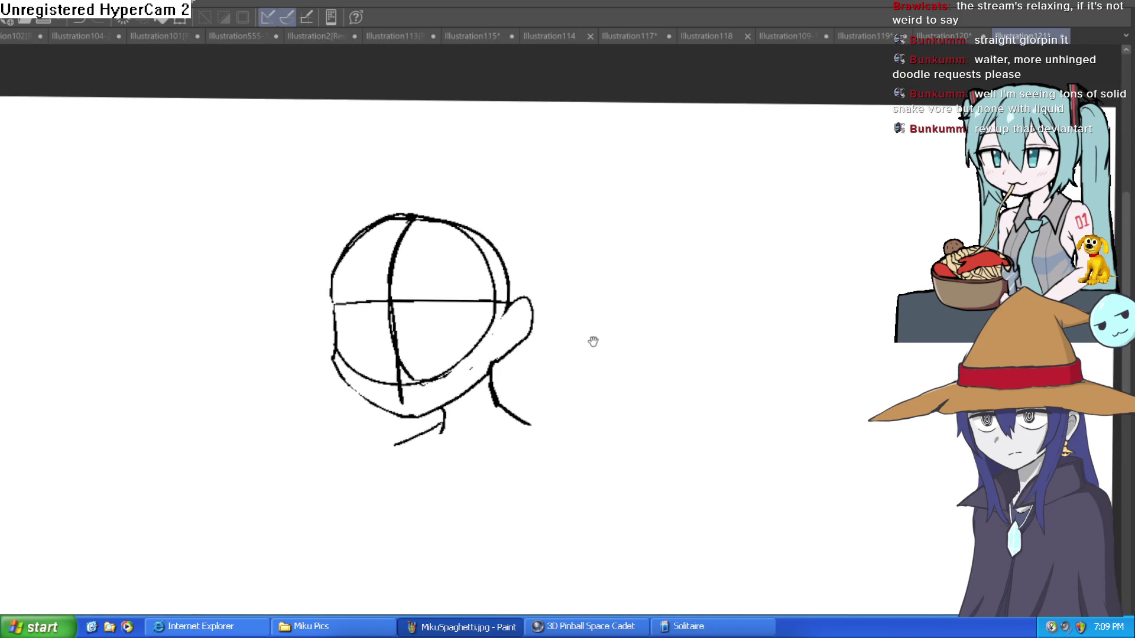
left_click_drag(594, 341, 596, 353)
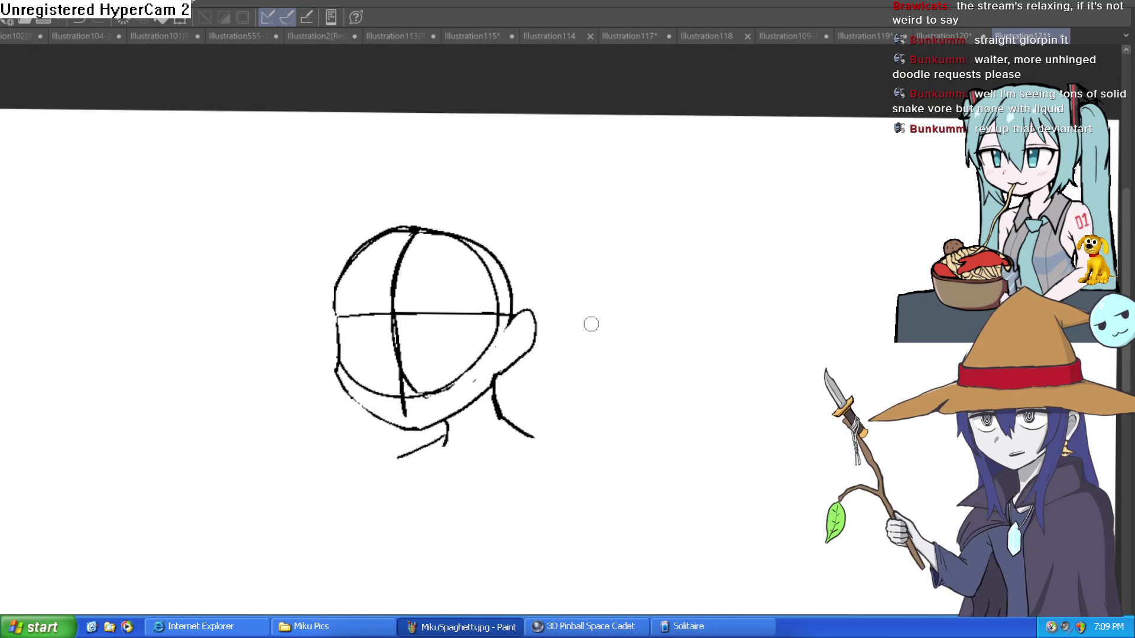
left_click_drag(538, 393, 562, 282)
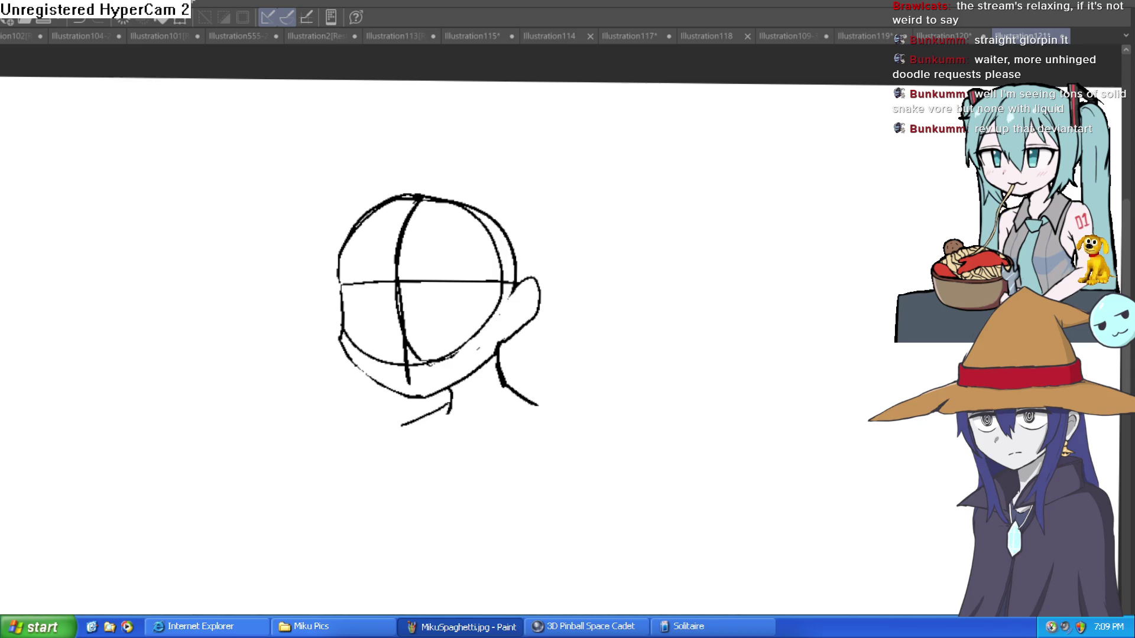
left_click_drag(638, 313, 717, 253)
- Undo the stray stroke and retrace the top-right outline of the head
key("ctrl+z")
scroll(483, 200, "up", 2)
mouse_move(404, 225)
left_mouse_down()
mouse_move(583, 338)
mouse_move(446, 212)
left_mouse_up()
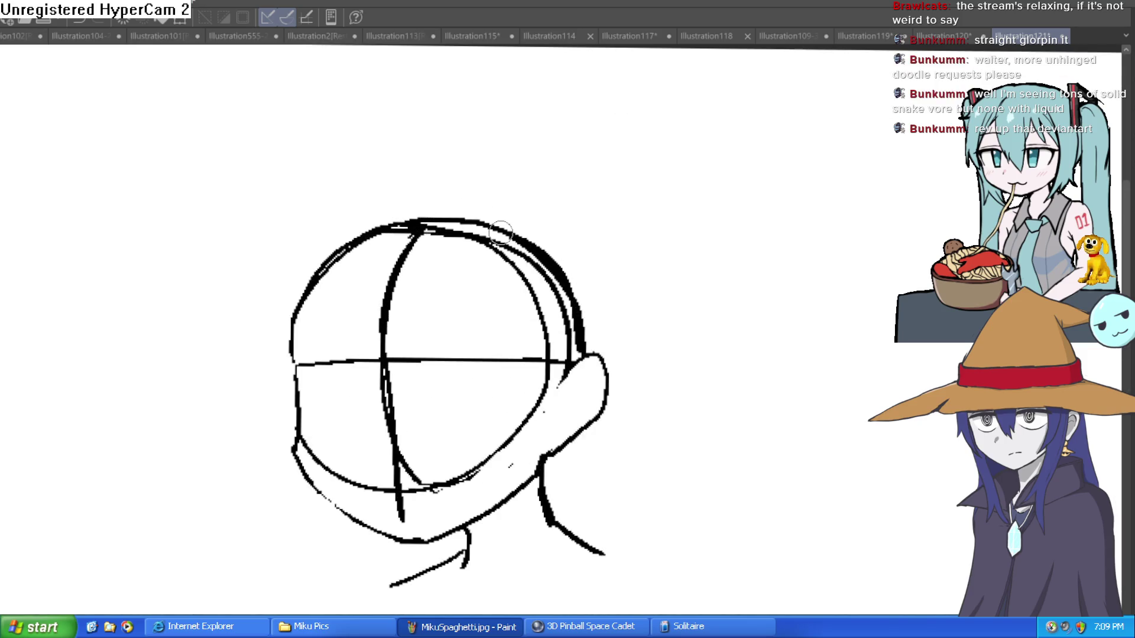
left_click_drag(578, 278, 567, 145)
- Redraw the neck line thicker and thin out the heavy strokes around the neck
left_click_drag(529, 340, 537, 408)
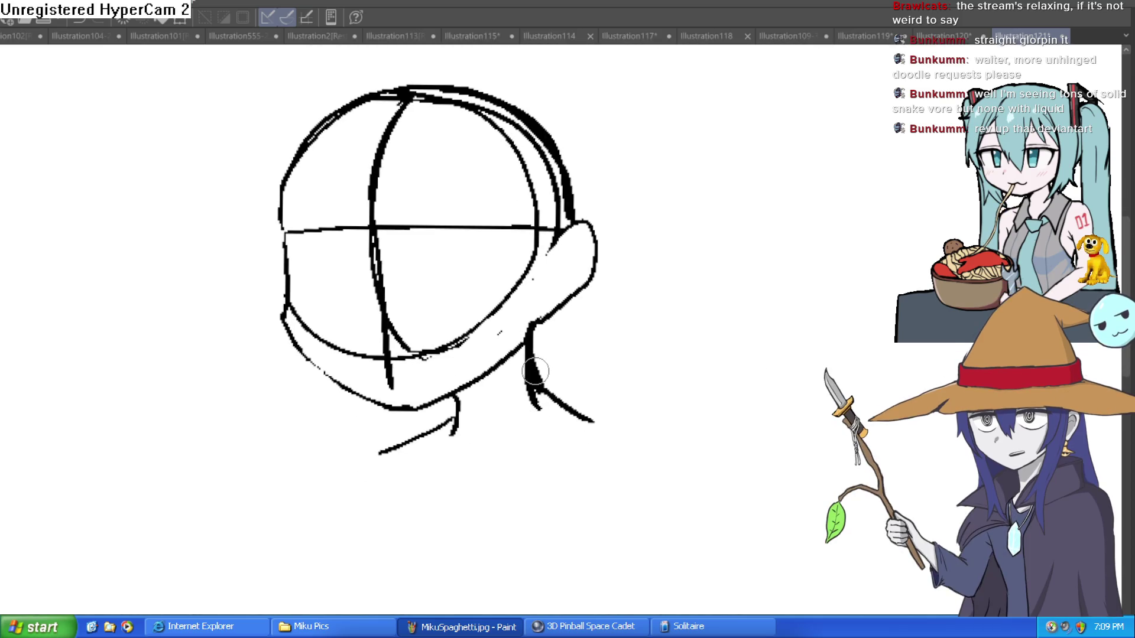
left_click_drag(562, 354, 555, 322)
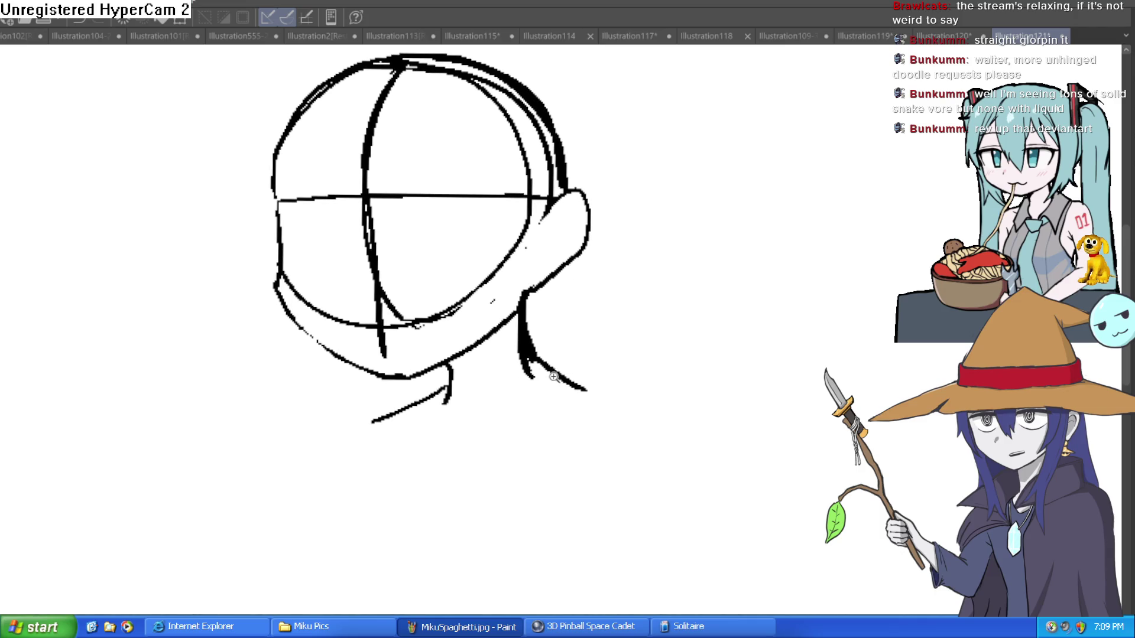
scroll(557, 374, "up", 3)
mouse_move(613, 393)
left_mouse_down()
mouse_move(506, 329)
mouse_move(470, 138)
left_mouse_up()
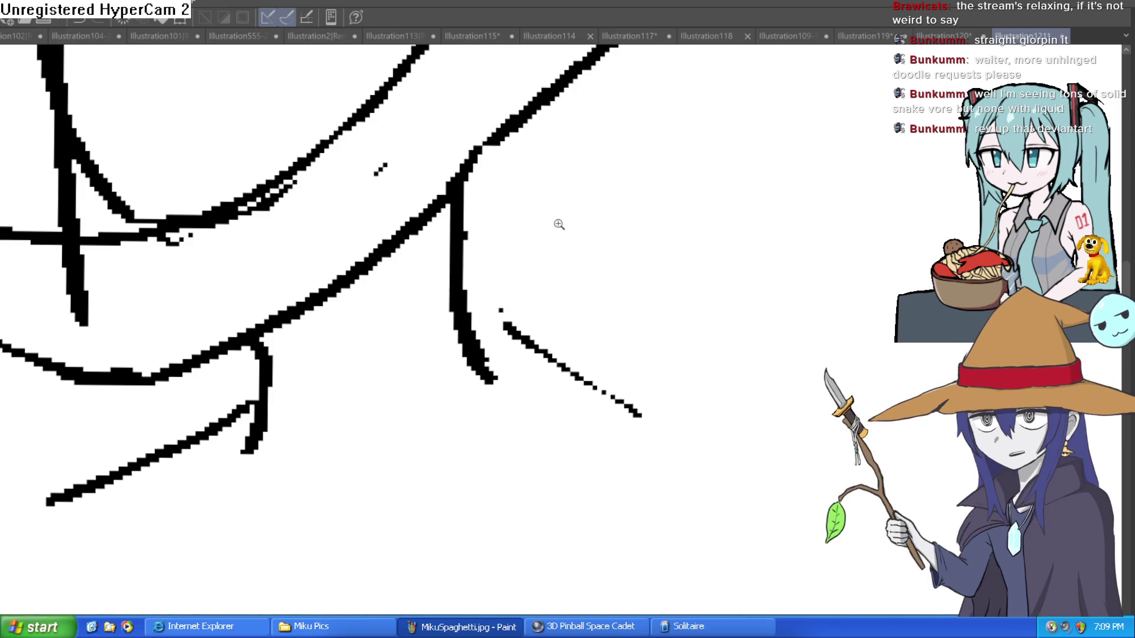
scroll(557, 223, "down", 2)
scroll(557, 342, "down", 2)
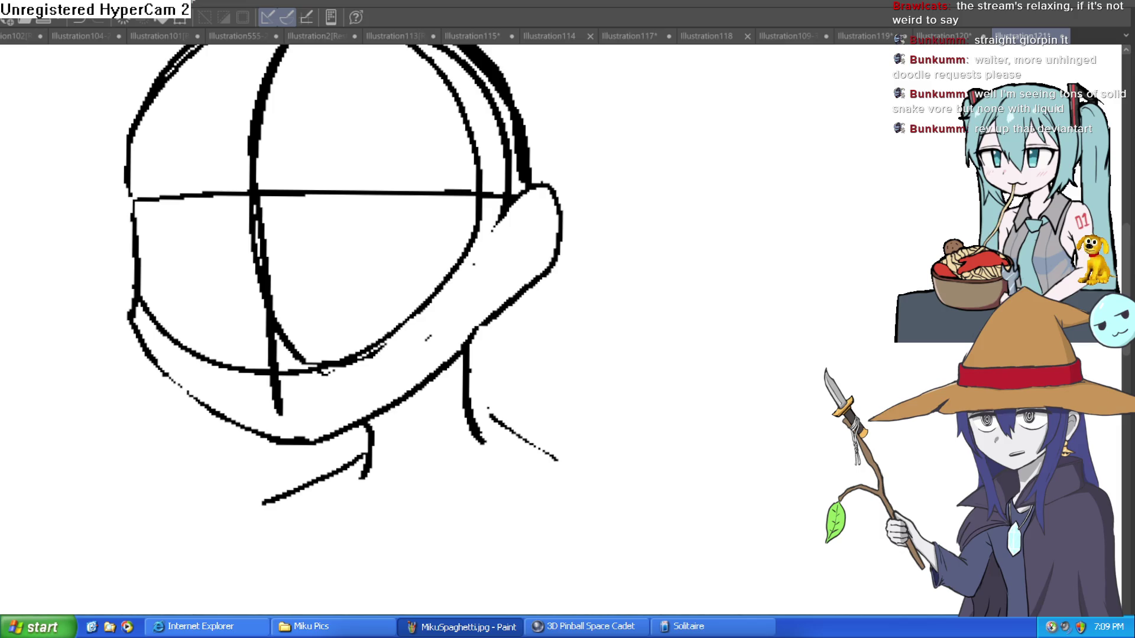
- Thicken and extend the collar, join the neck into the shoulder, and draw a shoulder line
left_click_drag(367, 424, 356, 518)
mouse_move(470, 346)
left_mouse_down()
mouse_move(479, 443)
mouse_move(556, 461)
left_mouse_up()
left_click_drag(470, 413, 502, 450)
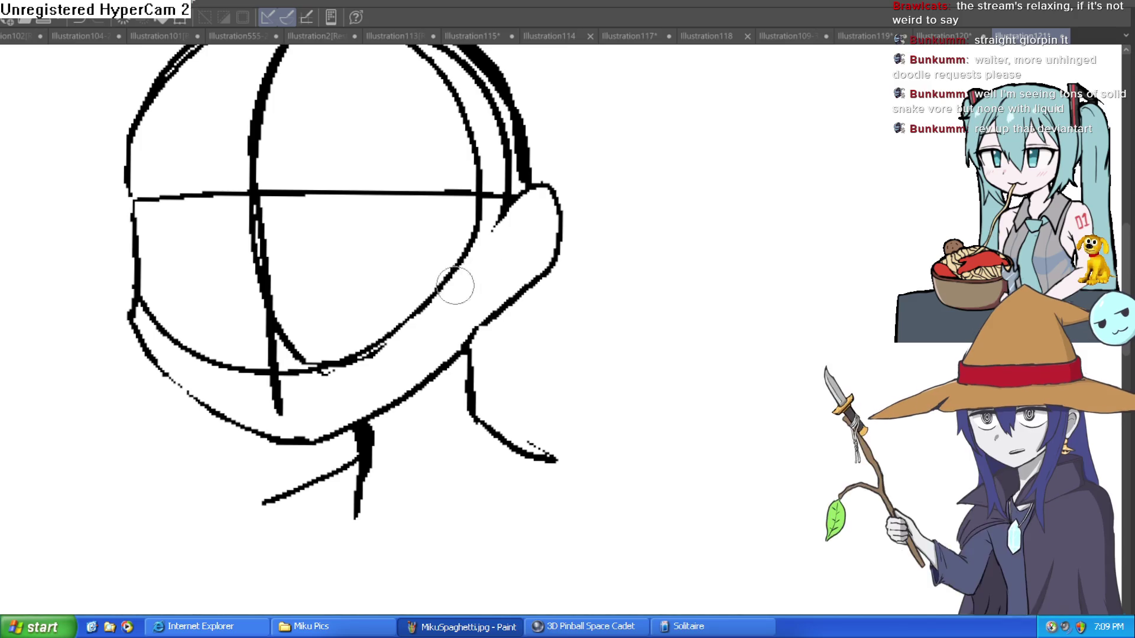
scroll(565, 270, "down", 2)
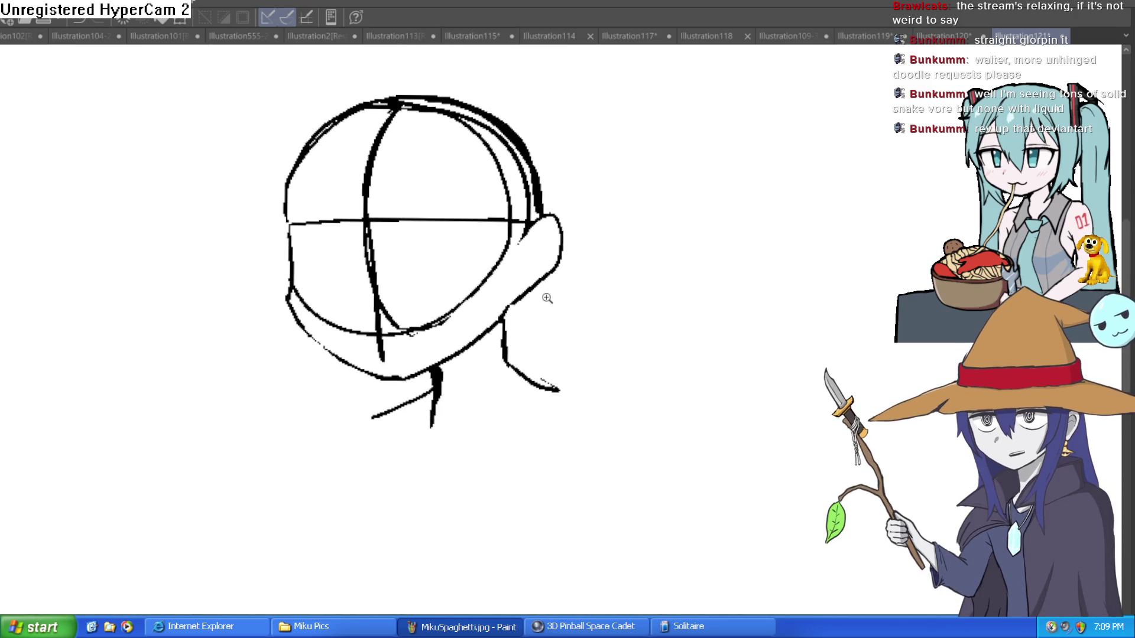
scroll(539, 325, "up", 2)
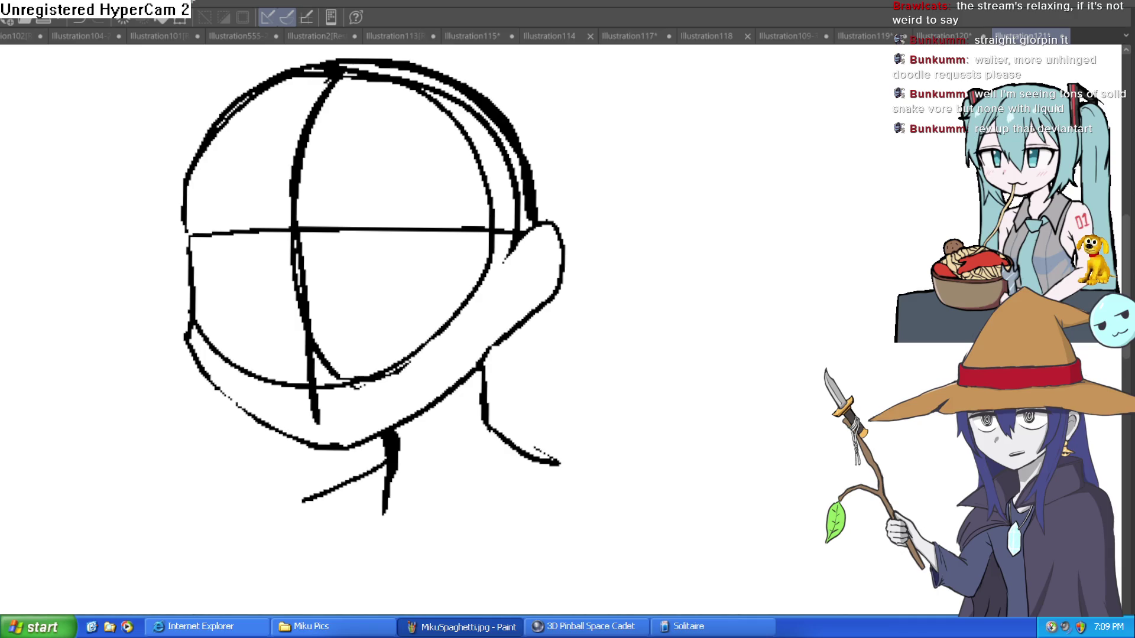
left_click_drag(560, 245, 525, 211)
scroll(502, 292, "down", 1)
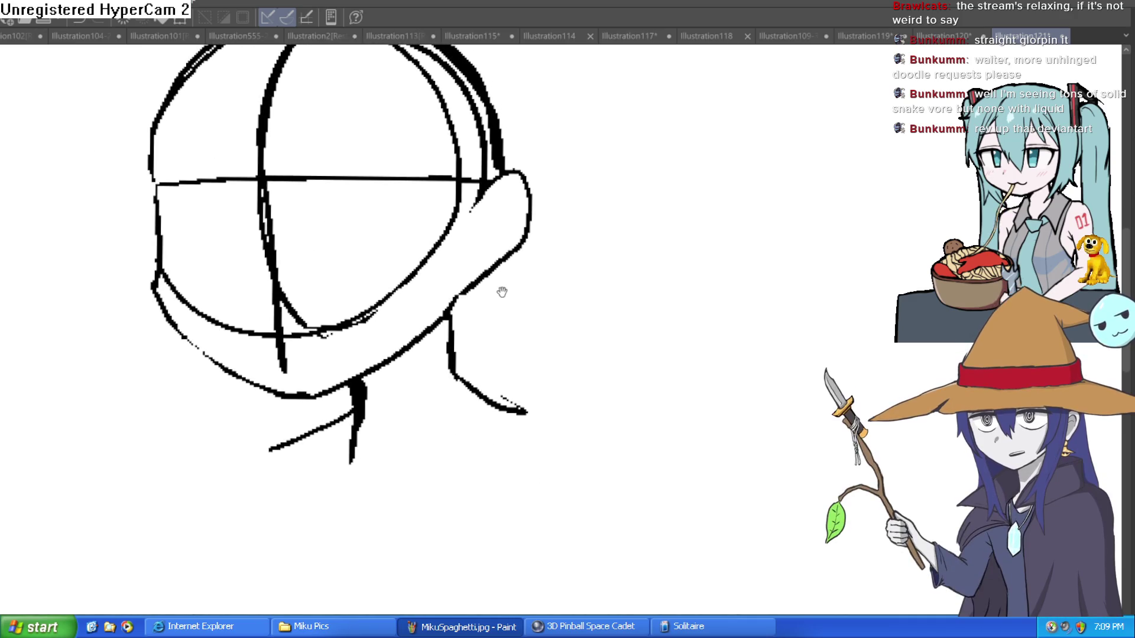
mouse_move(495, 307)
left_mouse_down()
mouse_move(511, 306)
mouse_move(524, 337)
mouse_move(555, 291)
left_mouse_up()
scroll(609, 306, "down", 2)
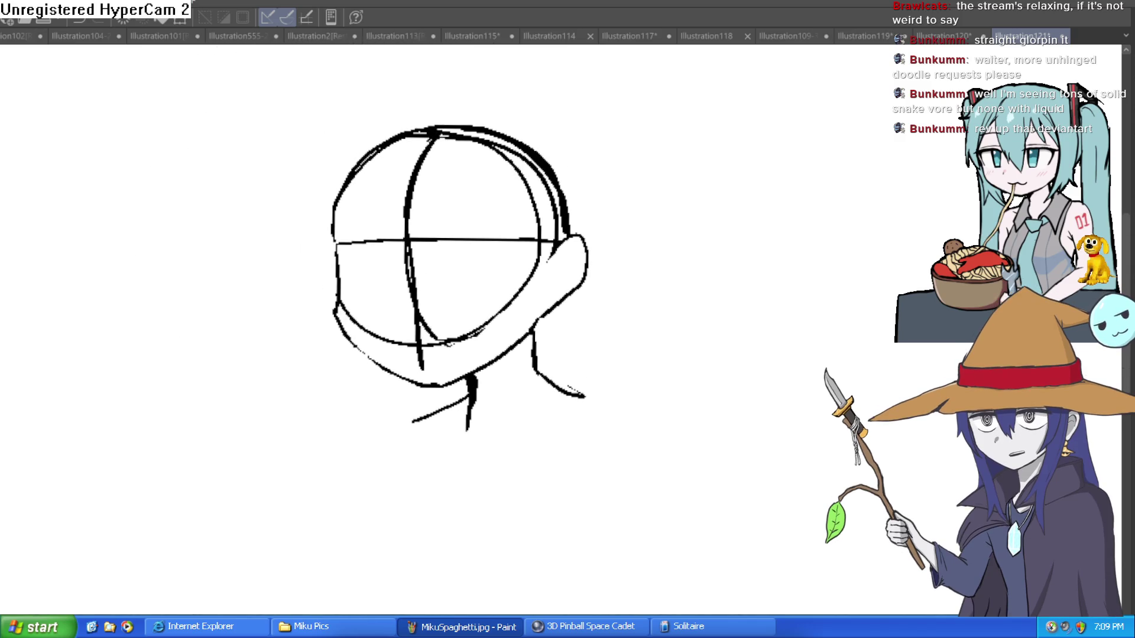
scroll(611, 319, "up", 2)
scroll(601, 332, "down", 1)
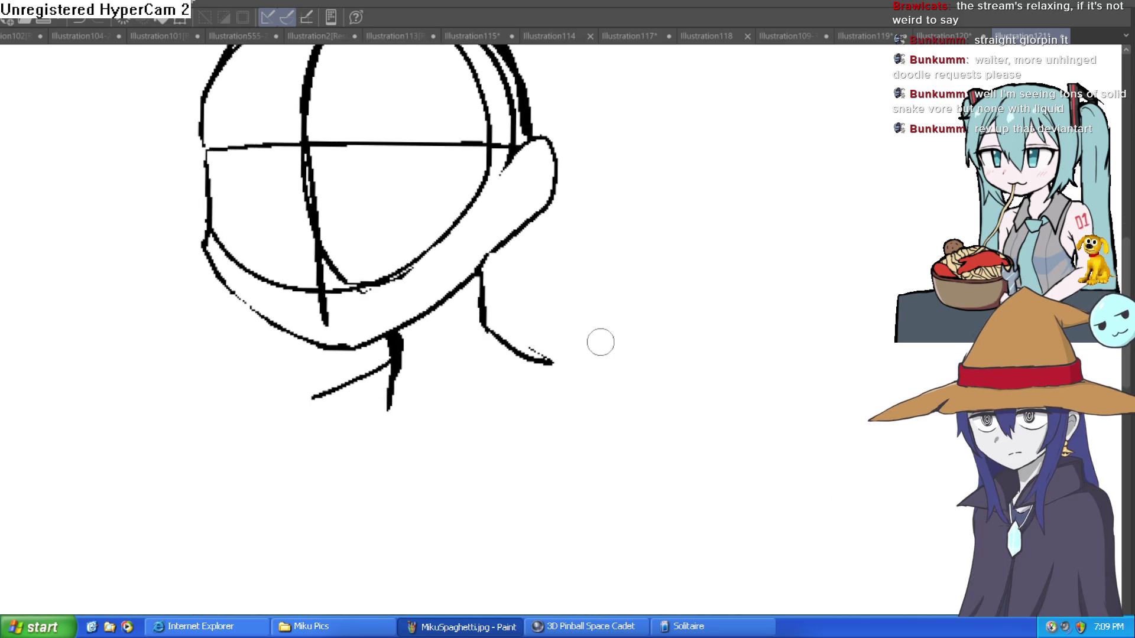
left_click_drag(546, 362, 653, 431)
- Redraw the right shoulder as a longer curve and add the left shoulder line
key("ctrl+z")
mouse_move(546, 362)
left_mouse_down()
mouse_move(631, 367)
mouse_move(663, 535)
left_mouse_up()
left_click_drag(391, 367, 254, 479)
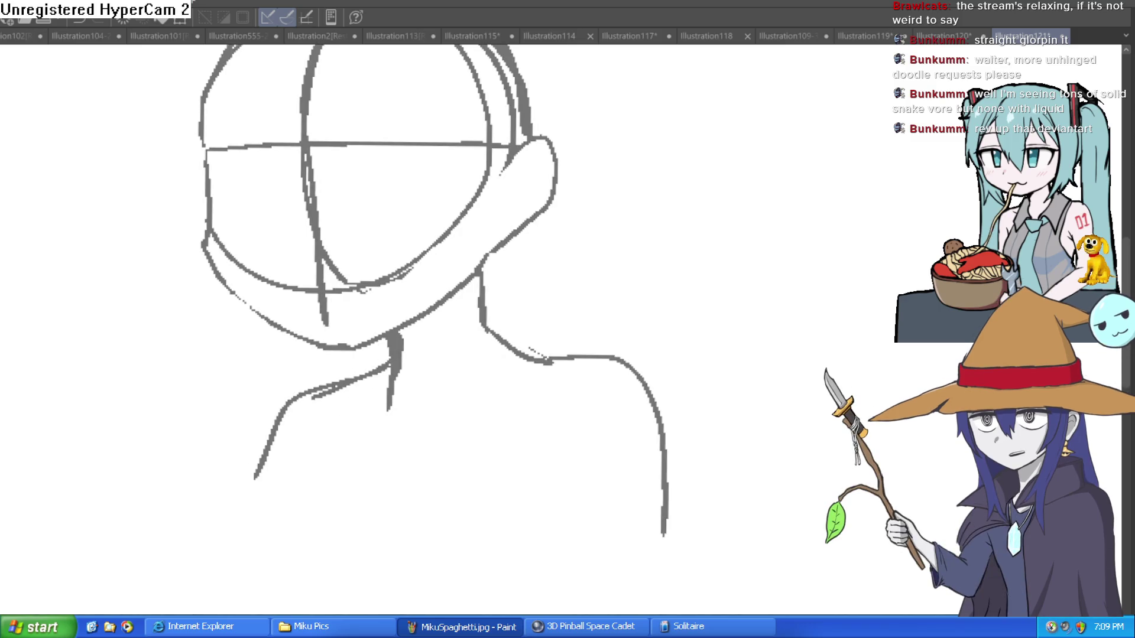
- Ink the left face outline, jaw and left side of the head in black
mouse_move(712, 327)
left_mouse_down()
mouse_move(646, 319)
mouse_move(646, 342)
mouse_move(671, 322)
mouse_move(682, 341)
left_mouse_up()
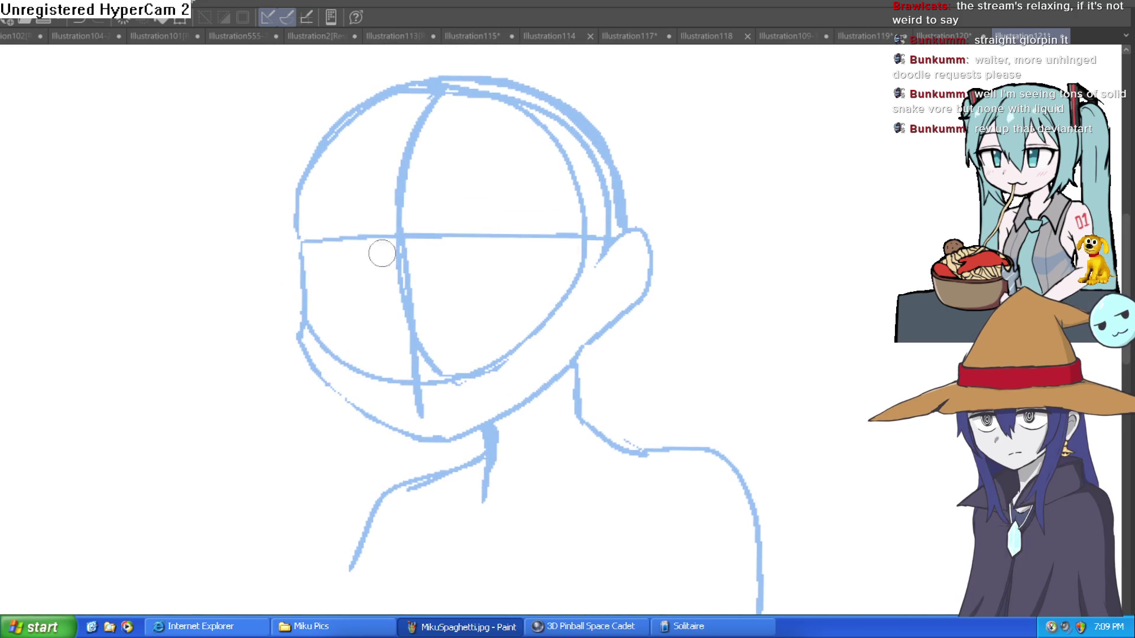
mouse_move(298, 225)
left_mouse_down()
mouse_move(306, 361)
mouse_move(414, 430)
mouse_move(481, 413)
mouse_move(588, 325)
left_mouse_up()
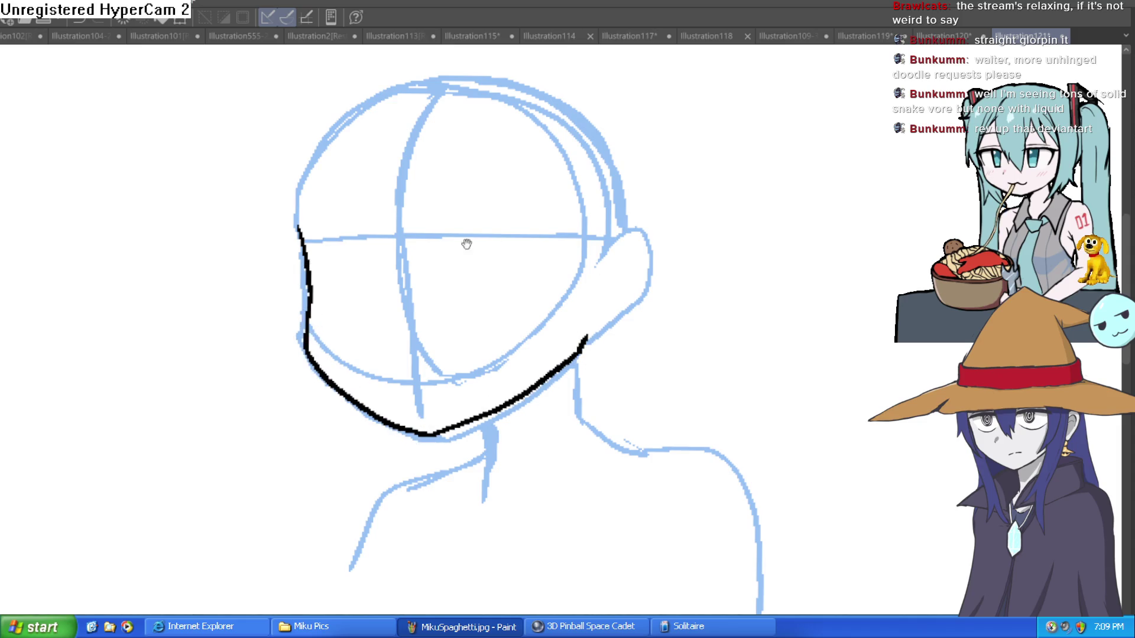
left_click_drag(480, 244, 493, 354)
left_click_drag(318, 354, 337, 238)
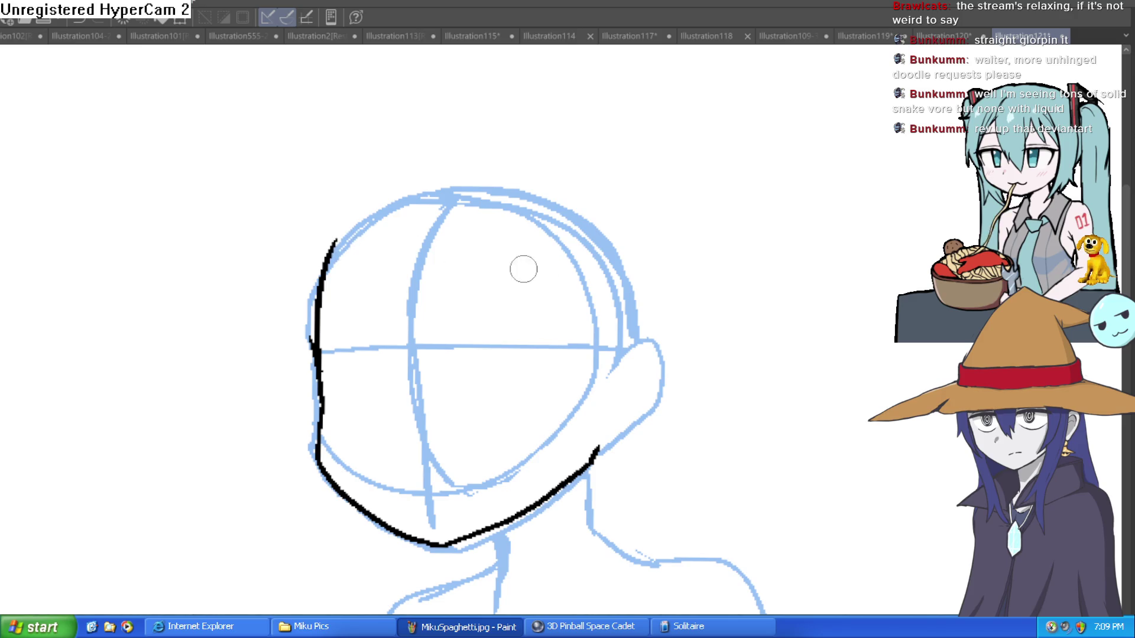